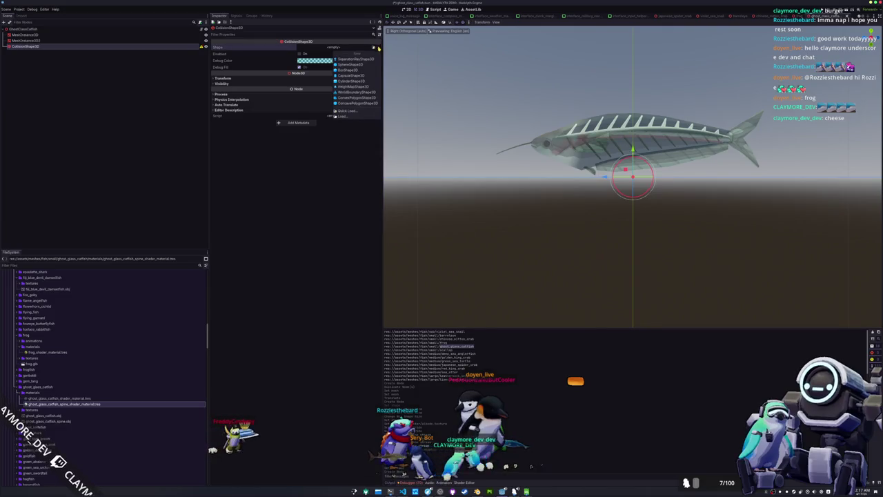
Give the catfish's collision node a BoxShape3D and resize it to enclose the fish body.
left_click(352, 70)
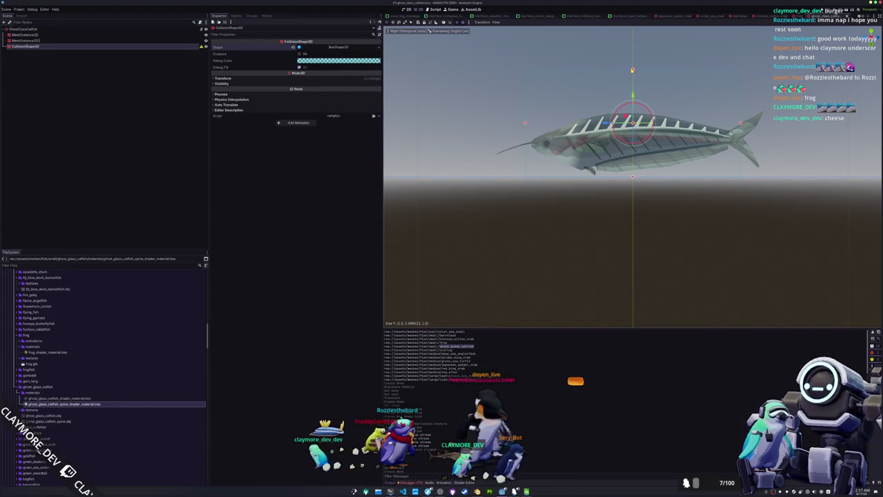
left_click_drag(633, 90, 633, 109)
mouse_move(741, 132)
left_mouse_down()
mouse_move(770, 142)
mouse_move(758, 183)
mouse_move(749, 174)
mouse_move(655, 172)
left_mouse_up()
mouse_move(690, 214)
left_mouse_down()
mouse_move(681, 189)
mouse_move(607, 223)
left_mouse_up()
left_click(570, 238)
scroll(59, 359, "down", 10)
scroll(61, 359, "down", 15)
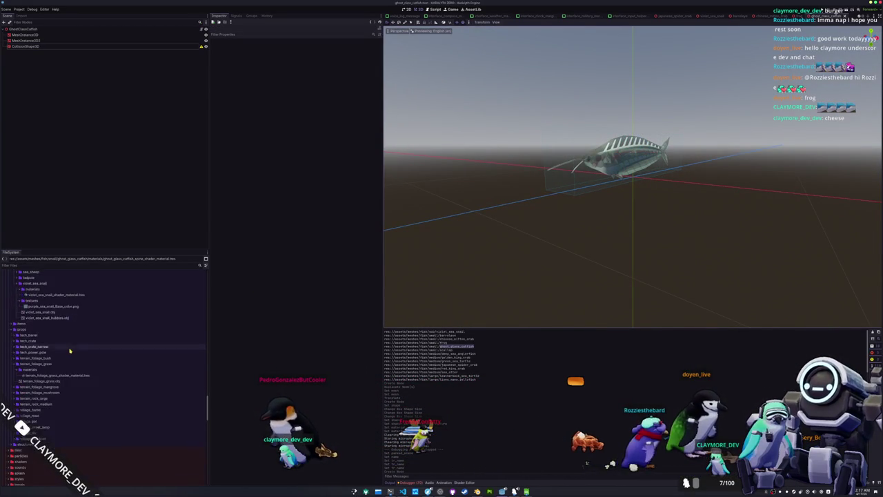
Create a FishDataComplex resource in fish_data_complex saved as ghost_glass_catfish.tres.
right_click(29, 360)
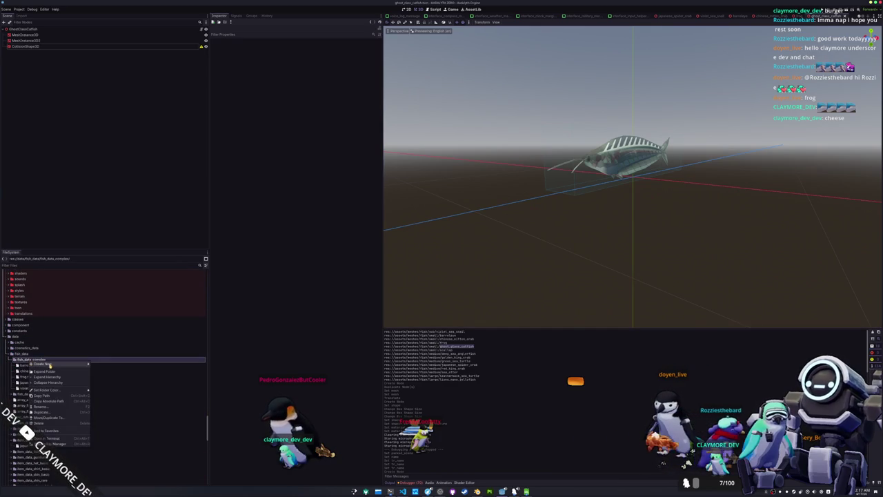
left_click(100, 381)
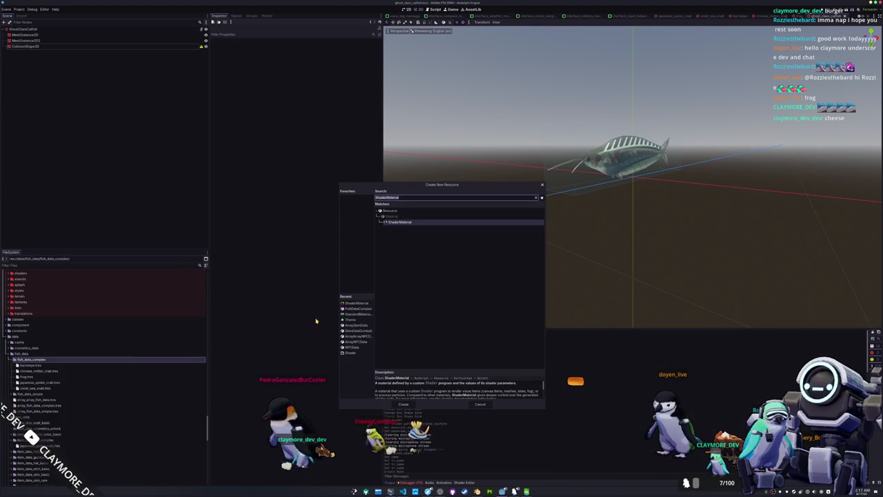
left_click(358, 310)
left_click(404, 405)
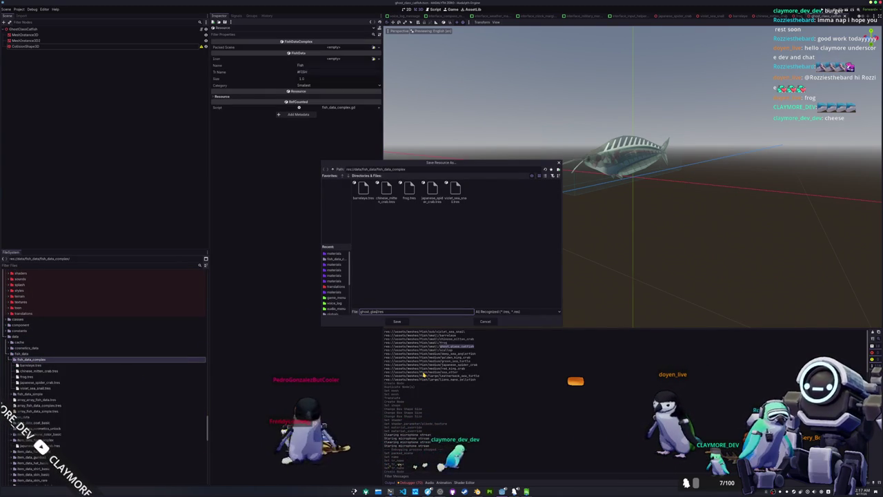
key("Return")
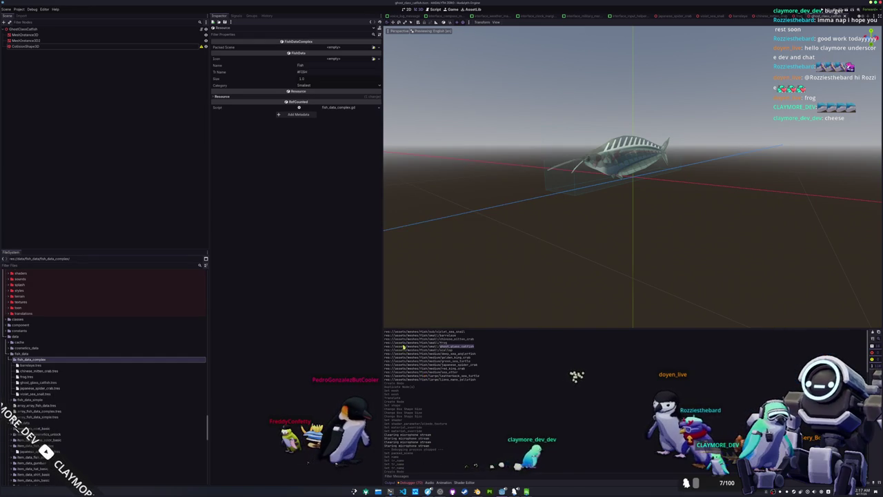
Assign the ghost_glass_catfish scene to the resource's Packed Scene field.
left_click(42, 382)
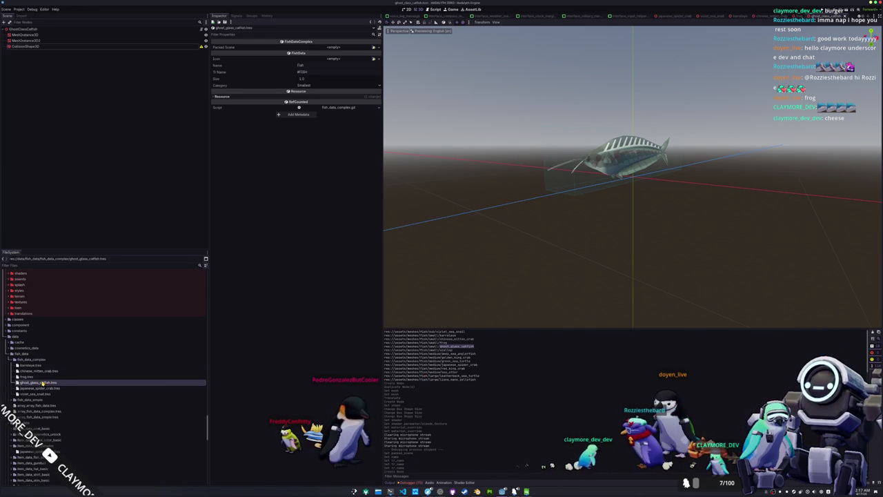
left_click(374, 49)
type("ghost")
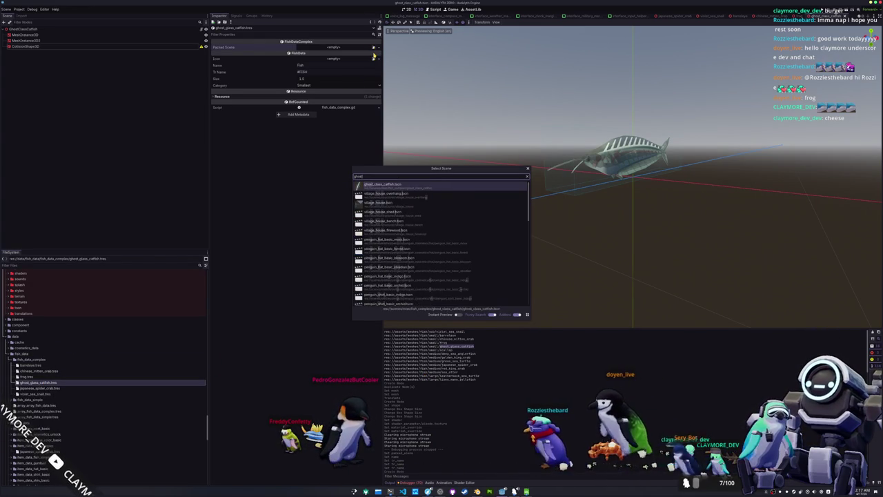
key("Return")
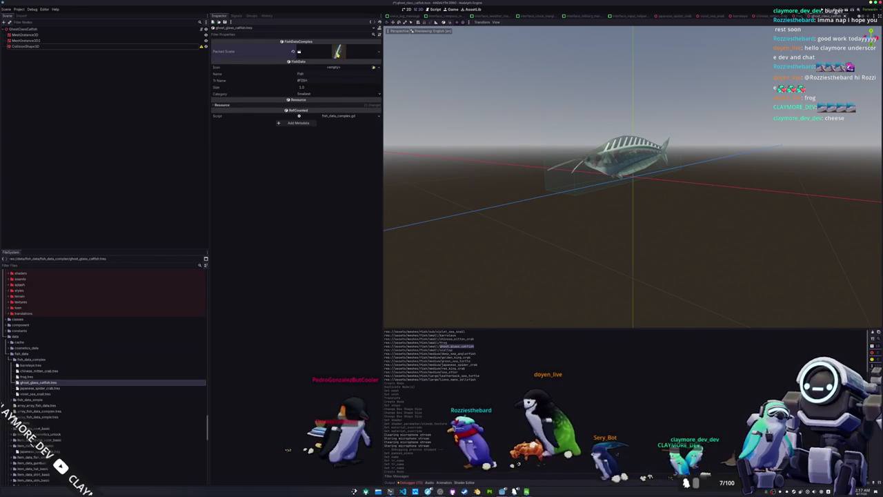
left_click(372, 55)
left_click(339, 69)
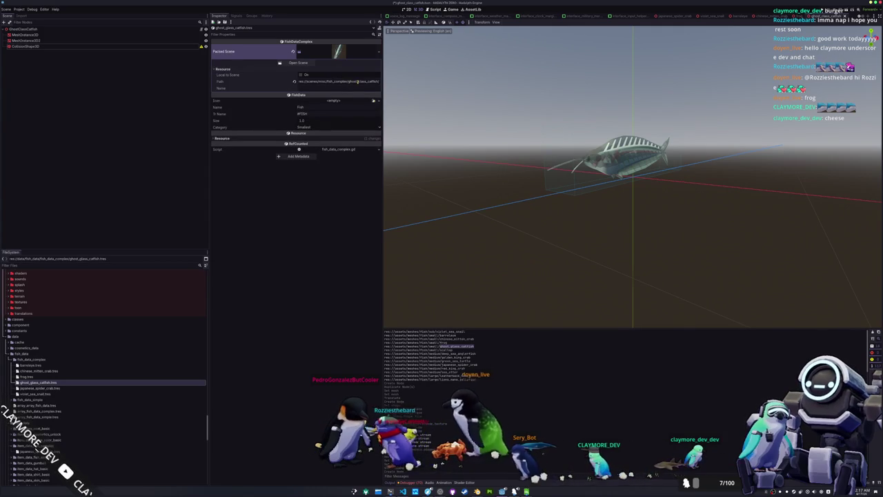
left_click(32, 28)
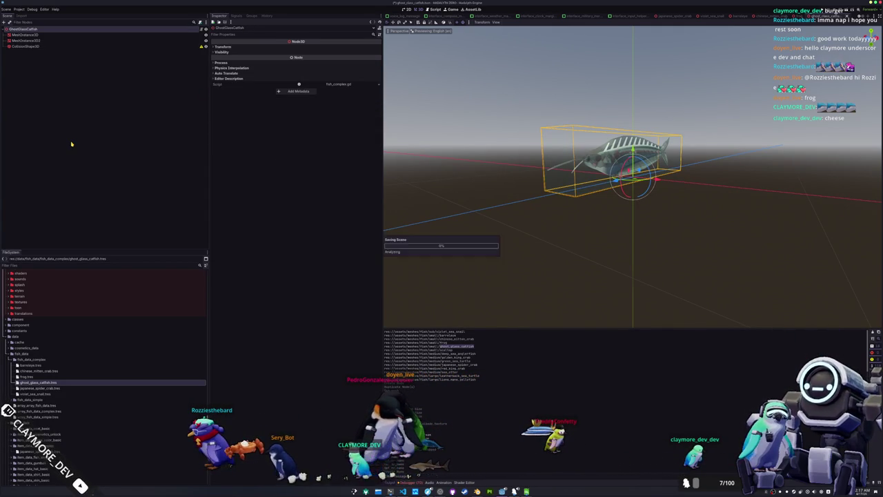
Locate ghost_glass_catfish.tscn in its folder in the FileSystem dock.
scroll(55, 352, "down", 10)
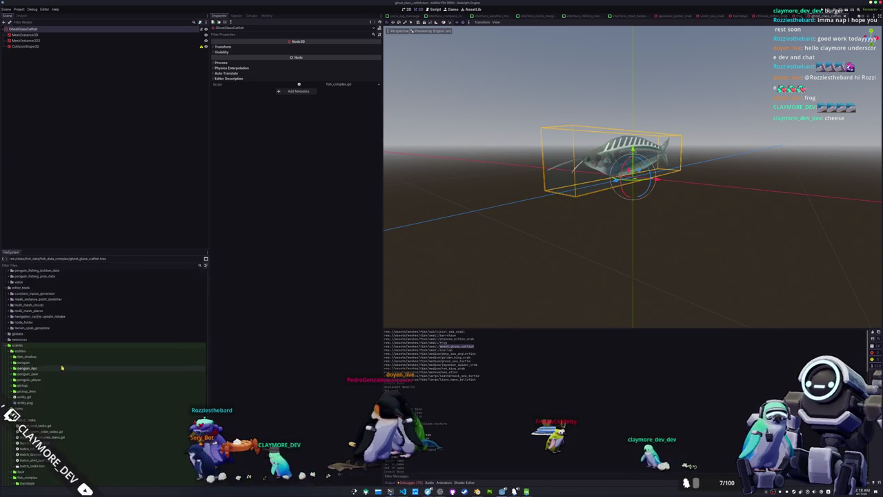
double_click(61, 384)
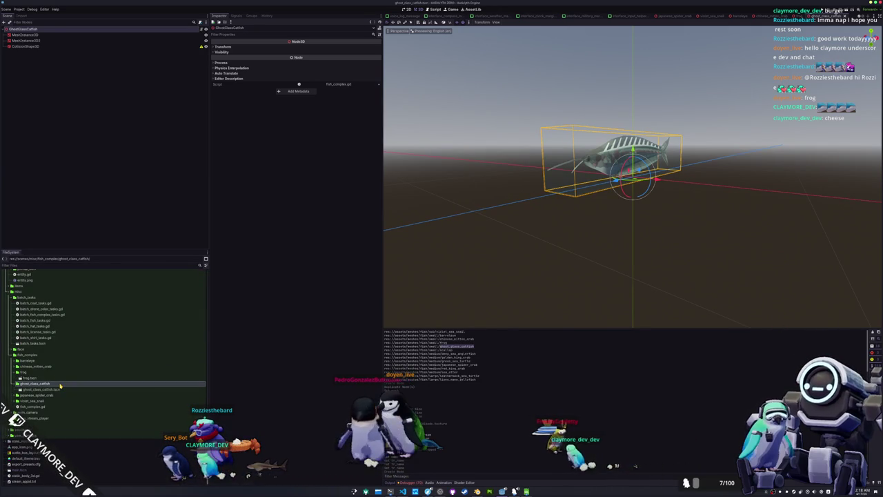
double_click(61, 385)
double_click(50, 383)
left_click(50, 390)
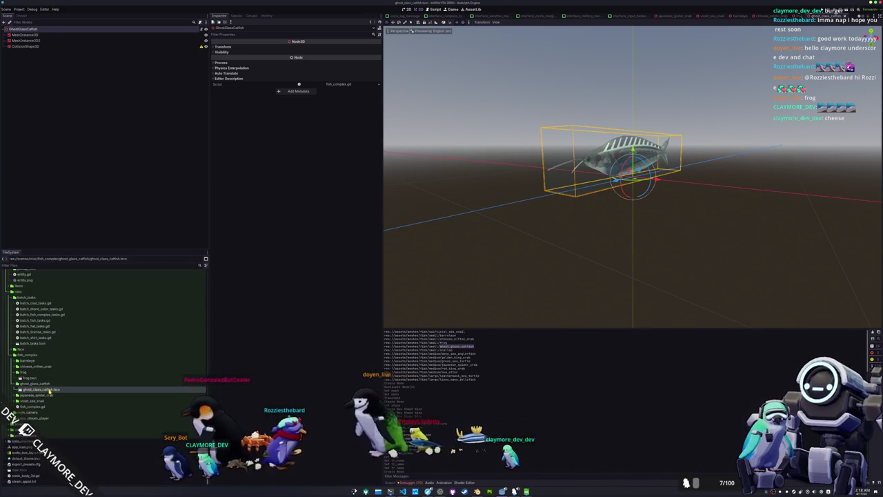
Open data/fish_data_complex/ghost_glass_catfish.tres in the Inspector and save with Ctrl+S.
scroll(51, 391, "up", 3)
scroll(50, 392, "up", 2)
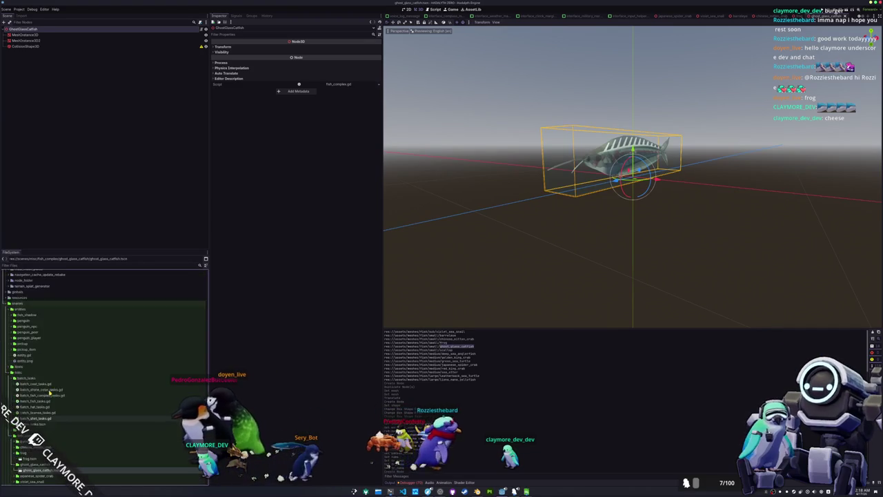
scroll(50, 393, "up", 8)
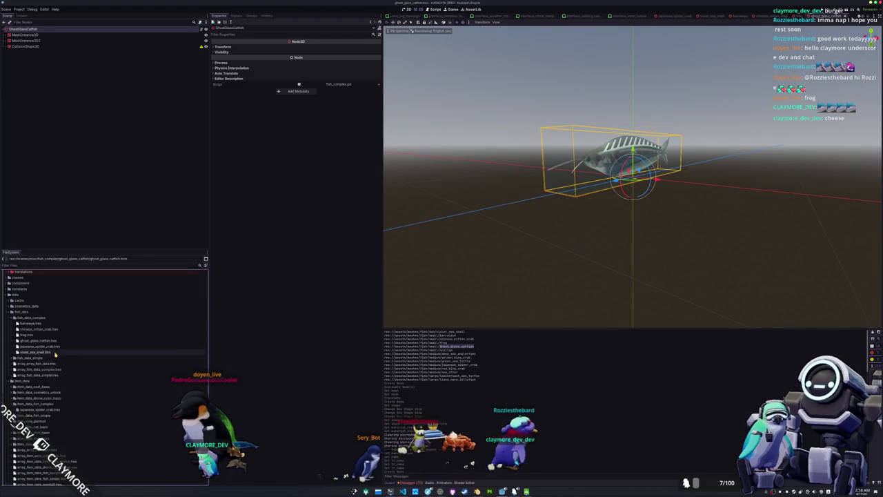
double_click(39, 340)
key("ctrl+s")
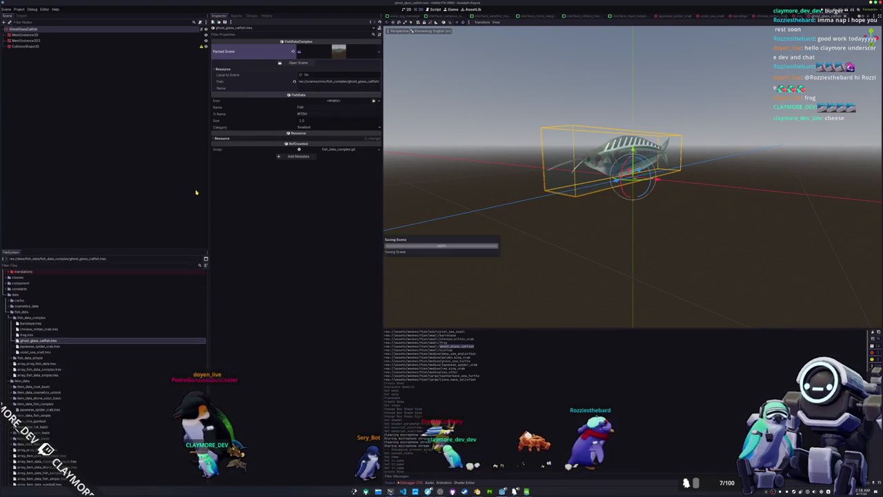
Set Name to Ghost Glass Catfish and Tr Name to #GHOST_GLASS_CATFISH.
left_click(310, 106)
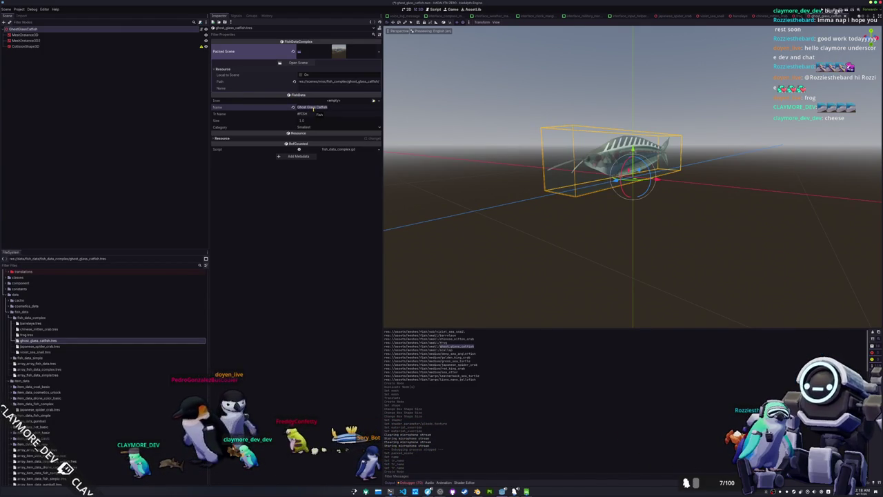
key("Tab")
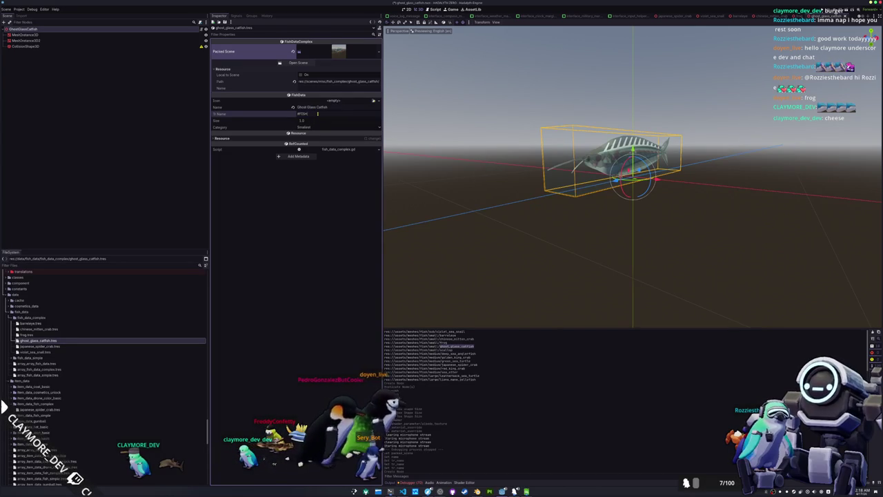
type("#GHOST_GLASS_CATFISH")
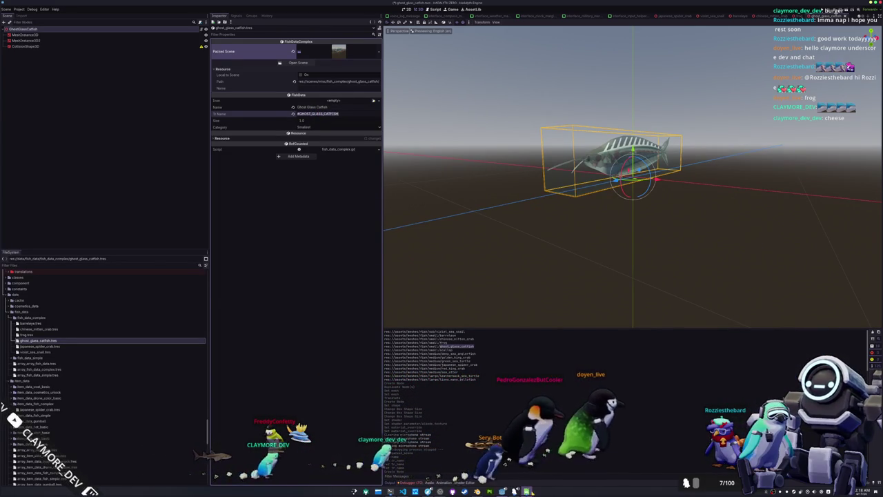
Paste #GHOST_GLASS_CATFISH into cell A8 of the translation spreadsheet.
key("alt+Tab")
type("#GHOST_GLASS_CATFISH")
key("Tab")
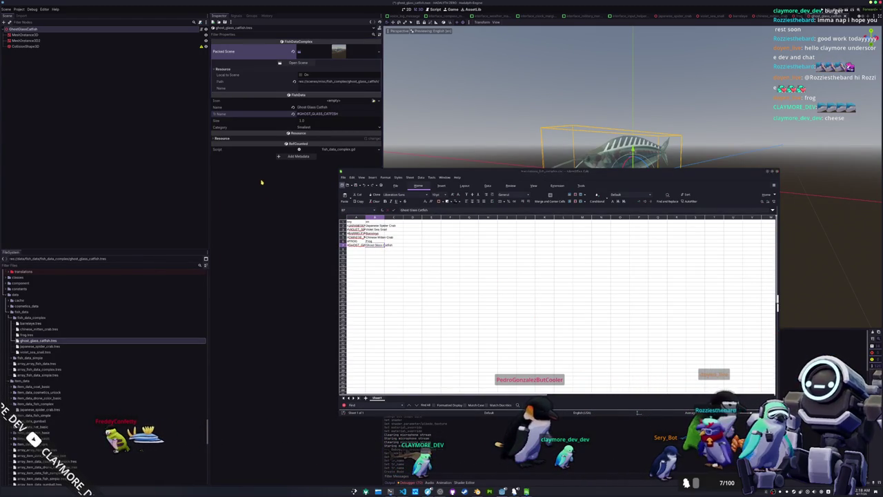
key("alt+Tab")
Set the catfish data's Category to Small.
left_click(309, 128)
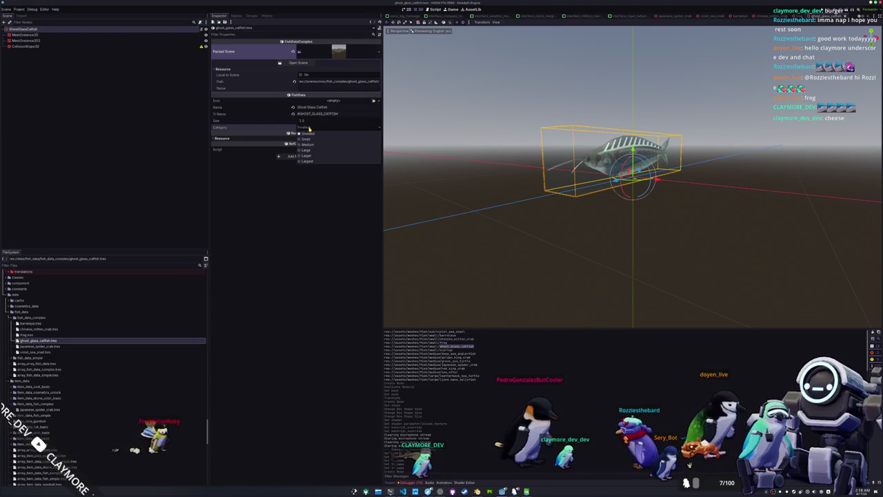
left_click(305, 139)
mouse_move(442, 180)
left_mouse_down()
mouse_move(463, 213)
mouse_move(478, 180)
mouse_move(490, 238)
left_mouse_up()
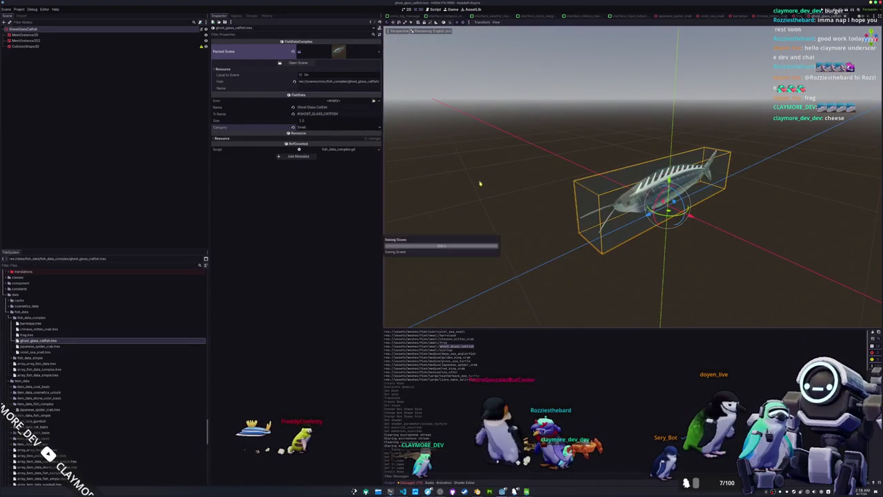
left_click(42, 149)
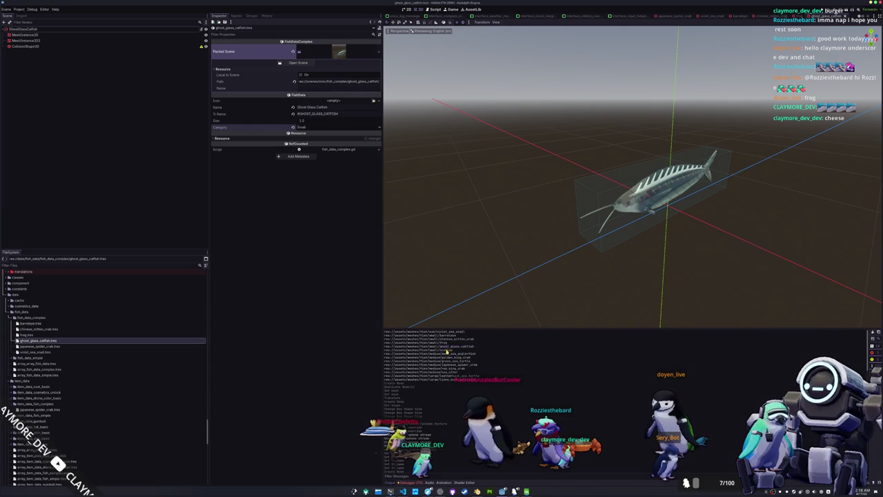
Create a new scallop folder inside fish_complex.
scroll(57, 383, "down", 10)
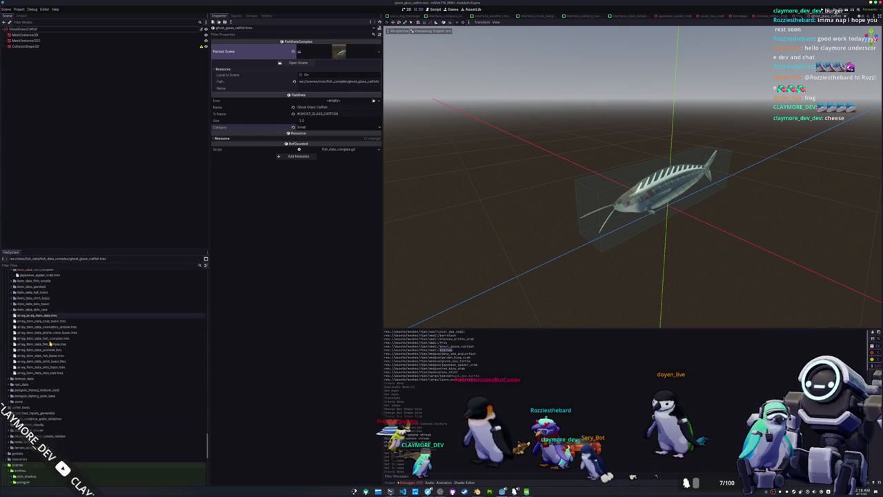
scroll(57, 385, "up", 10)
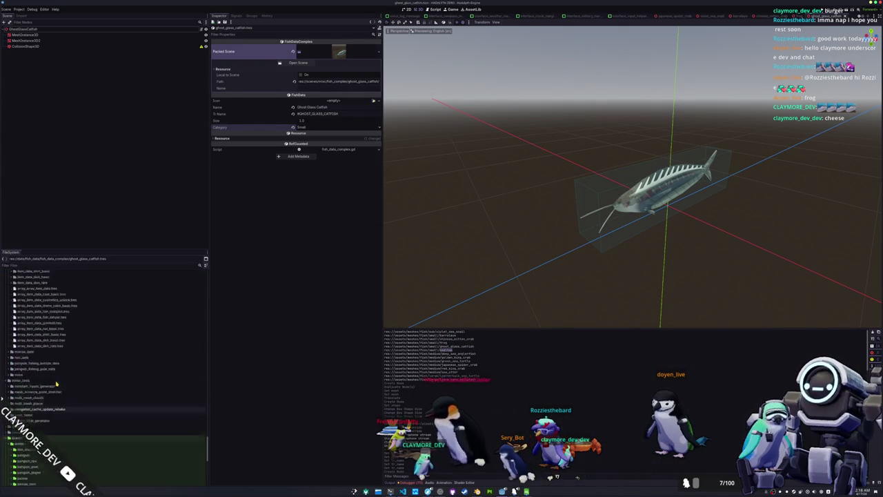
scroll(43, 370, "down", 10)
left_click(28, 377)
left_click(17, 366)
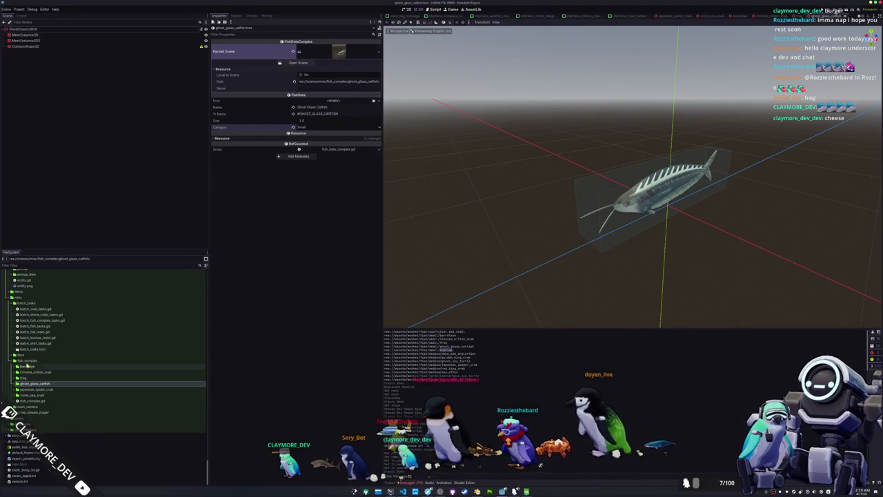
left_click(28, 360)
left_click(104, 364)
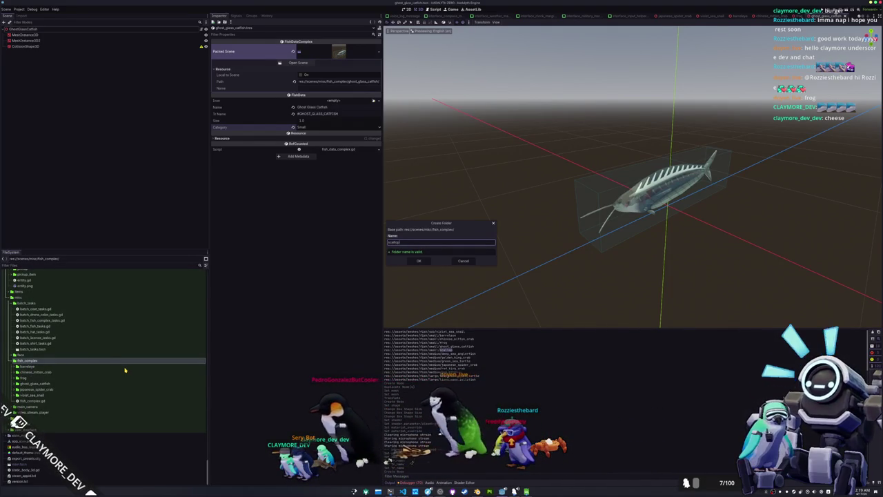
key("Return")
Create a new scallop scene with a Scallop root in the scallop folder.
right_click(50, 396)
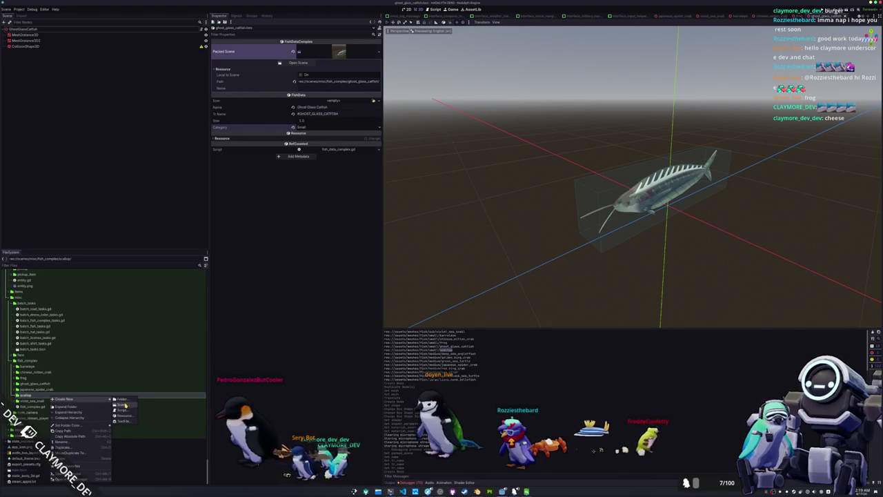
left_click(123, 405)
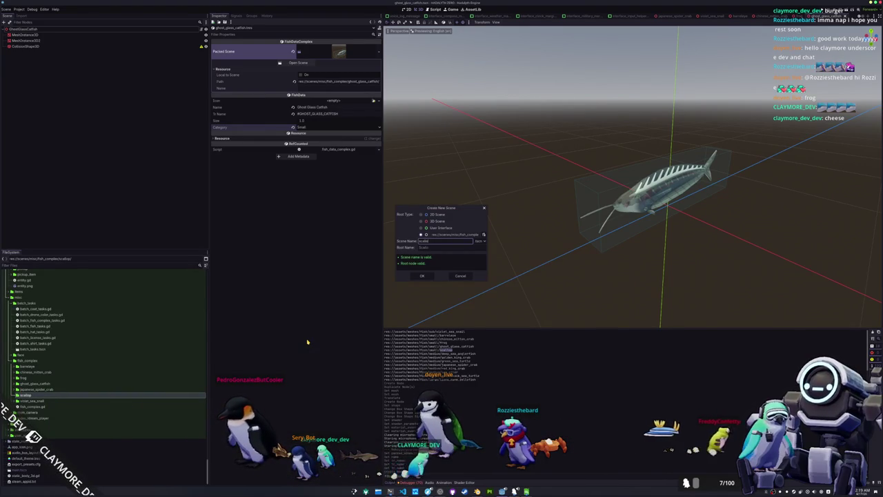
key("Return")
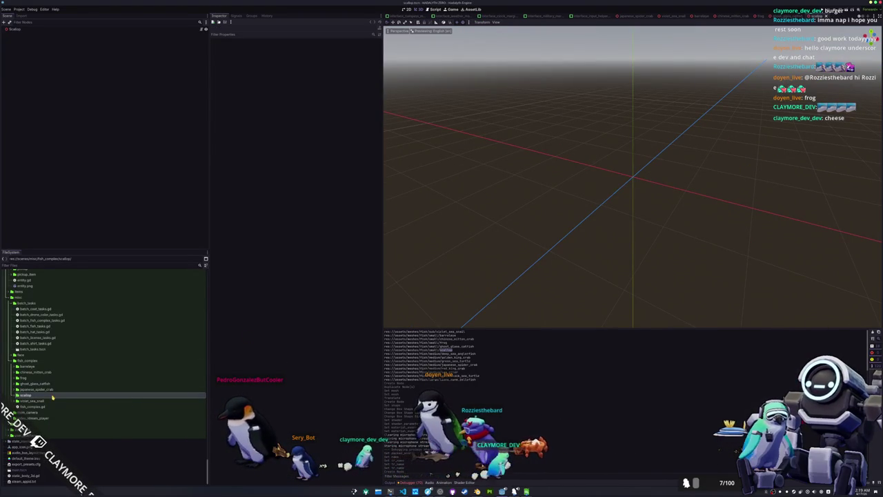
Add scallop.glb to the scene and make its children editable.
left_click(55, 400)
scroll(53, 388, "up", 10)
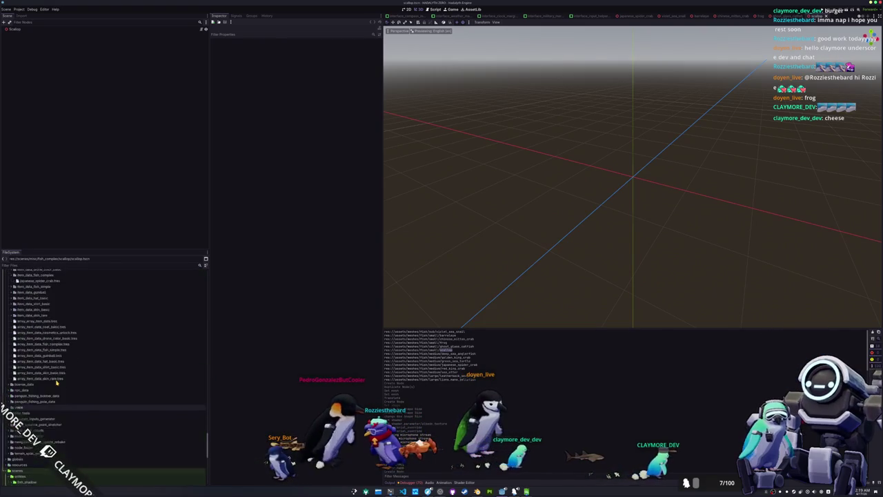
scroll(57, 382, "up", 5)
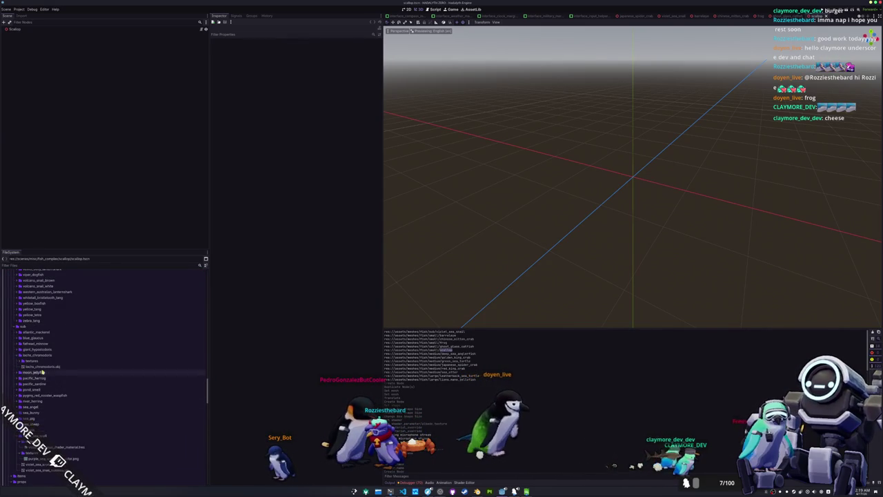
scroll(42, 373, "up", 5)
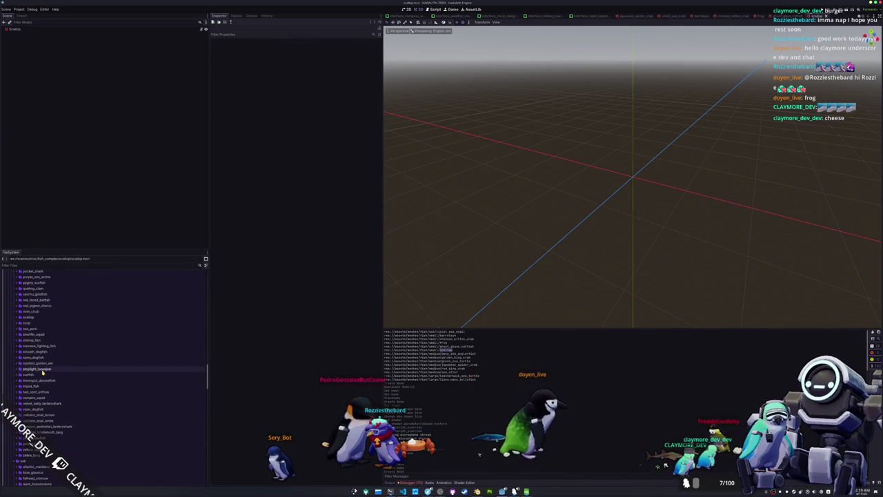
double_click(28, 317)
left_click_drag(31, 341, 25, 31)
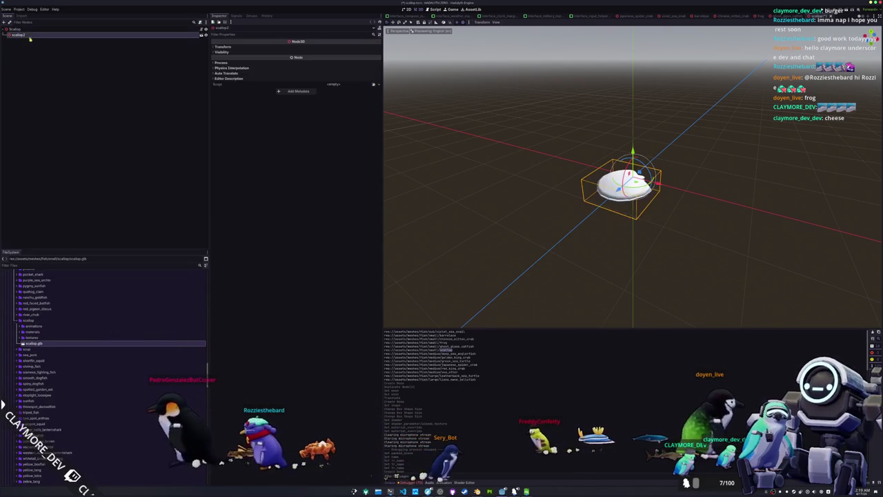
right_click(26, 35)
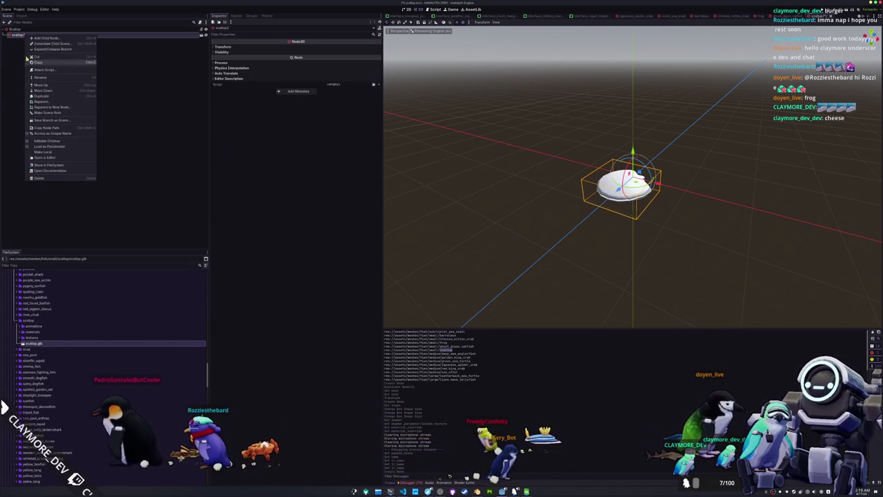
left_click(47, 140)
Set scallop_standard_material.tres as the scallop mesh's Material Override.
left_click(25, 52)
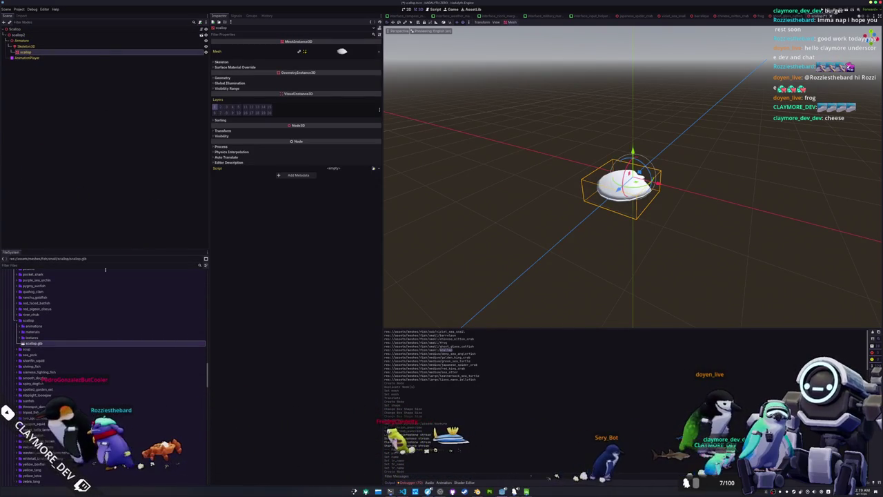
double_click(34, 333)
mouse_move(49, 339)
left_mouse_down()
mouse_move(68, 78)
mouse_move(55, 53)
left_mouse_up()
left_click(69, 54)
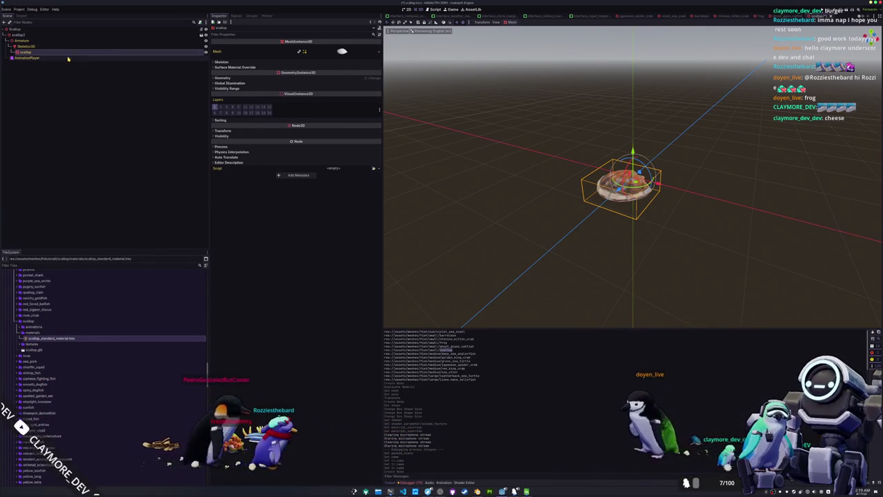
Convert scallop_standard_material.tres to a ShaderMaterial.
right_click(52, 339)
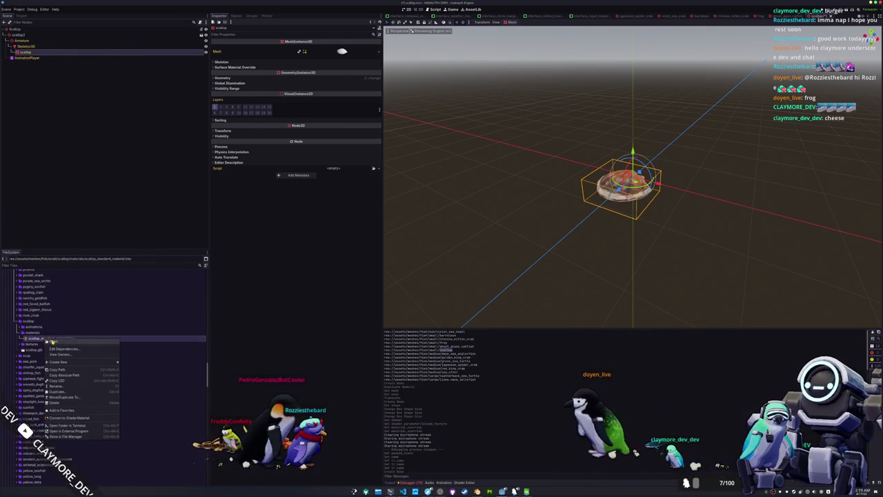
left_click(68, 418)
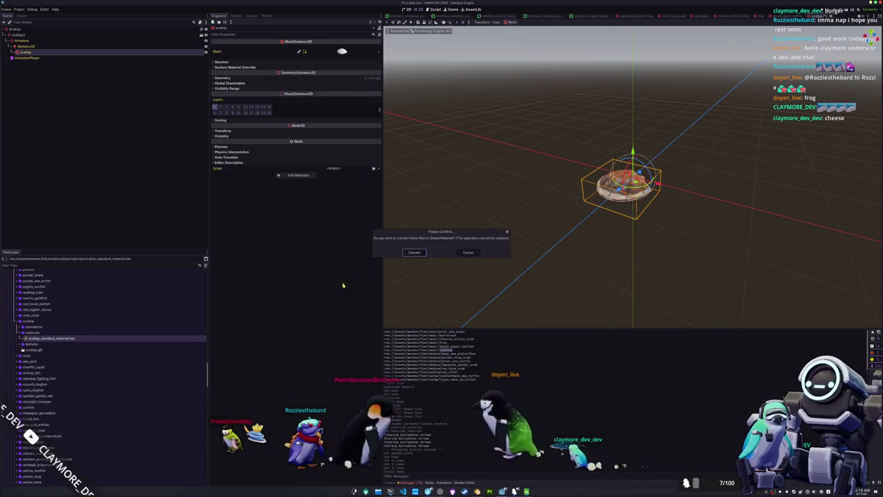
left_click(418, 254)
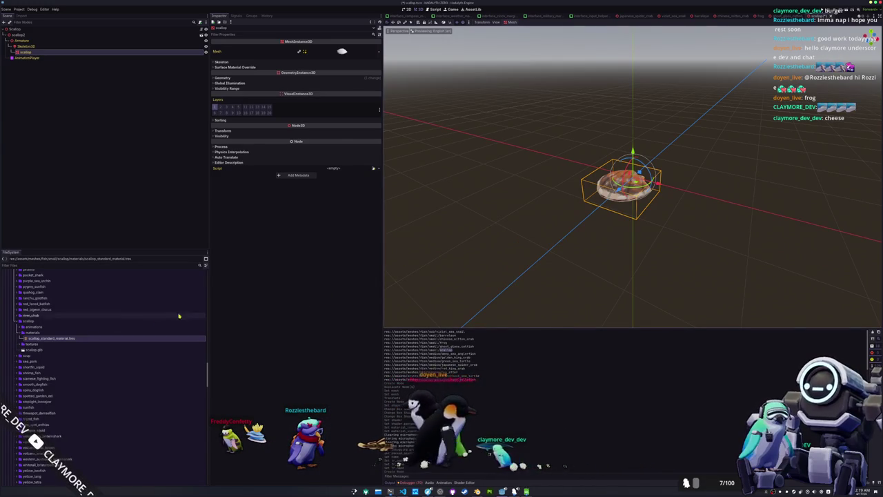
Load standard_material_cell_shader.gdshader as the scallop material's shader.
left_click(62, 339)
left_click(378, 81)
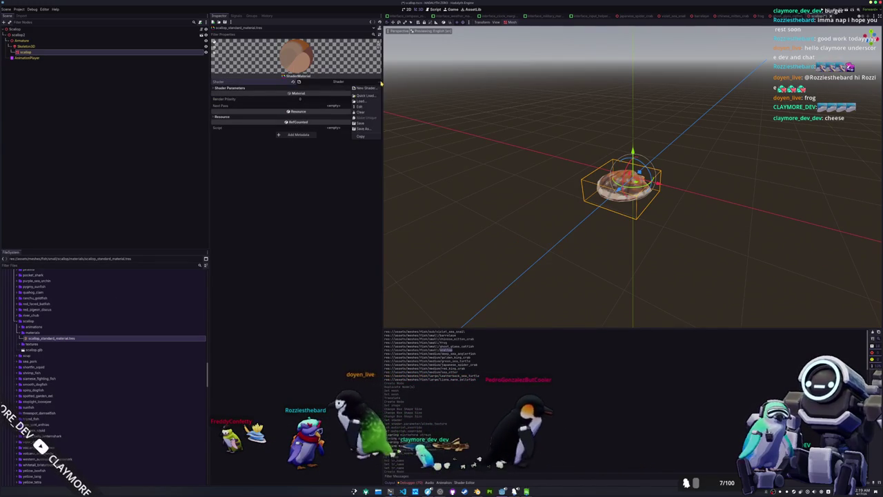
left_click(367, 101)
key("Down")
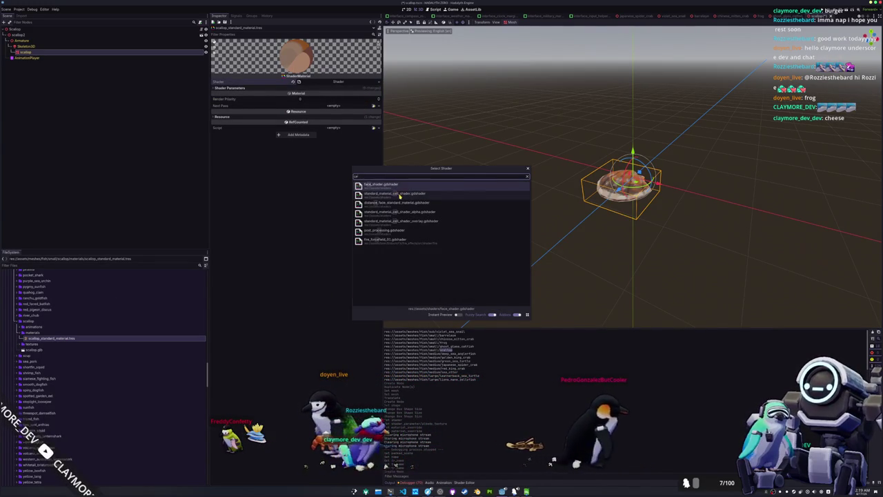
key("Return")
Assign the scallop texture as the material's Albedo Texture.
left_click(374, 93)
left_click(363, 113)
type("scallo")
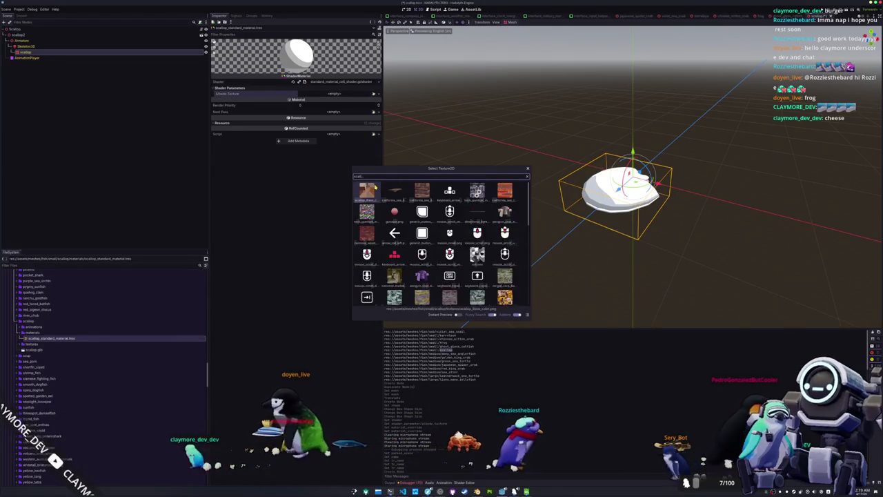
key("Return")
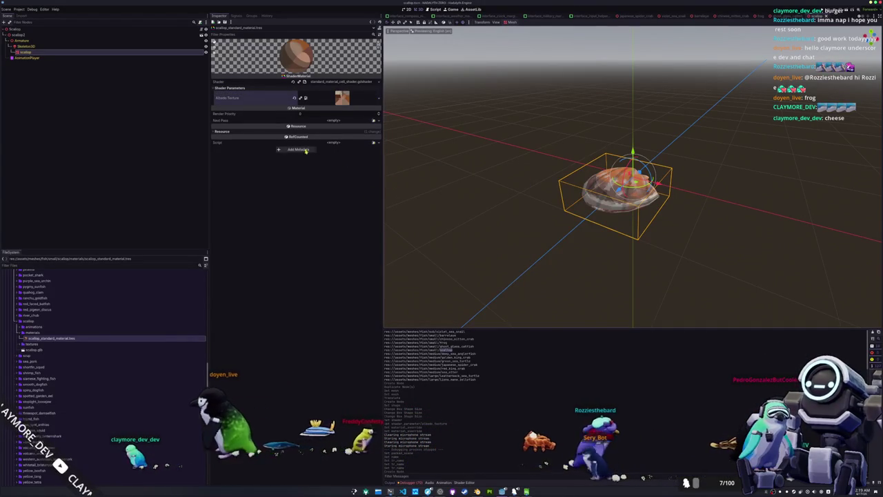
Select the root node in a side view and start moving it.
left_click(24, 35)
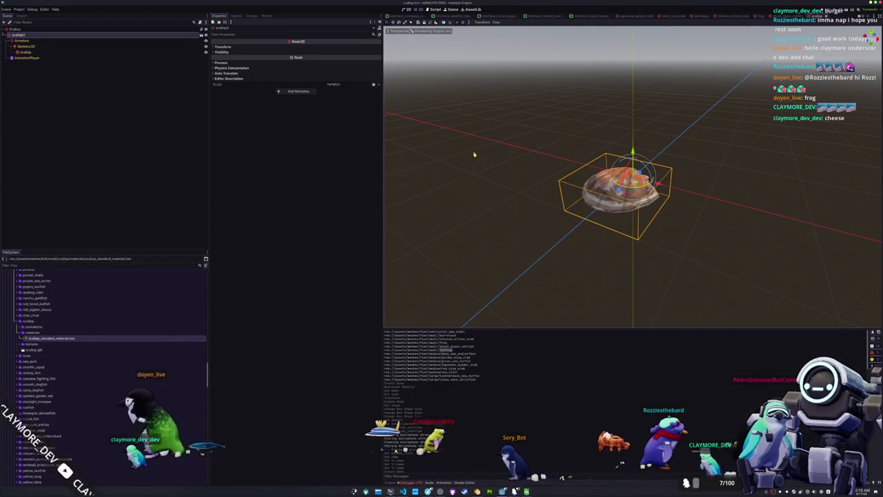
key("KP_3")
key("g")
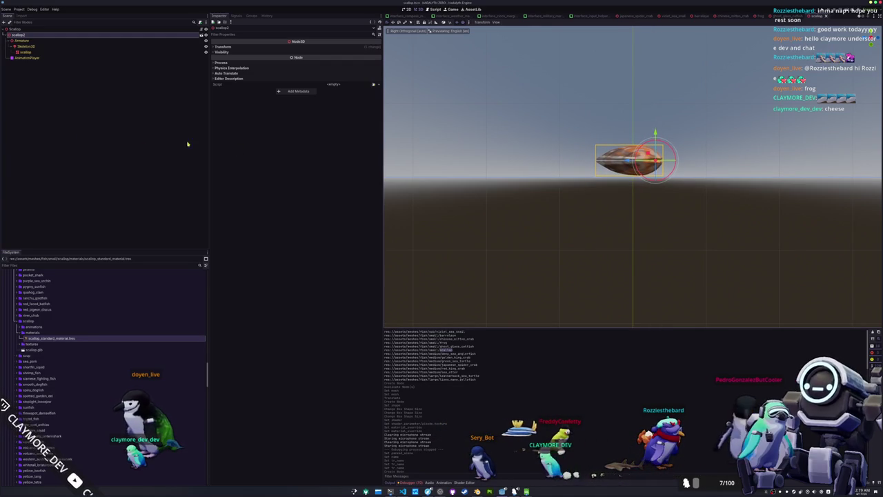
Add a CollisionShape3D under the root Scallop node with a new BoxShape3D around the model.
right_click(37, 30)
left_click(52, 41)
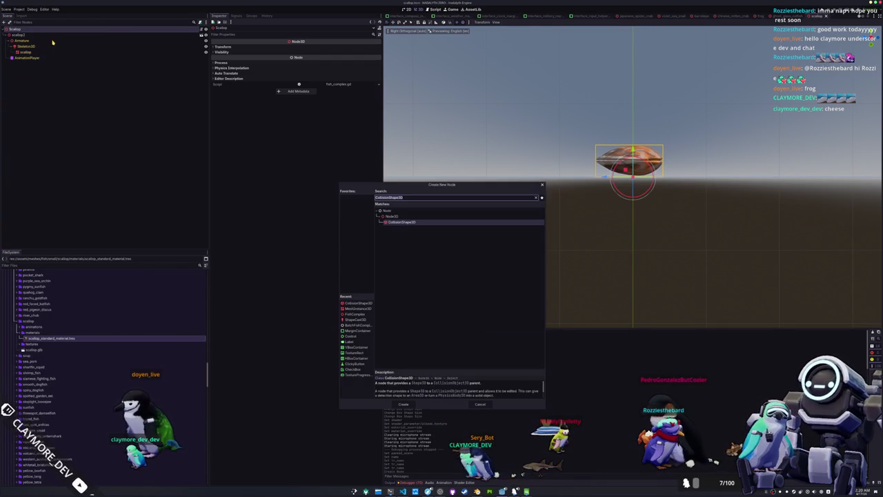
double_click(407, 222)
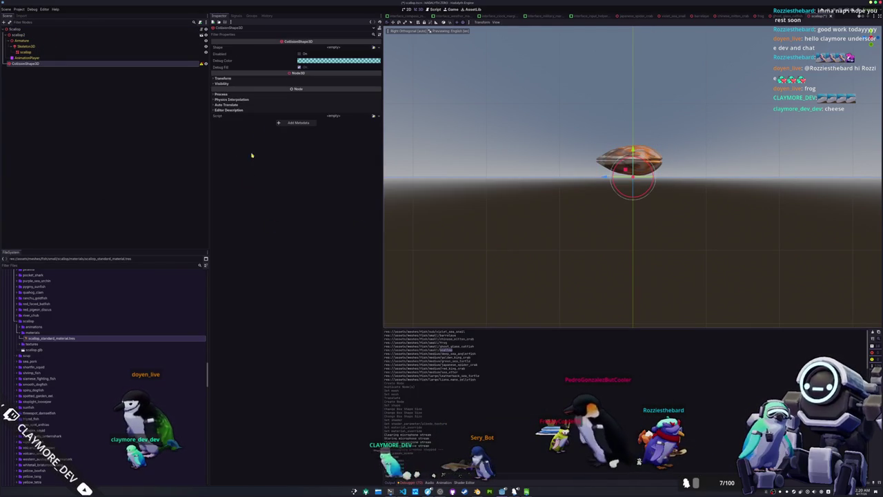
left_click(379, 47)
left_click(351, 71)
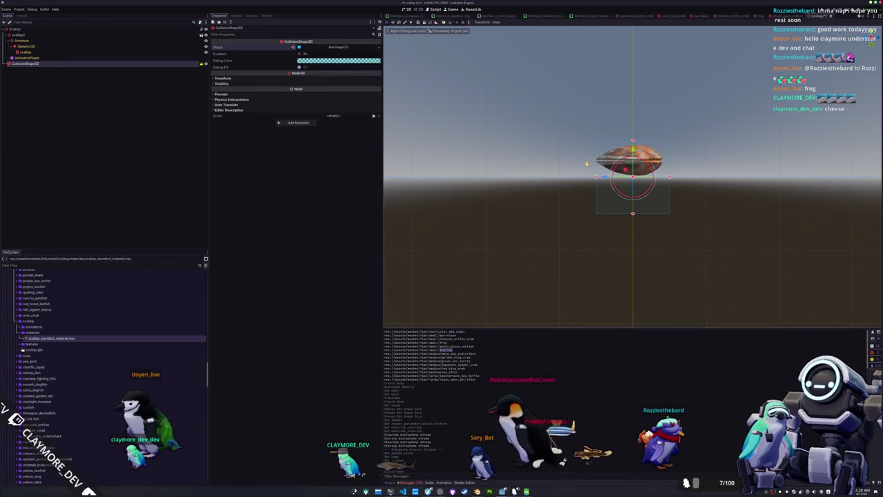
mouse_move(637, 180)
left_mouse_down()
mouse_move(597, 199)
mouse_move(650, 237)
left_mouse_up()
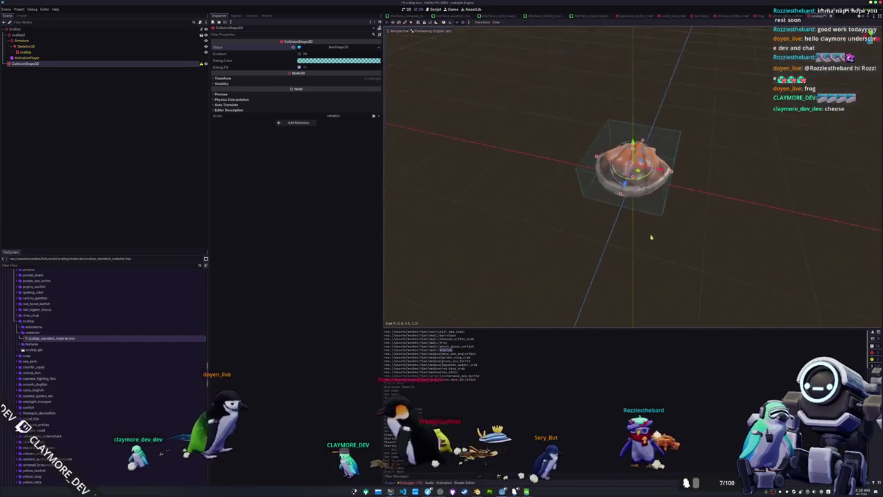
left_click(528, 219)
left_click_drag(526, 213, 515, 179)
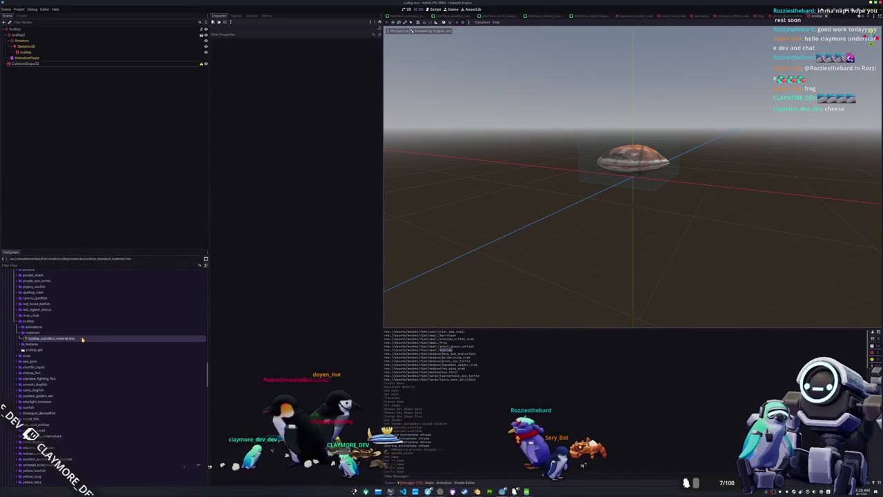
scroll(62, 339, "up", 15)
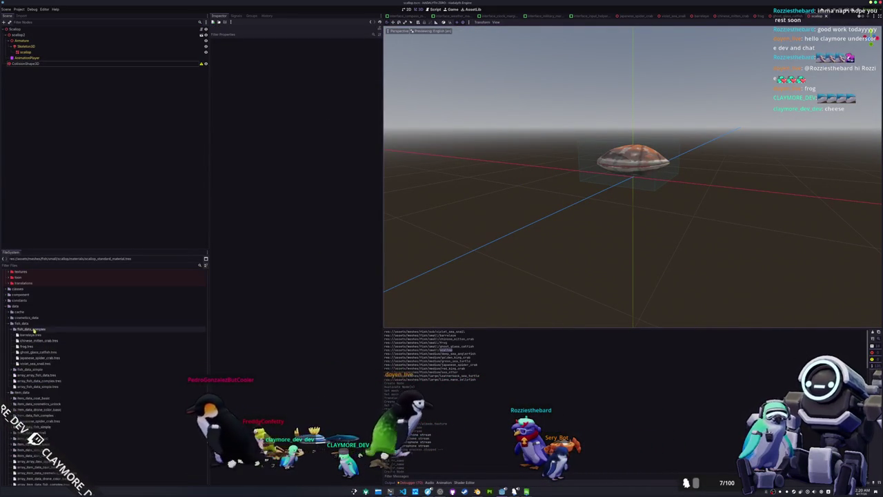
Create a FishDataComplex resource in fish_data_complex saved as scallop.tres.
right_click(24, 329)
mouse_move(69, 332)
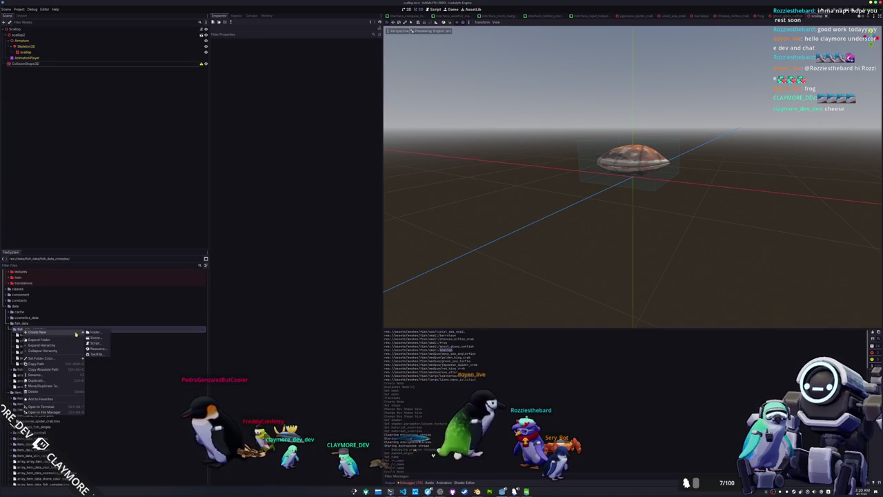
left_click(96, 348)
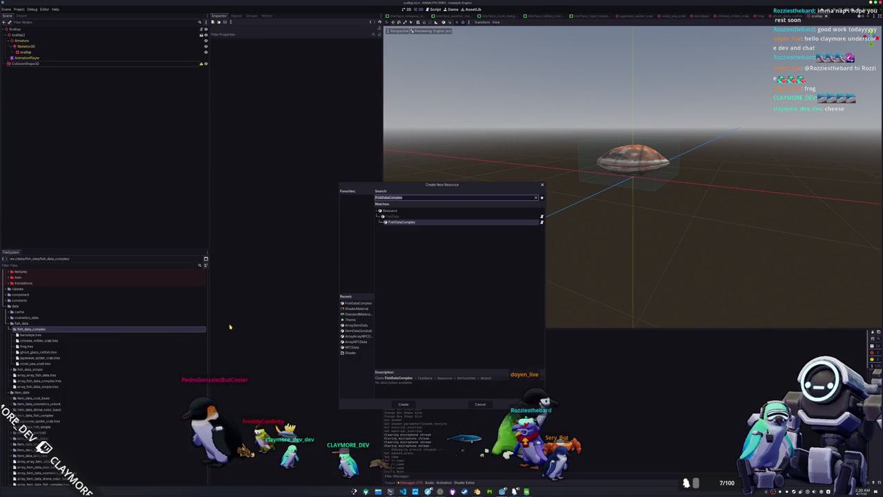
double_click(400, 223)
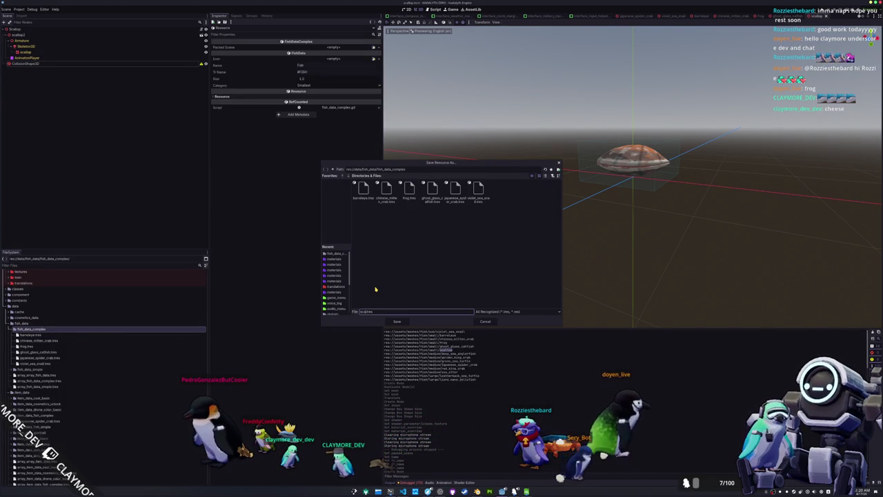
key("Return")
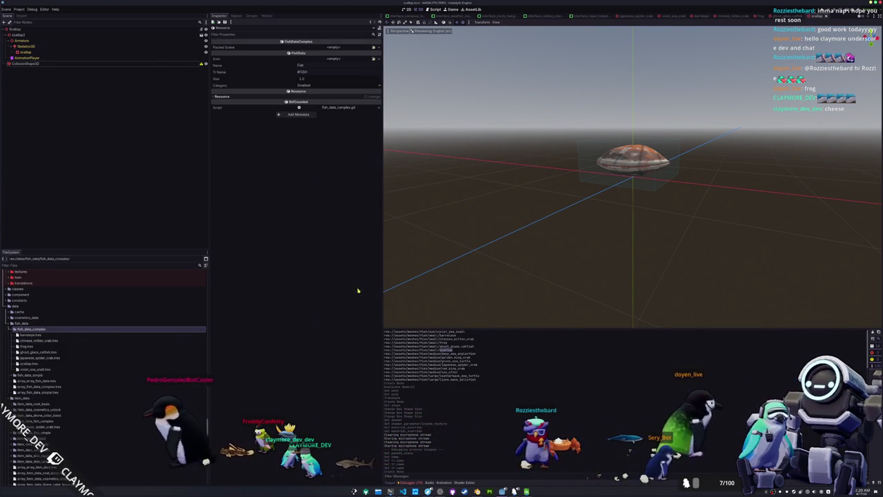
Link the scallop scene, name it Scallop with key #SCALLOP, and set Category to Small.
left_click(50, 364)
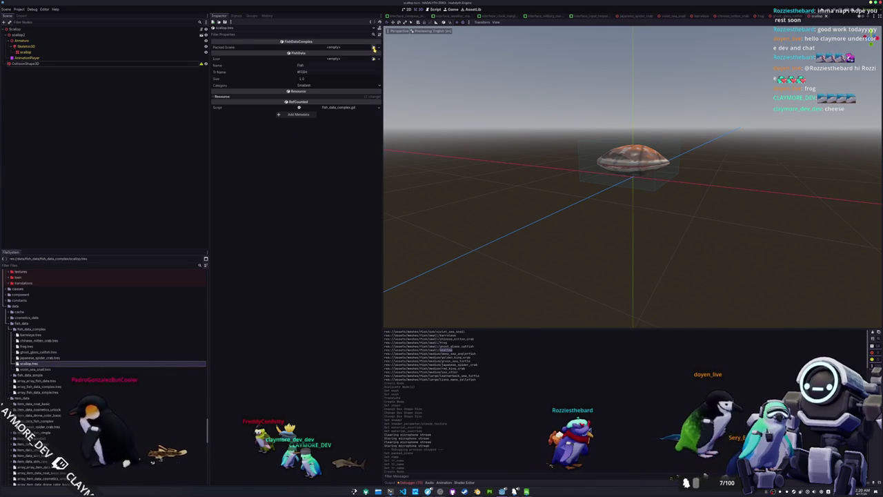
left_click(374, 48)
double_click(378, 197)
type("Scall")
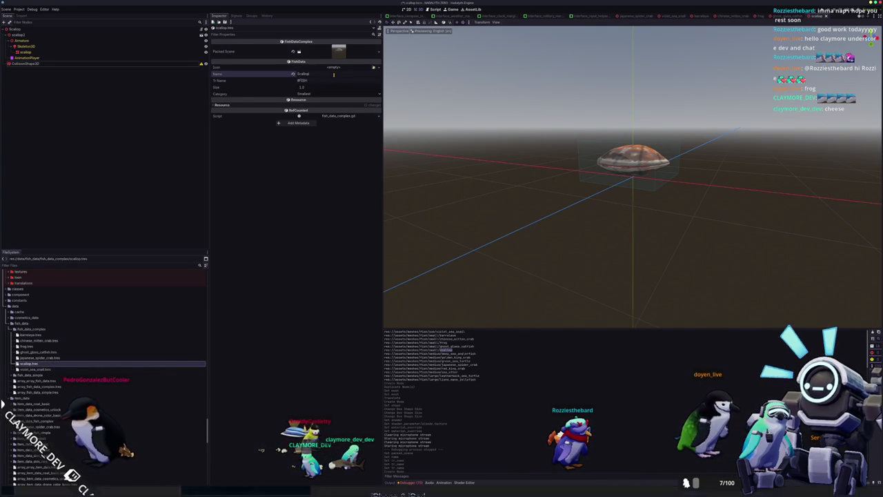
type("op")
key("Tab")
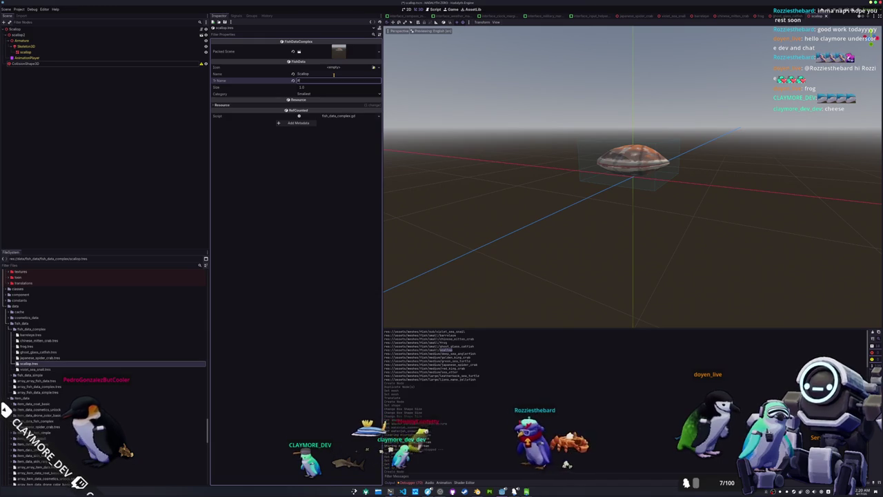
type("SCALLOP")
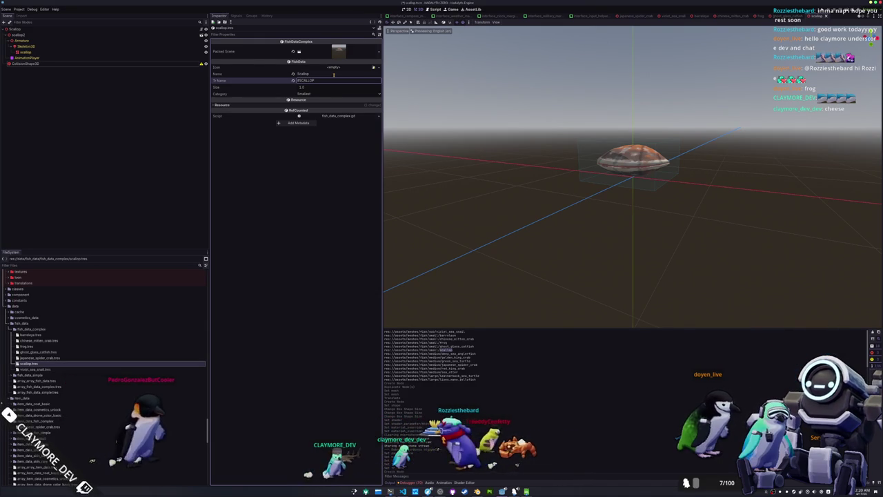
left_click(314, 95)
left_click(306, 105)
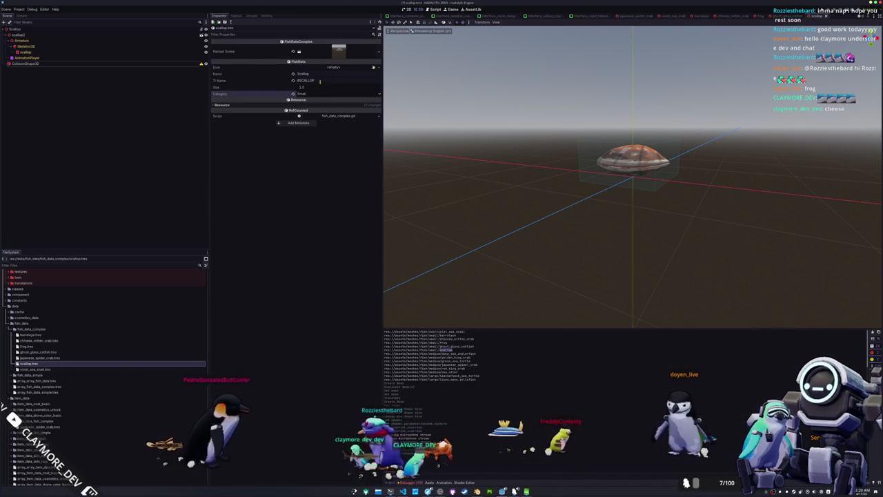
Enter Scallop beside #SCALLOP in the fish translations spreadsheet.
key("alt+Tab")
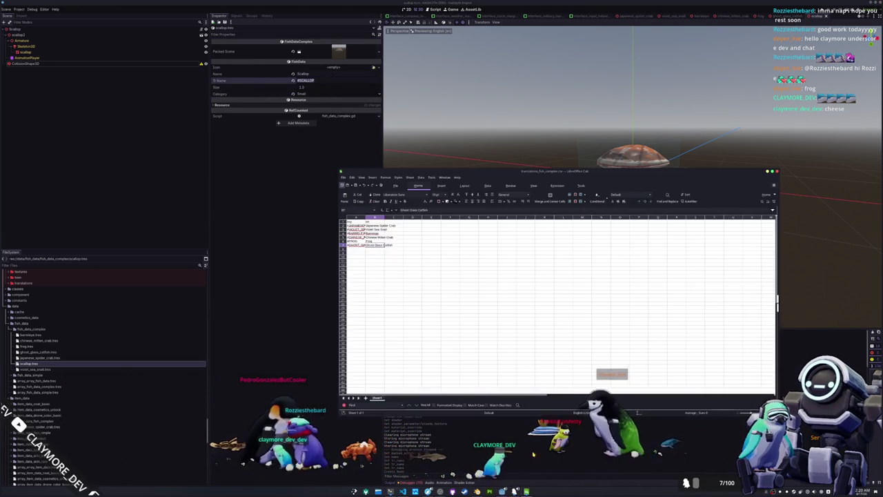
type("Scallop")
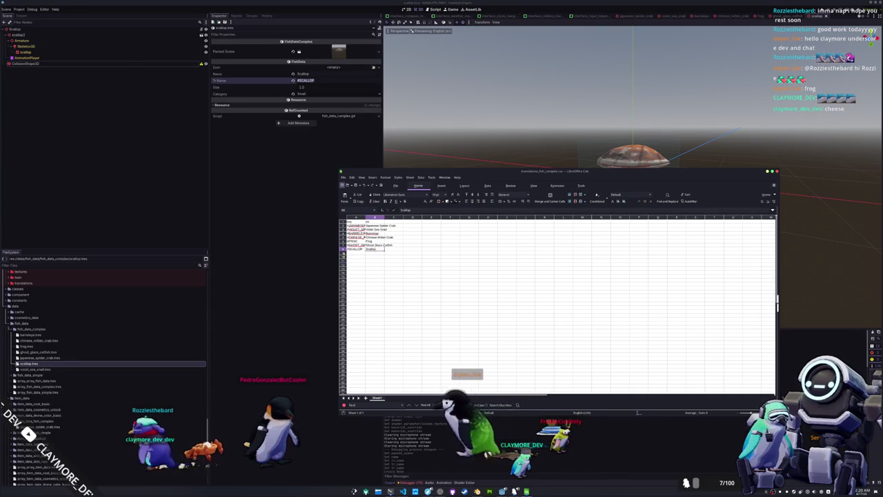
left_click(295, 285)
scroll(38, 380, "down", 5)
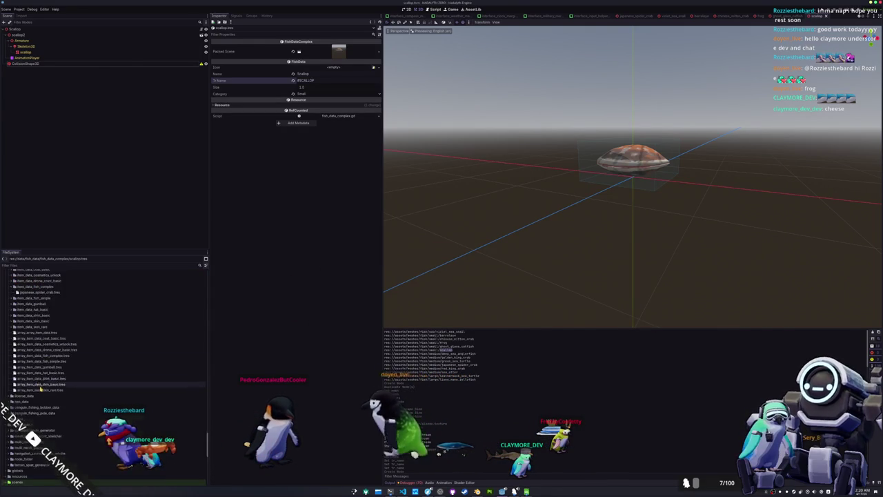
Create a deep_sea_anglerfish folder inside fish_complex.
left_click(61, 408)
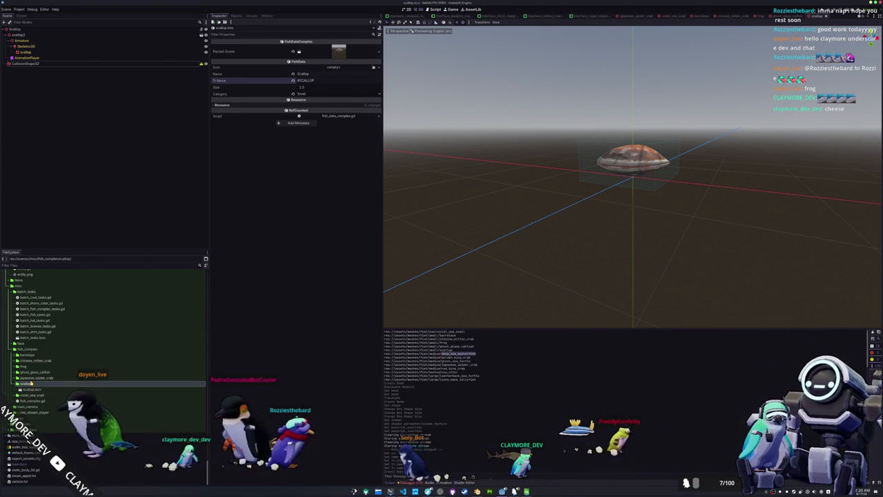
right_click(32, 356)
mouse_move(48, 356)
left_click(104, 357)
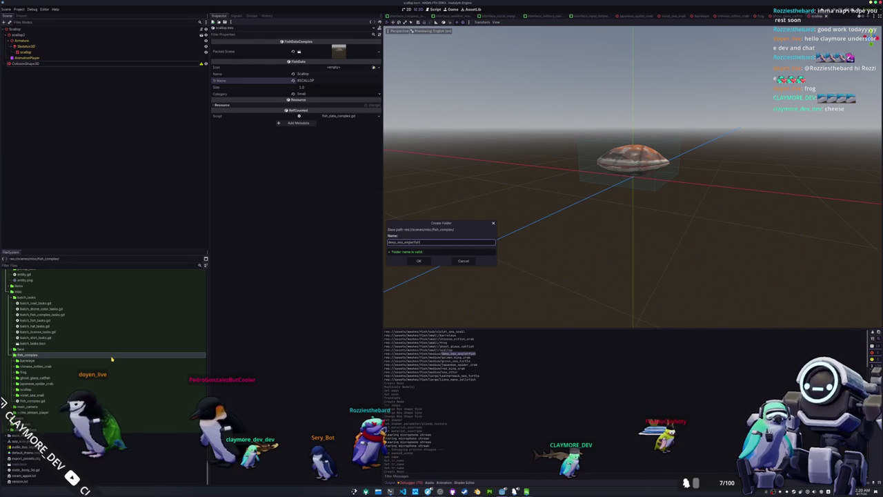
key("Return")
Create a new DeepSeaAnglerfish scene in the deep_sea_anglerfish folder.
right_click(45, 371)
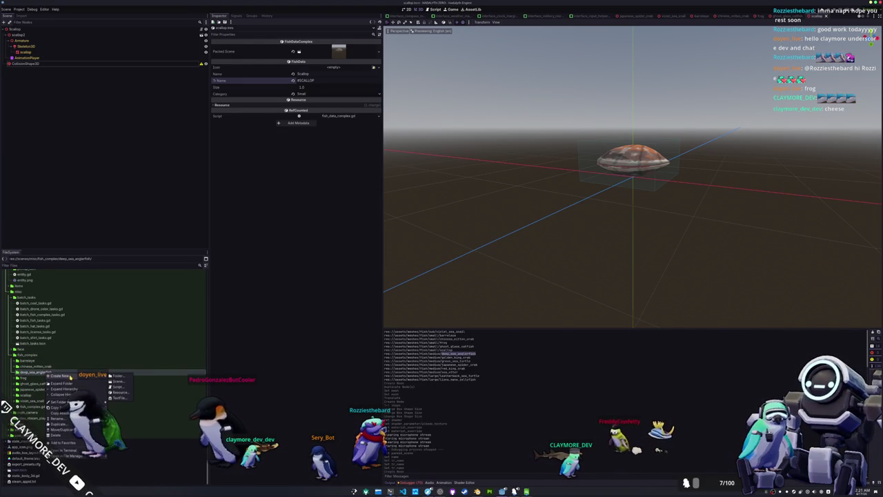
left_click(119, 382)
type("deep_sea_anglerfish")
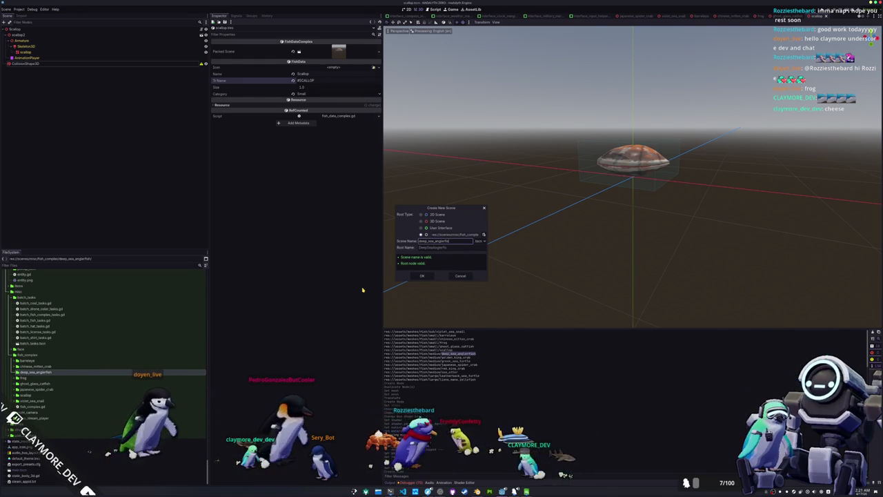
key("Return")
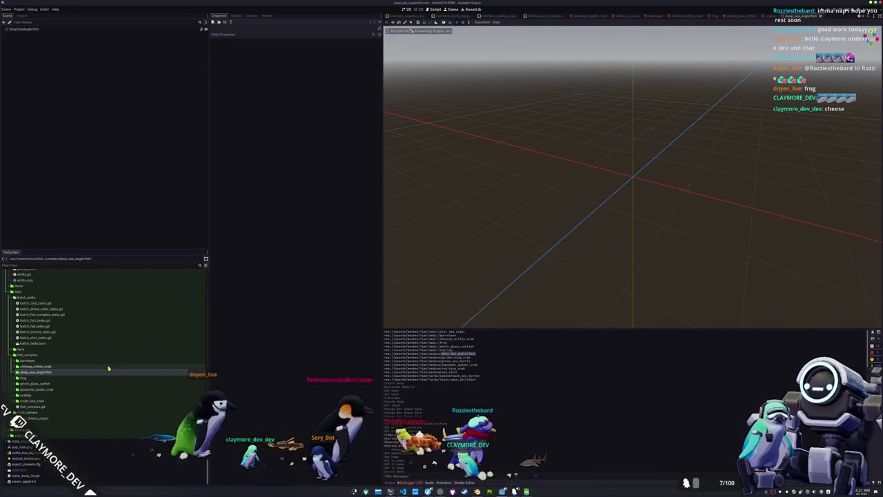
left_click(67, 266)
Add a MeshInstance3D under DeepSeaAnglerfish and assign it the deep_sea_anglerfish mesh.
type("deep")
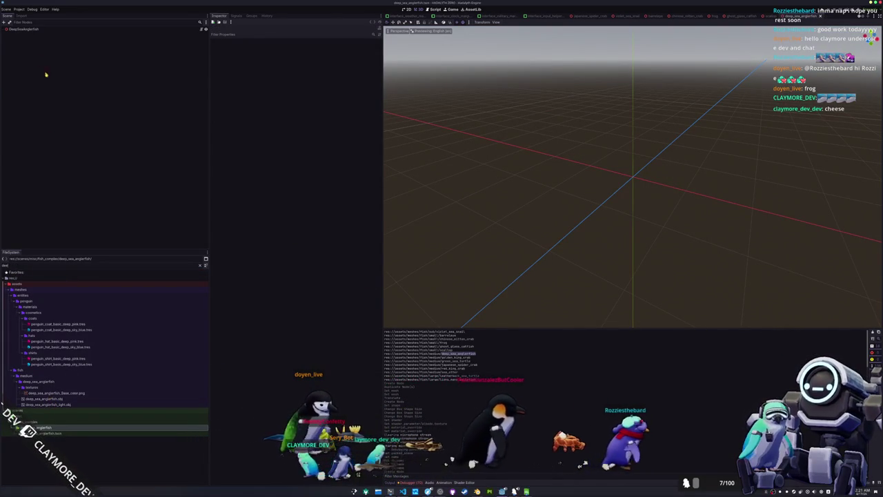
right_click(46, 29)
left_click(60, 33)
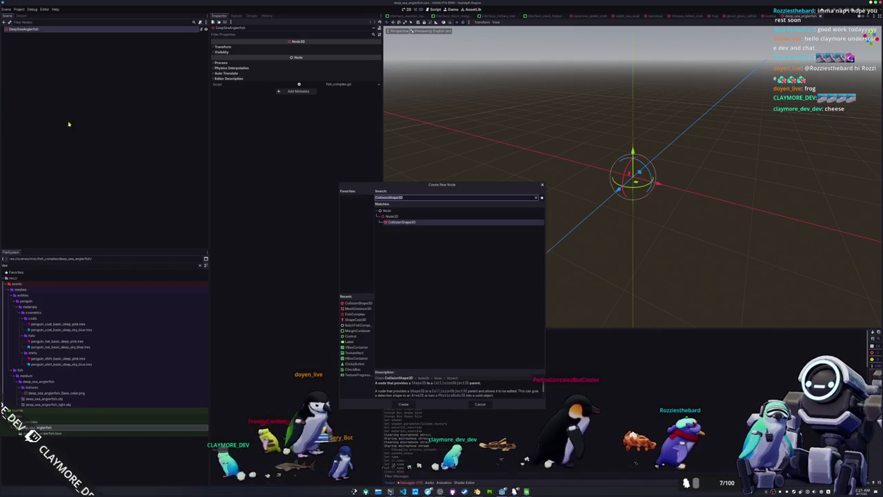
left_click(357, 308)
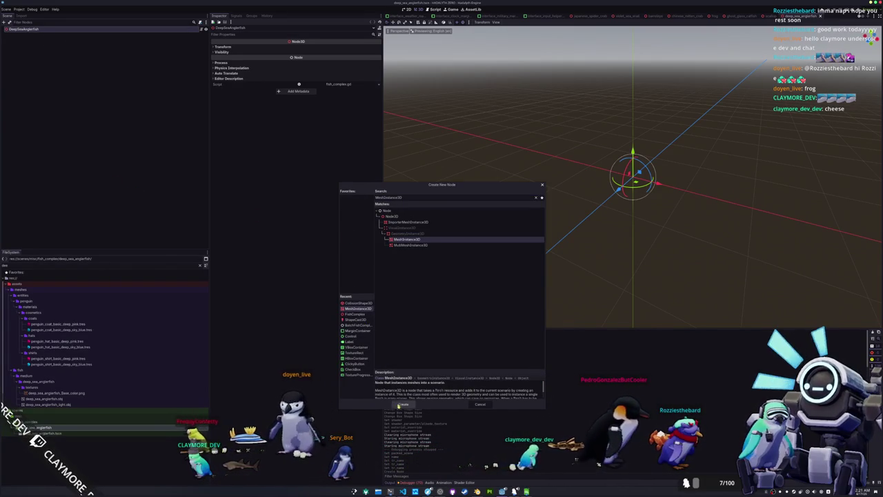
left_click(399, 403)
left_click(373, 46)
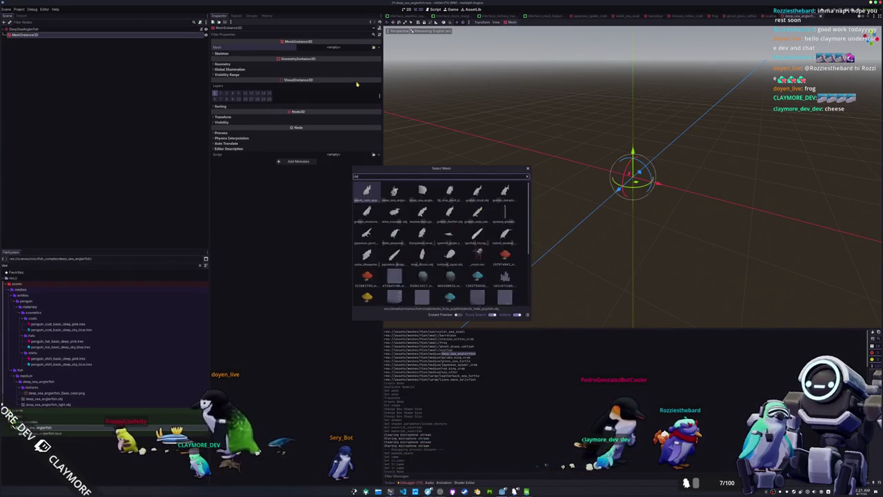
double_click(371, 198)
mouse_move(414, 195)
left_mouse_down()
mouse_move(508, 183)
mouse_move(470, 185)
left_mouse_up()
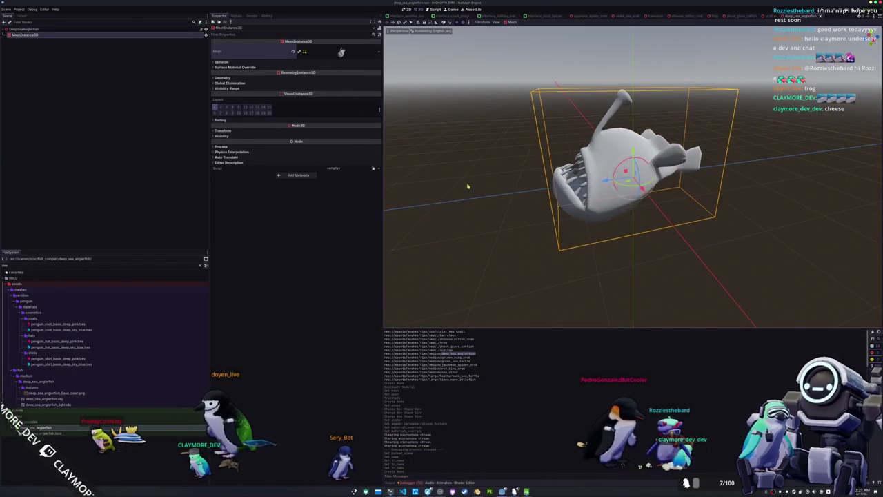
Inspect the anglerfish light mesh and texture files, then browse material overrides without assigning one.
left_click(43, 405)
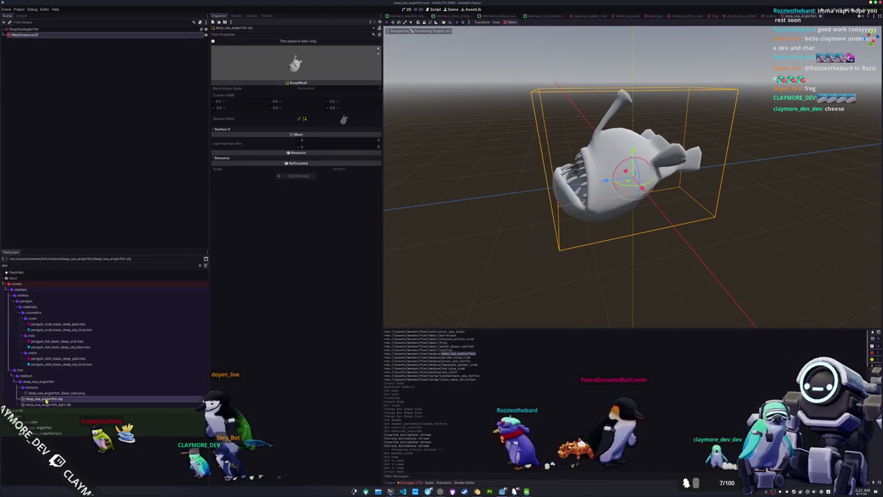
key("Up")
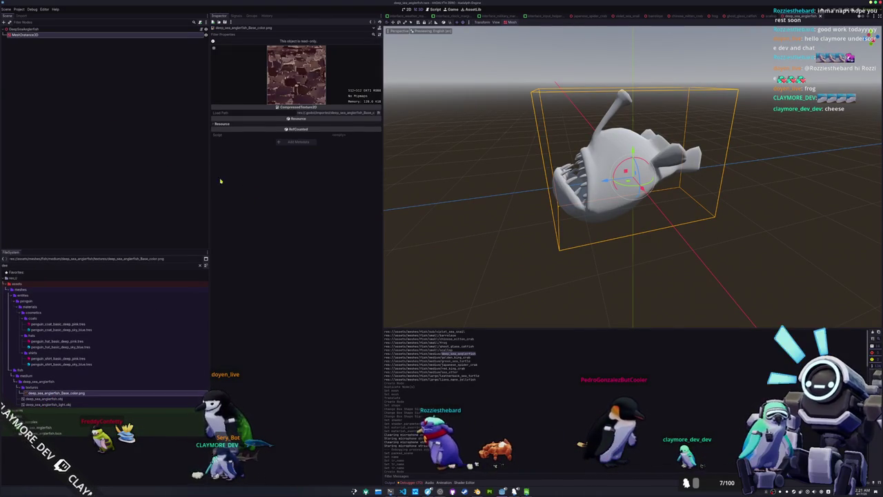
left_click(24, 35)
left_click(289, 78)
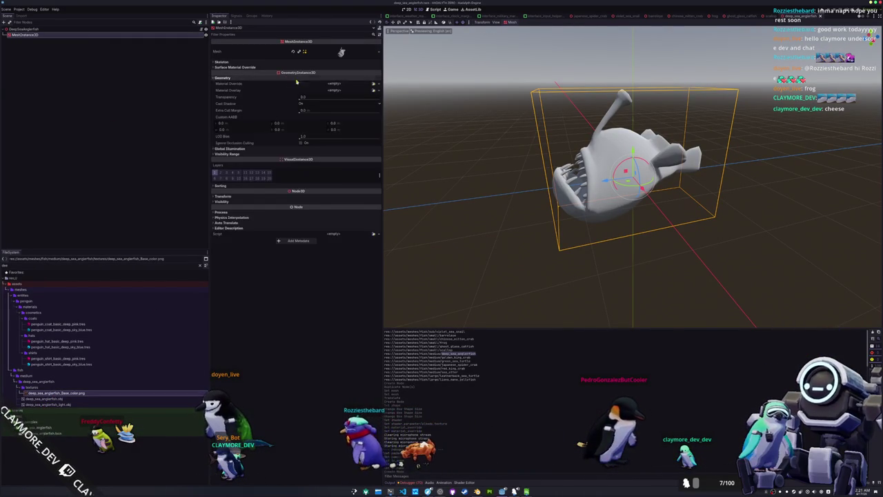
left_click(373, 85)
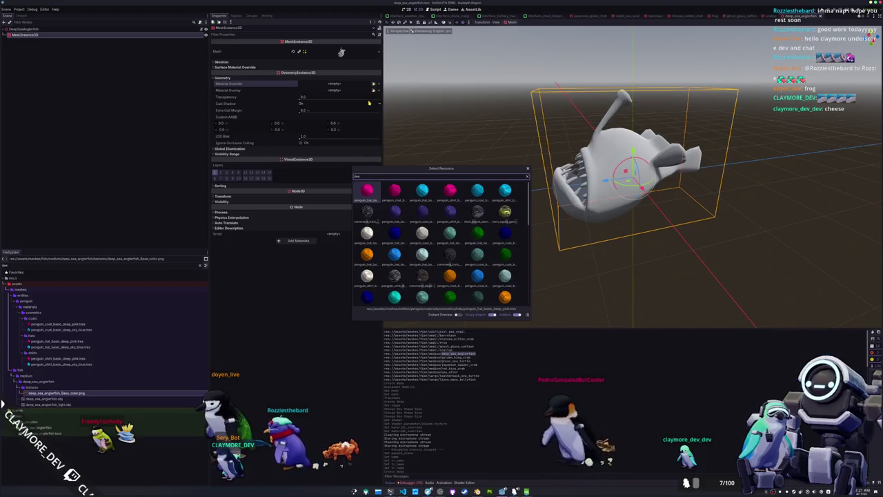
type("deep")
key("BackSpace")
key("BackSpace")
key("BackSpace")
key("Escape")
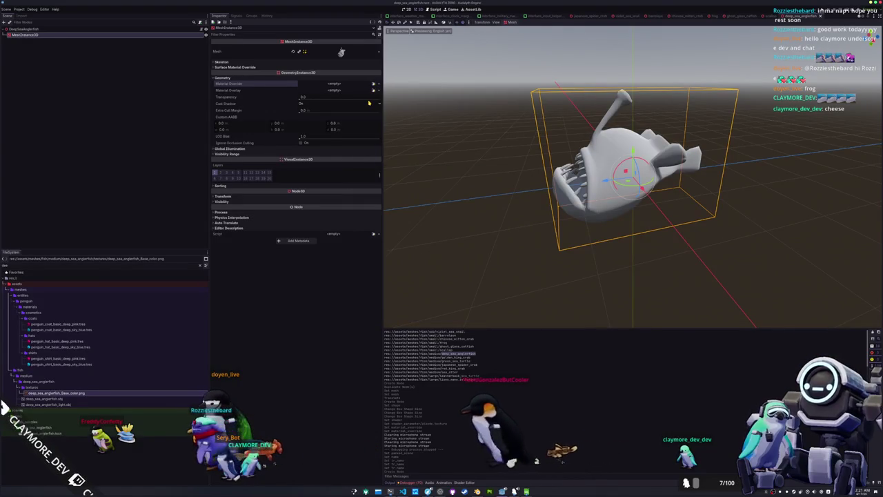
key("Up")
key("Up")
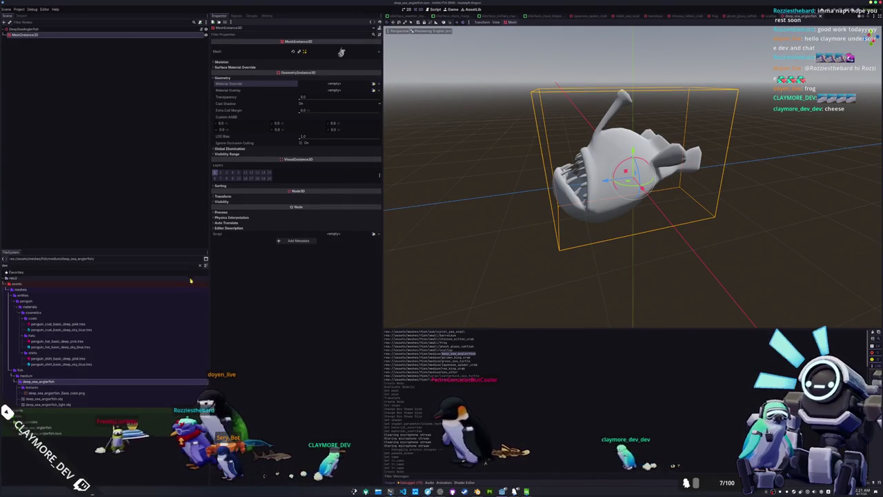
left_click(201, 266)
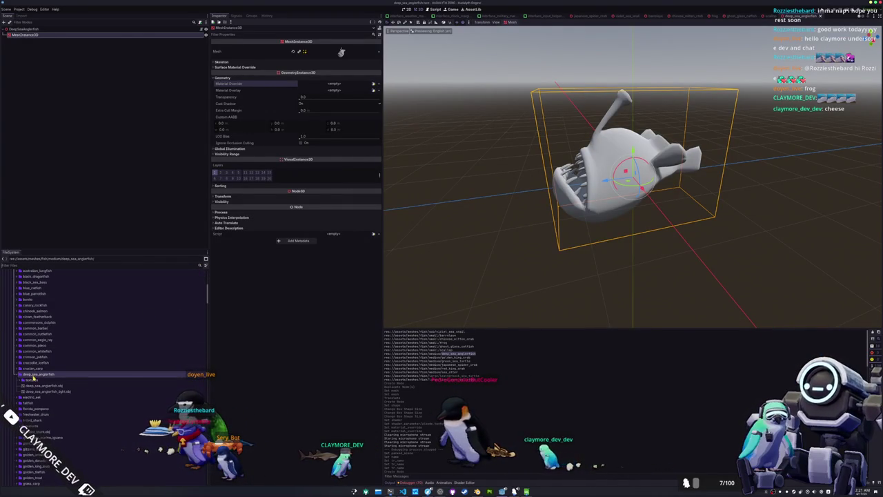
Create a 'materials' folder and a ShaderMaterial in it named deep_sea_anglerfish_shader_material.
left_click(106, 378)
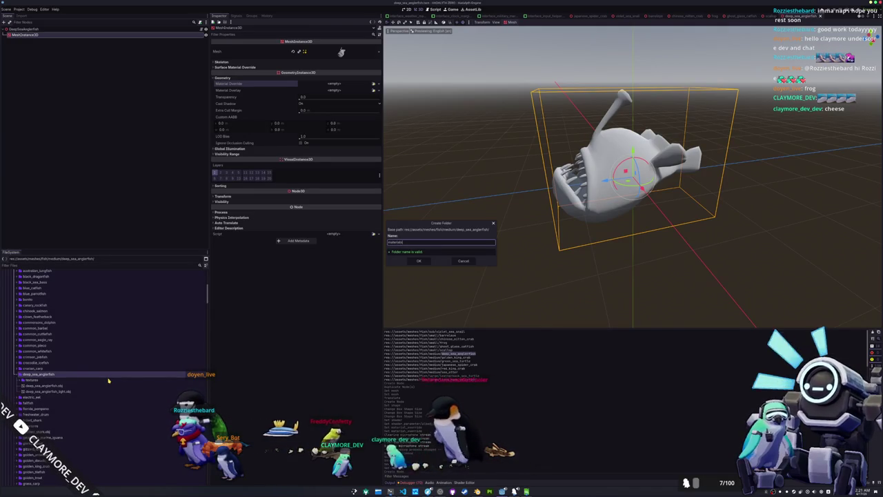
key("Return")
right_click(33, 379)
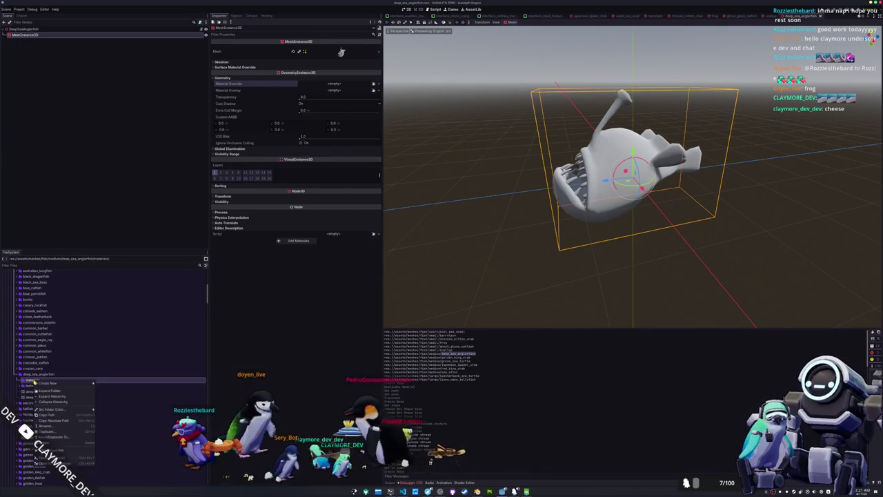
mouse_move(59, 383)
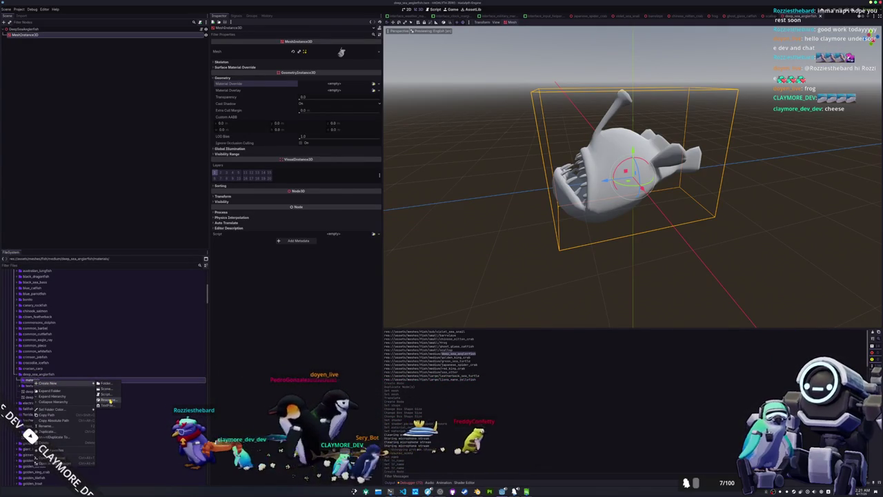
left_click(109, 400)
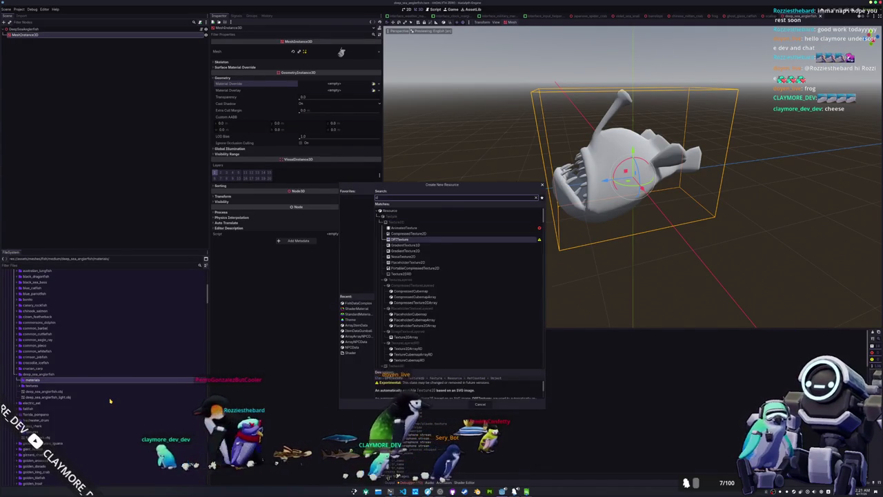
type("_sea")
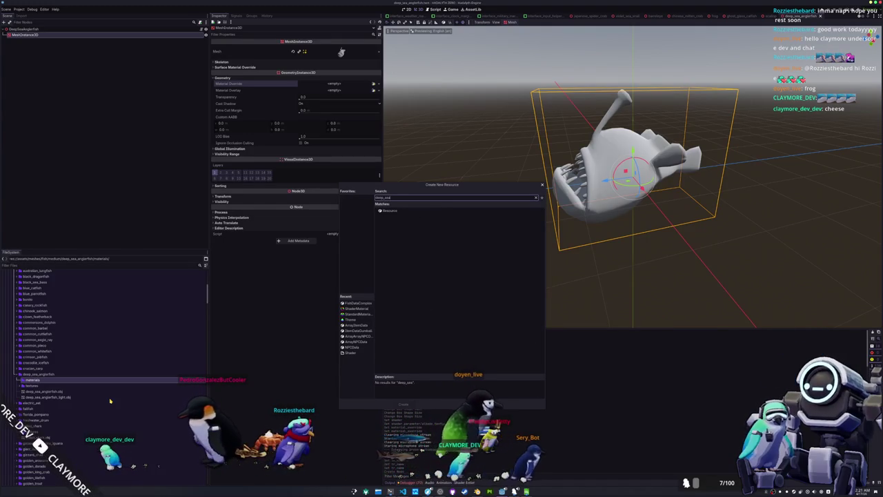
key("ctrl+a")
key("BackSpace")
type("sh")
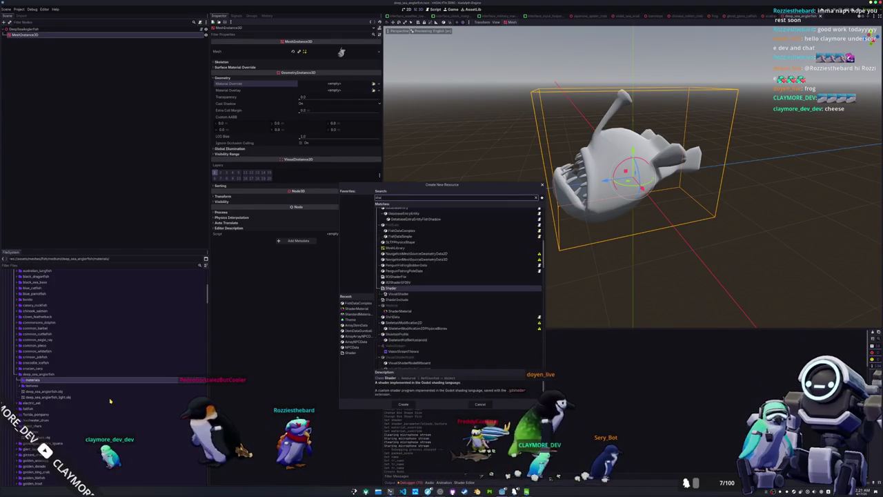
type("adermat")
key("Return")
type("deep_sea_anglerfishfish")
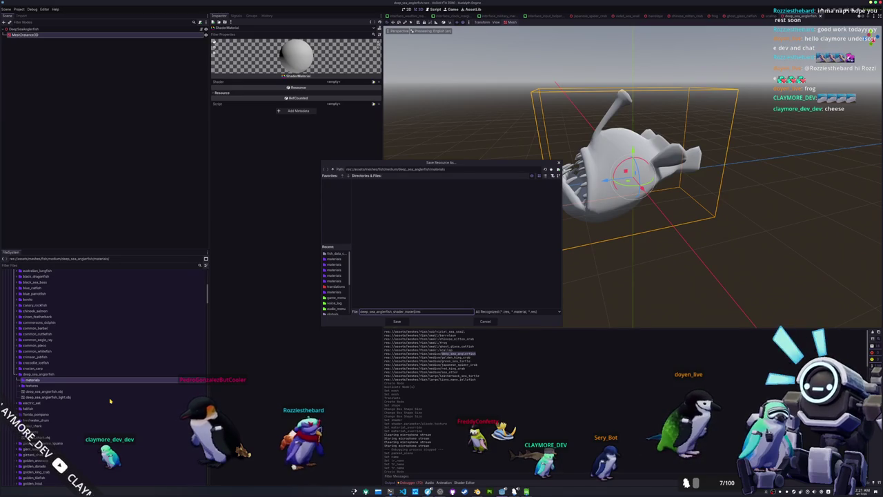
Save the shader material with standard_material_cell_shader and the anglerfish texture as albedo.
key("Return")
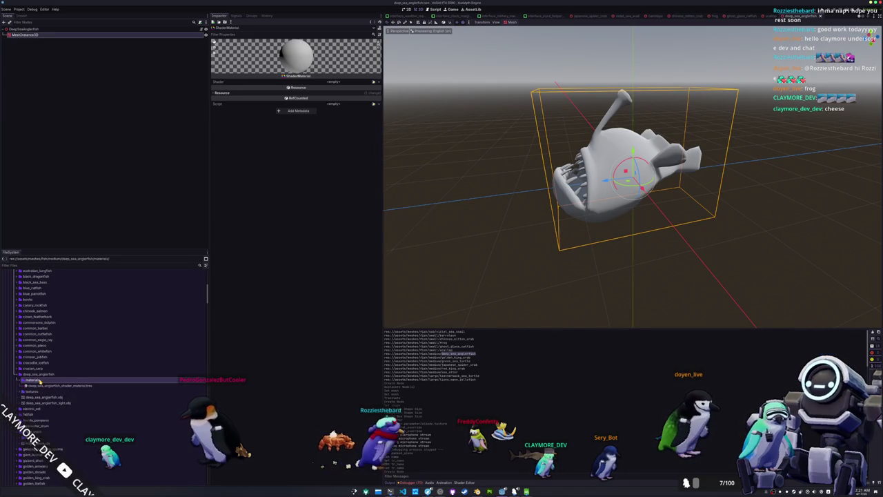
left_click(373, 83)
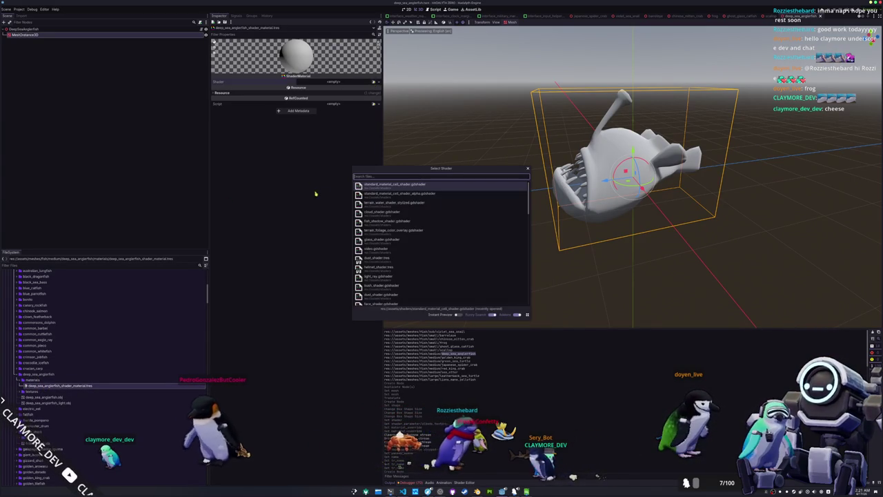
double_click(398, 186)
left_click(337, 90)
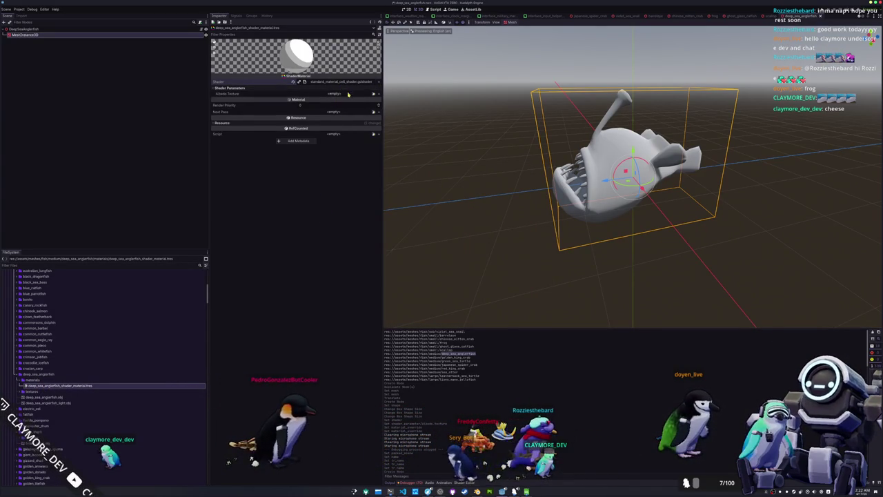
left_click(373, 94)
type("deep")
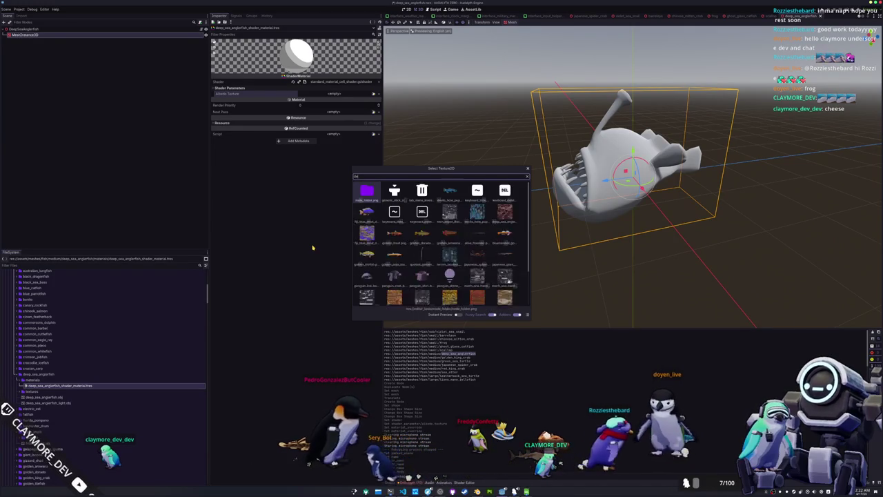
key("Return")
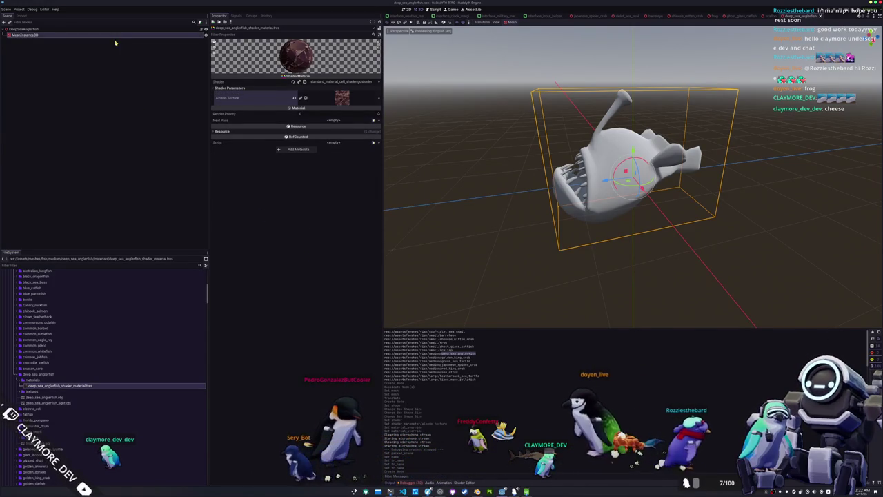
Set the anglerfish shader material as the fish mesh's material override.
left_click(41, 35)
left_click(371, 90)
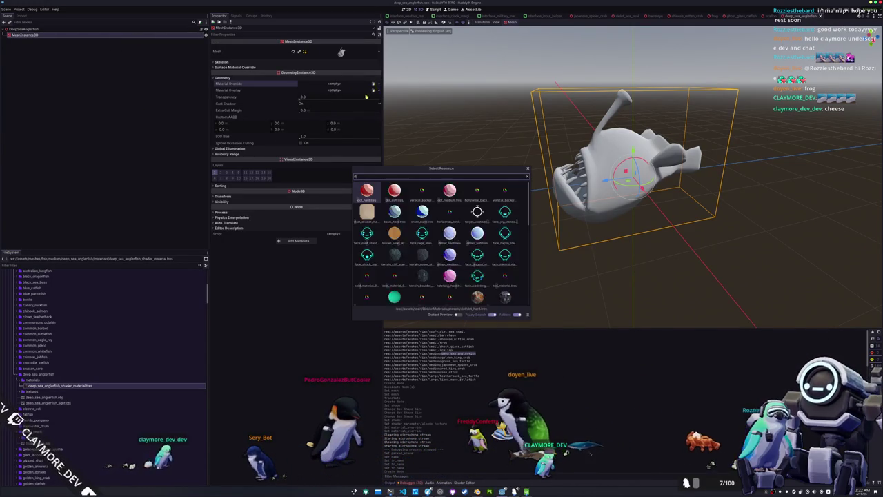
double_click(438, 191)
mouse_move(438, 191)
left_mouse_down()
mouse_move(463, 216)
mouse_move(438, 211)
mouse_move(453, 191)
left_mouse_up()
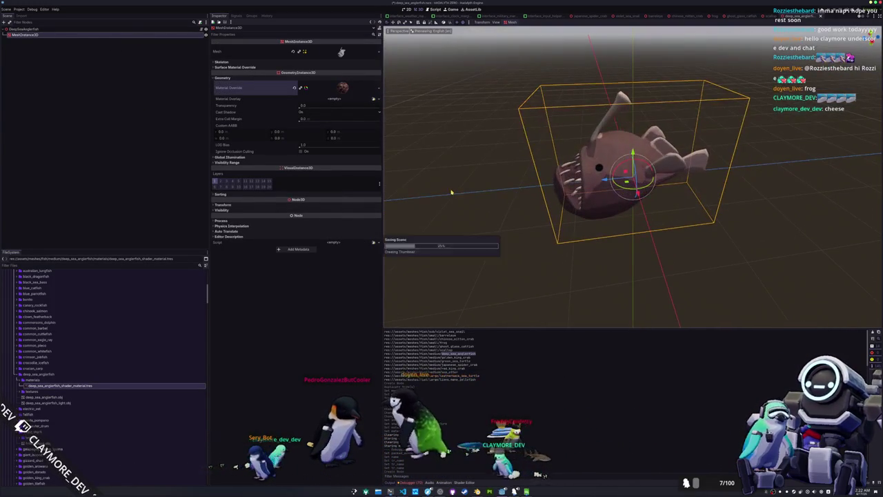
left_click(31, 29)
Add a second MeshInstance3D using deep_sea_anglerfish_light.obj and save the scene.
right_click(35, 30)
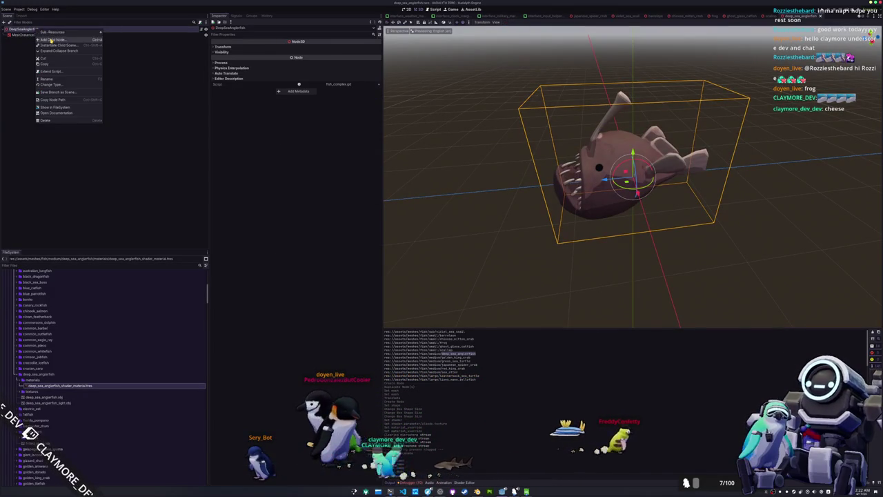
left_click(50, 70)
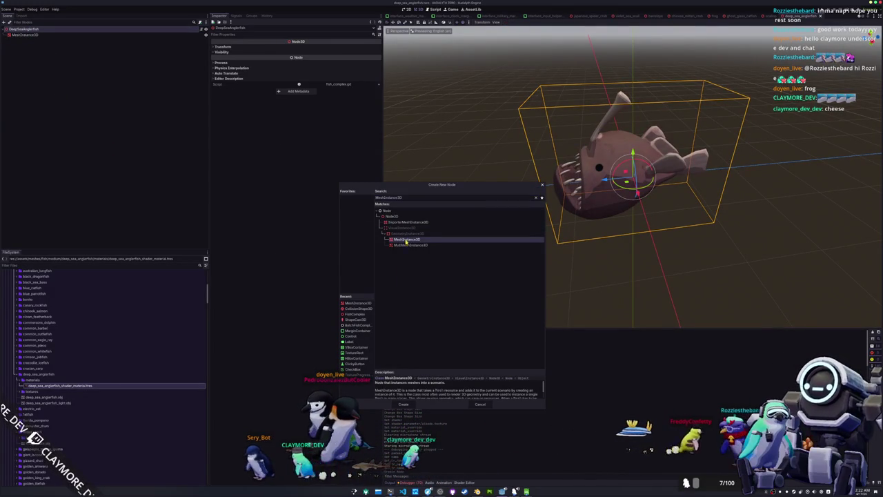
left_click(410, 405)
mouse_move(49, 402)
left_mouse_down()
mouse_move(310, 52)
mouse_move(332, 47)
left_mouse_up()
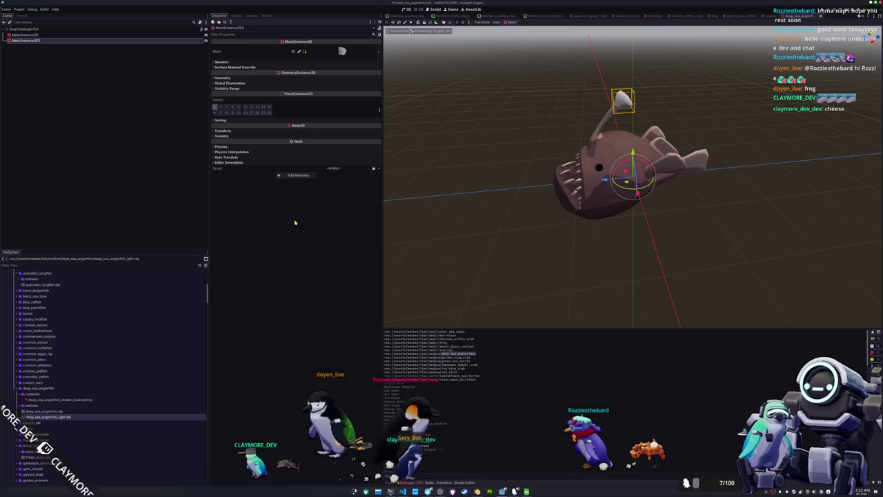
key("ctrl+s")
right_click(69, 394)
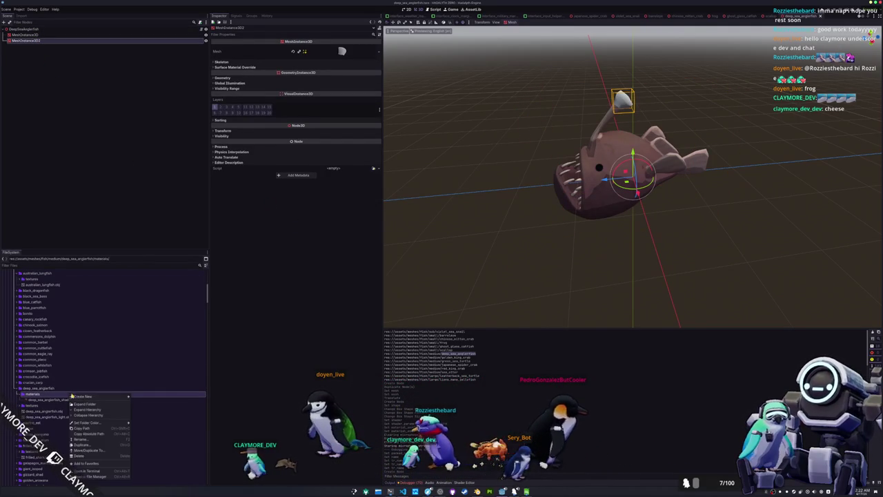
Create a StandardMaterial3D saved as deep_sea_anglerfish_standard_material.tres in the materials folder.
left_click(145, 412)
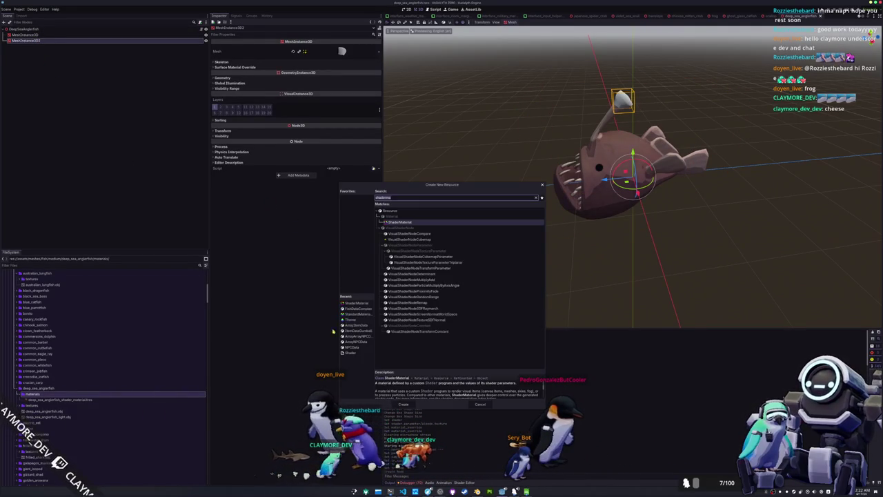
left_click(352, 314)
left_click(405, 405)
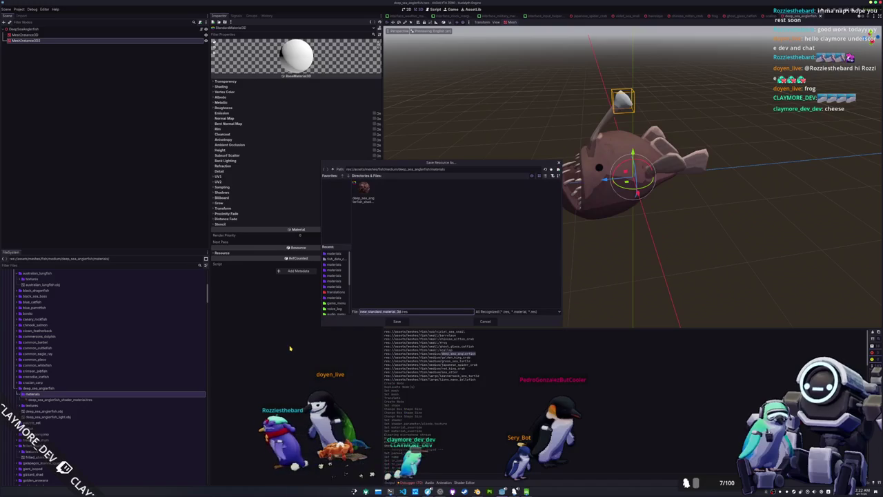
type("_sea_anglerfish_l")
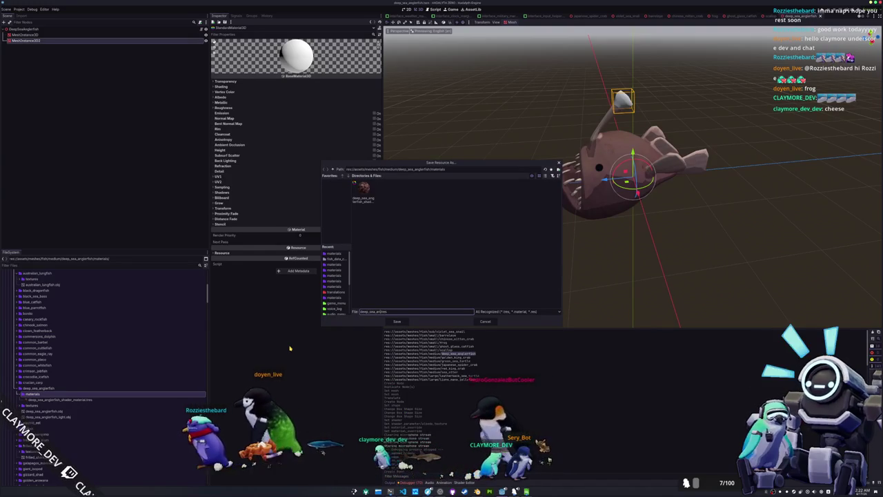
type("_standard_material")
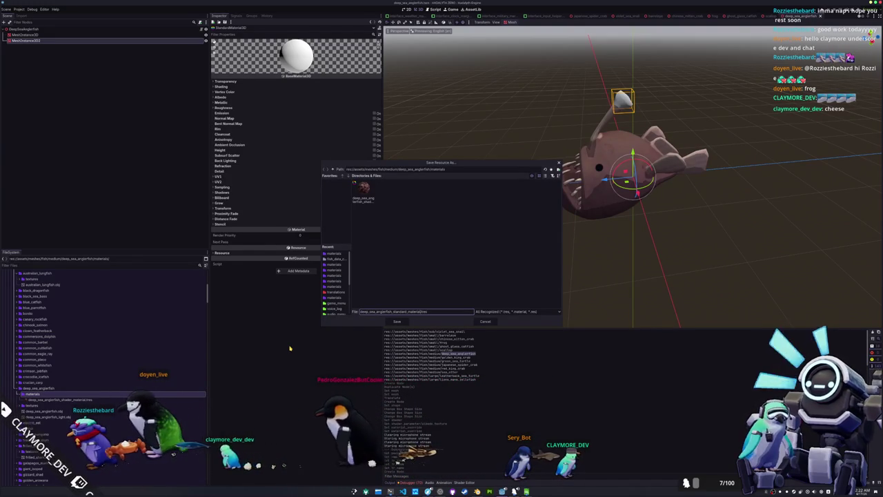
key("Return")
key("ctrl+s")
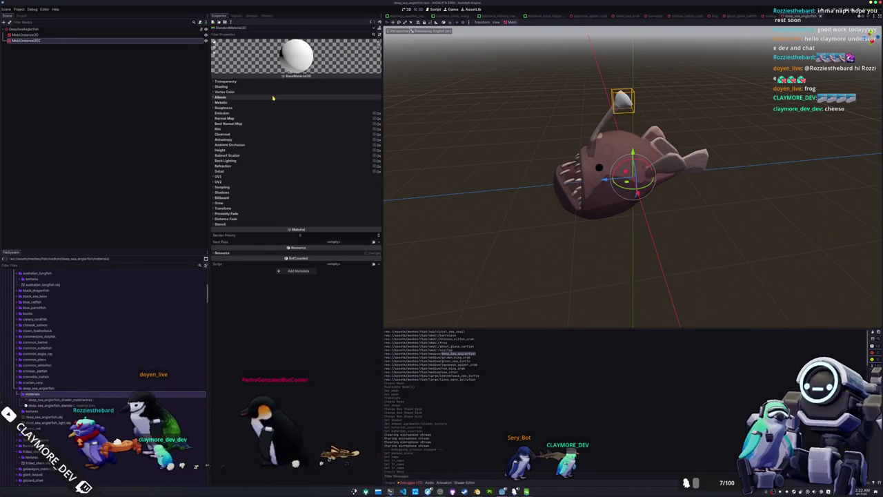
Enable emission on the material with a bright yellow emission colour.
left_click(374, 113)
left_click(357, 119)
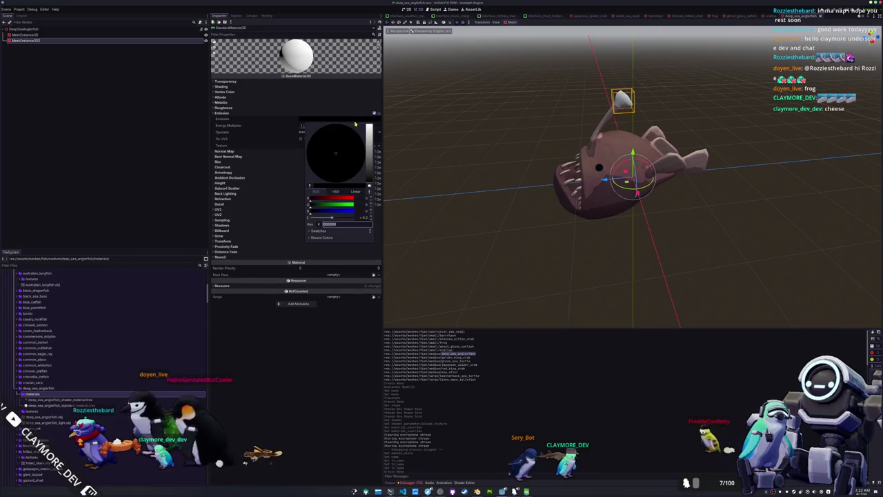
left_click_drag(335, 199, 354, 205)
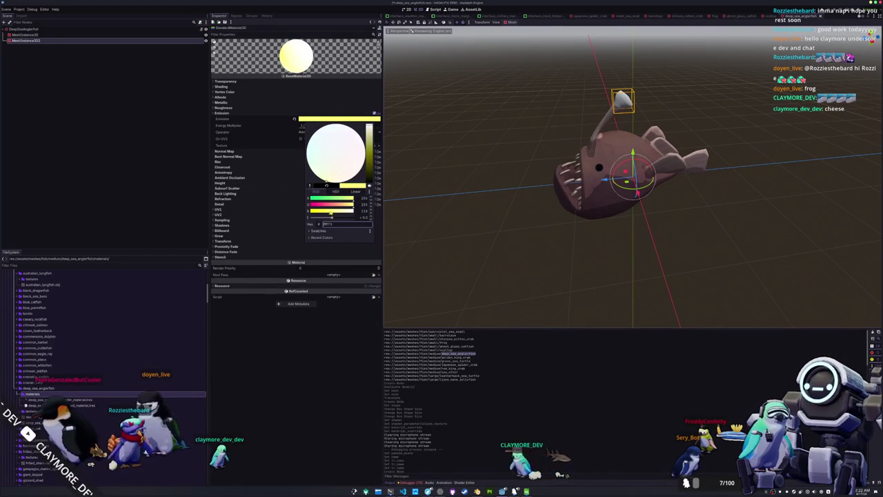
left_click(300, 167)
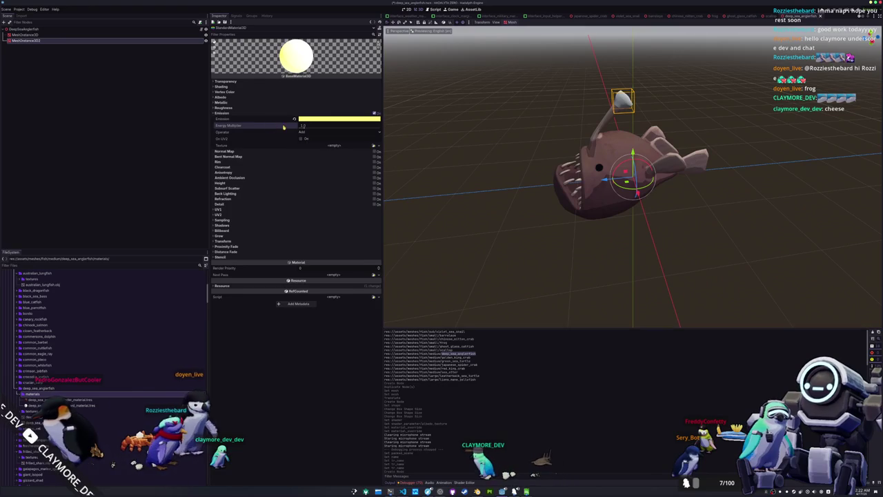
Apply the standard material as MeshInstance3D2's override and set Specular Mode to Disabled.
left_click(127, 41)
left_click(223, 77)
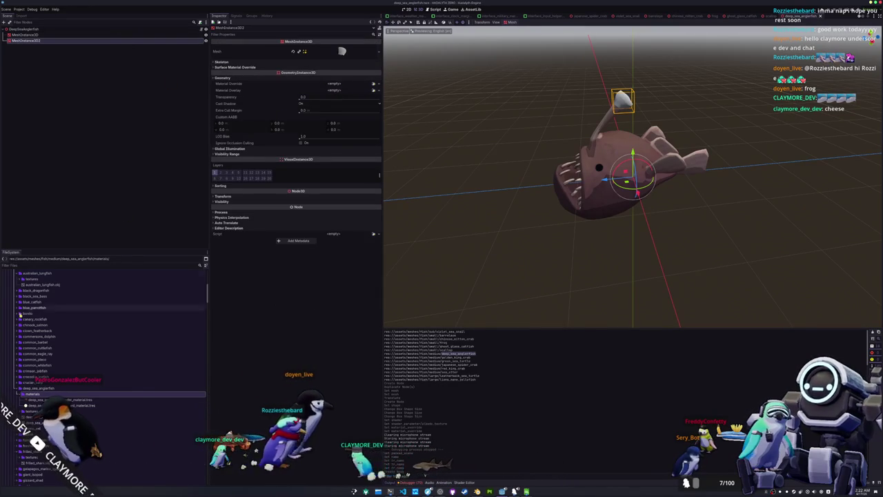
left_click_drag(76, 405, 329, 85)
left_click(330, 86)
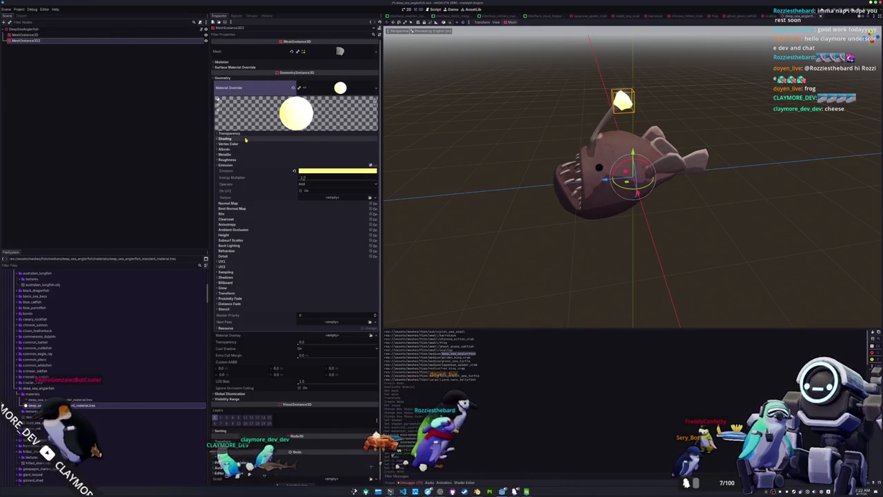
left_click(308, 156)
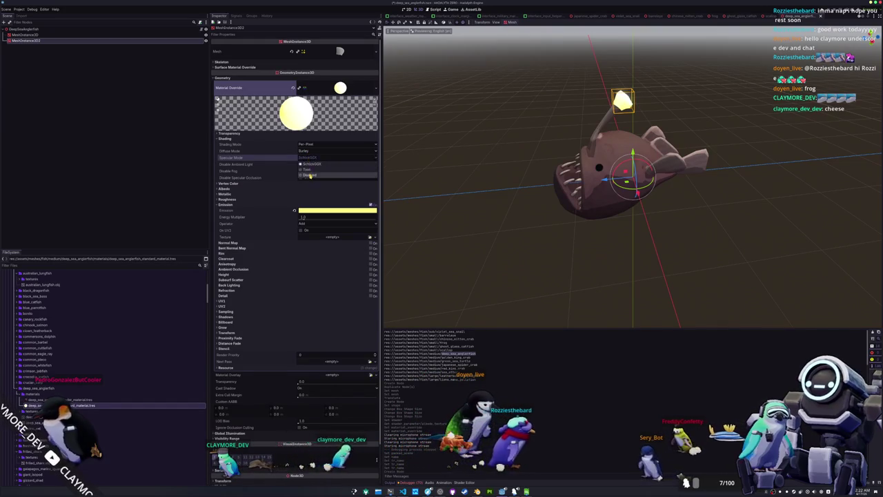
left_click(305, 173)
left_click(41, 30)
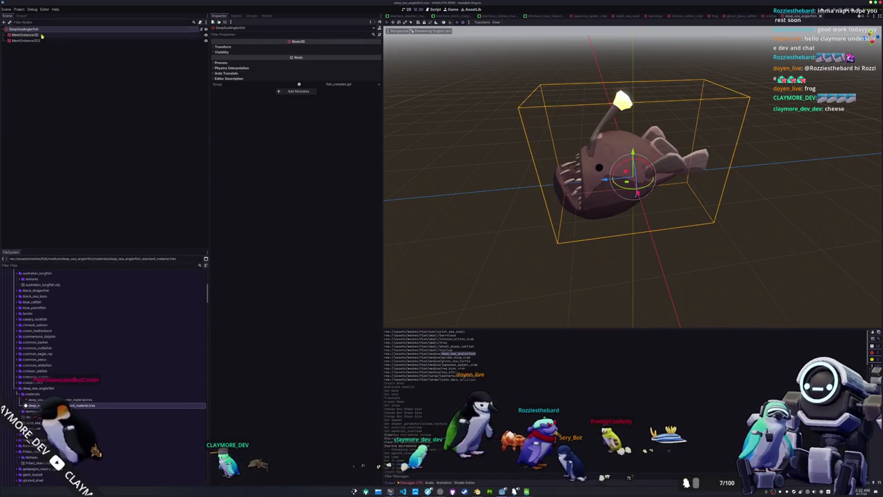
Add a CollisionShape3D child to DeepSeaAnglerfish with a BoxShape3D shape.
right_click(42, 30)
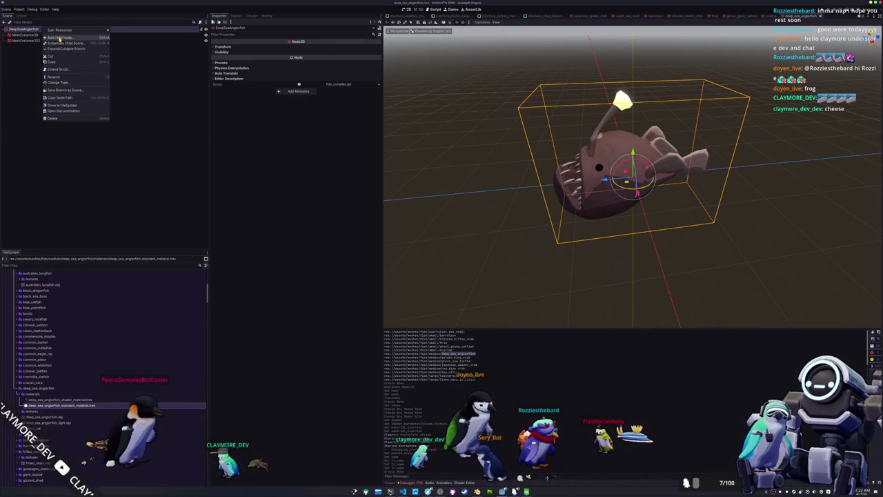
left_click(62, 38)
type("coll")
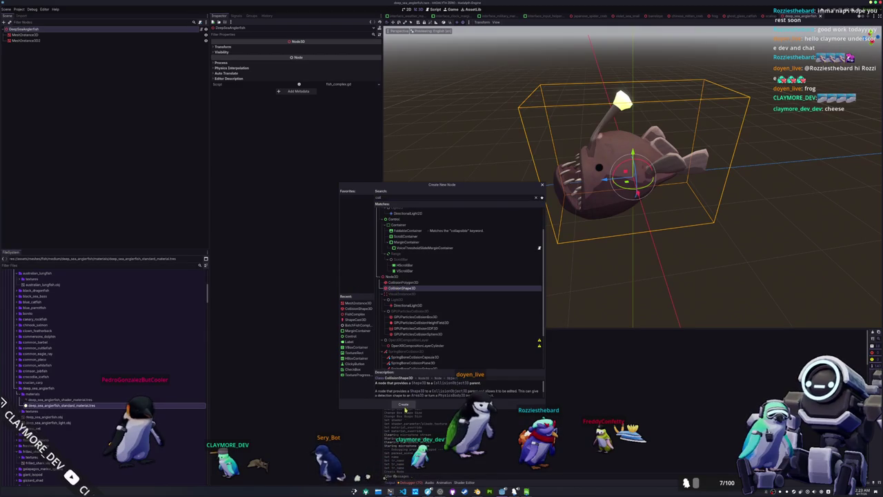
left_click(405, 406)
key("KP_3")
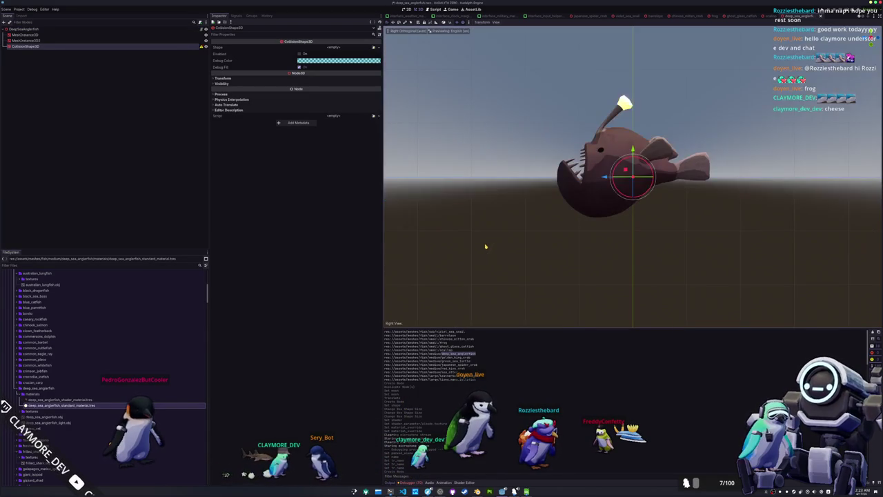
left_click(333, 46)
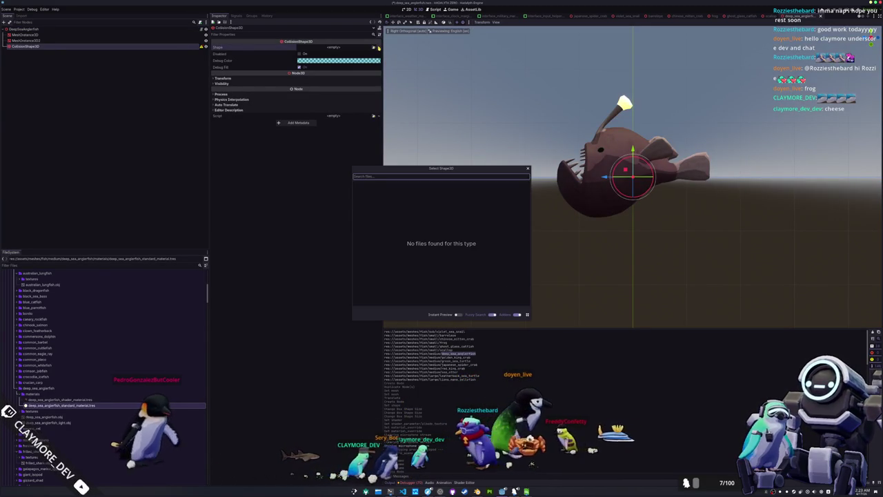
key("Escape")
left_click(374, 47)
left_click(352, 70)
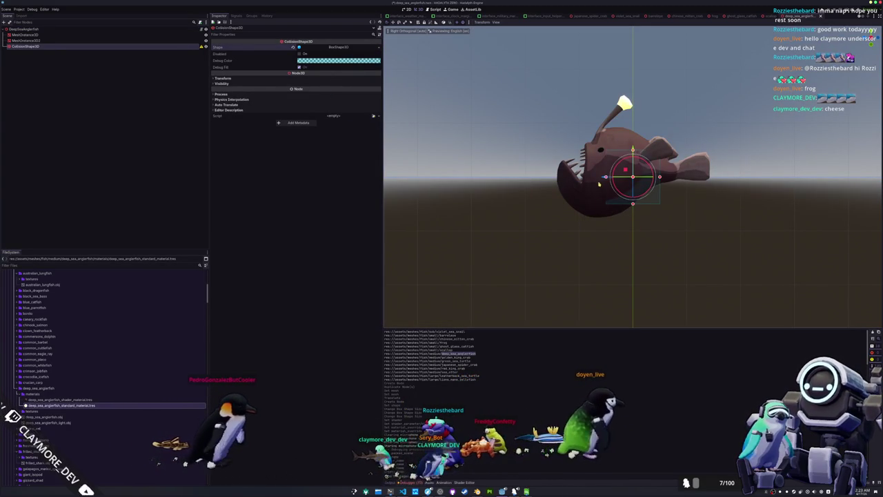
Raise both fish meshes 0.7 units and fit the box shape around the anglerfish.
left_click(90, 34)
left_click(90, 40, "shift")
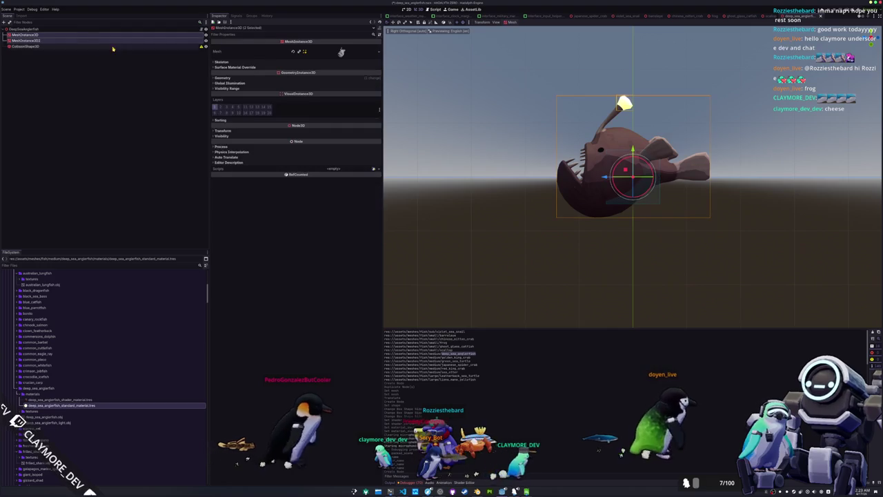
left_click_drag(633, 152, 633, 113)
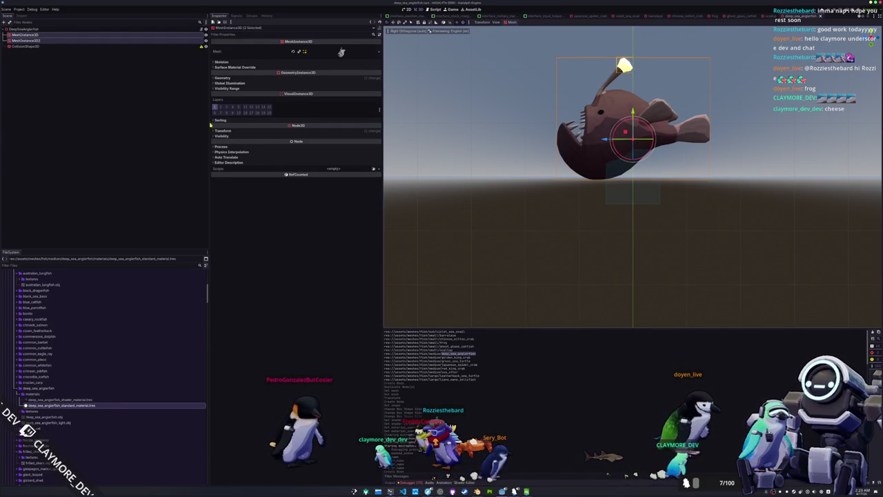
left_click(100, 46)
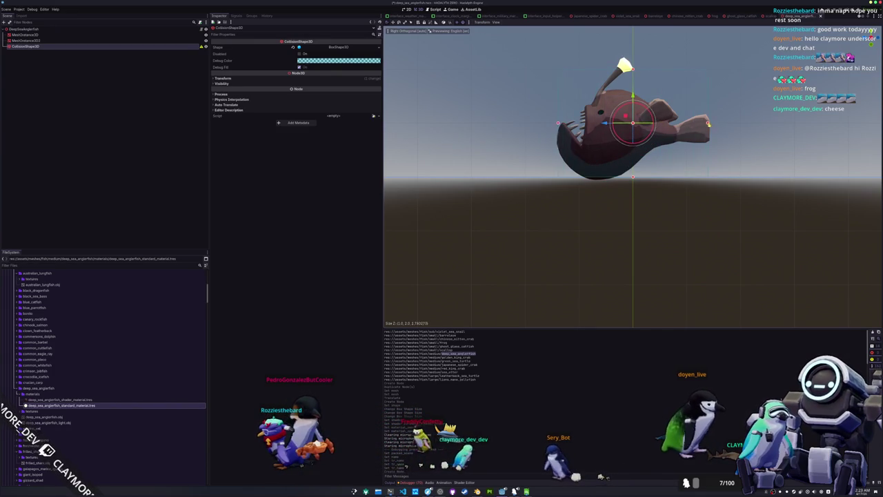
left_click(463, 173)
mouse_move(463, 173)
left_mouse_down()
mouse_move(542, 218)
mouse_move(596, 186)
left_mouse_up()
scroll(55, 366, "down", 10)
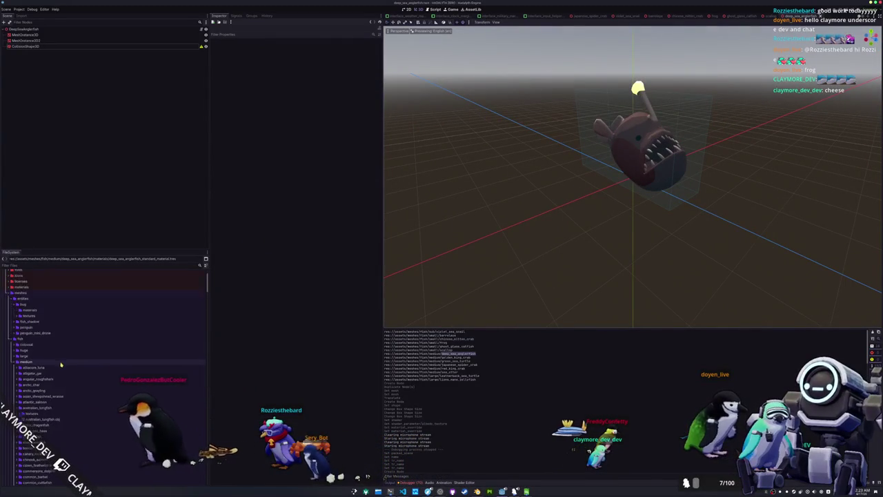
scroll(51, 366, "down", 10)
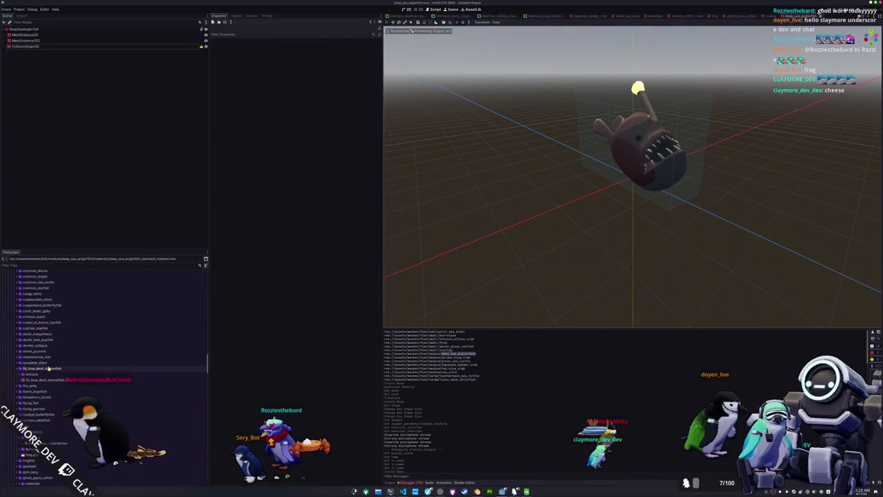
scroll(47, 369, "down", 15)
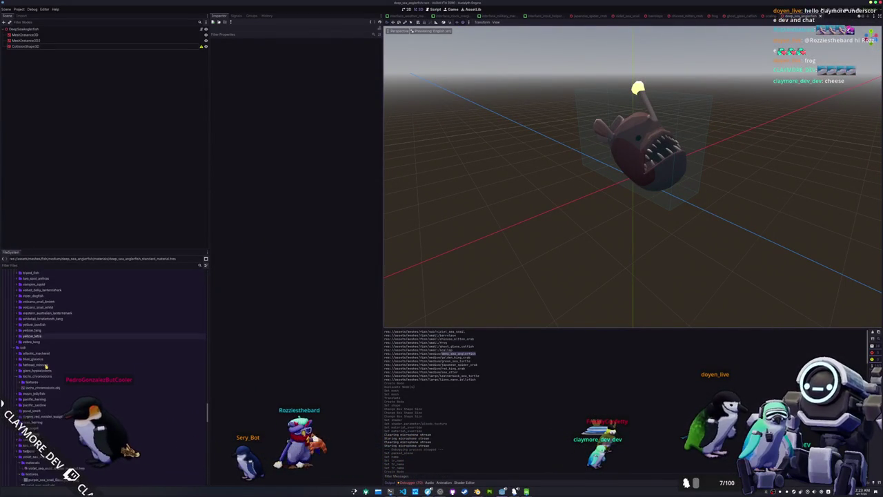
Make a new FishDataComplex resource in fish_data_complex and save it as deep_sea_anglerfish.tres.
right_click(32, 372)
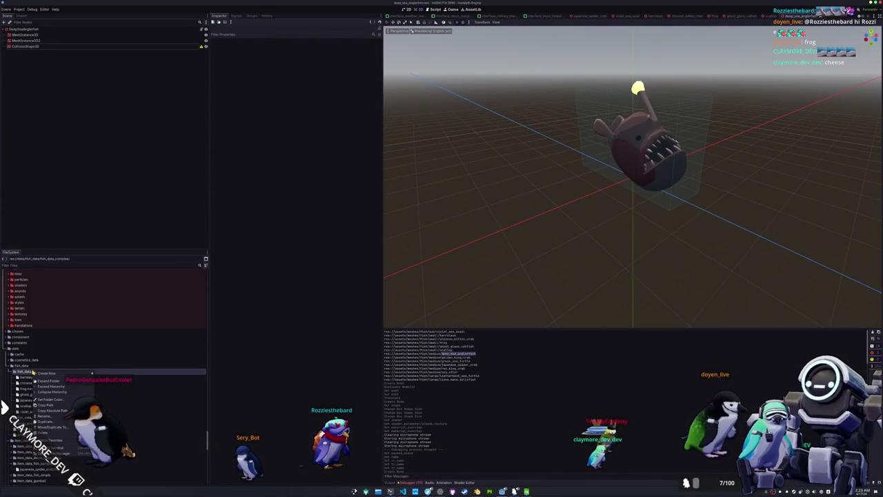
left_click(107, 374)
key("Return")
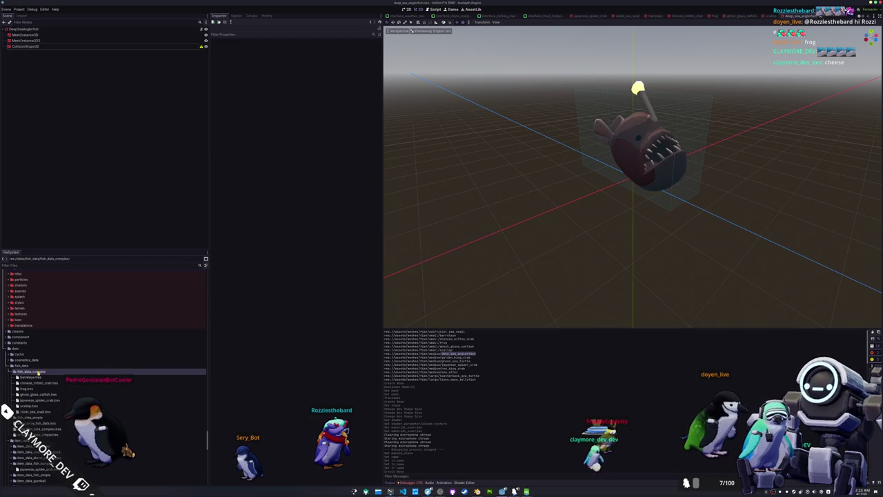
left_click(111, 391)
type("deep_s")
key("BackSpace")
key("BackSpace")
key("BackSpace")
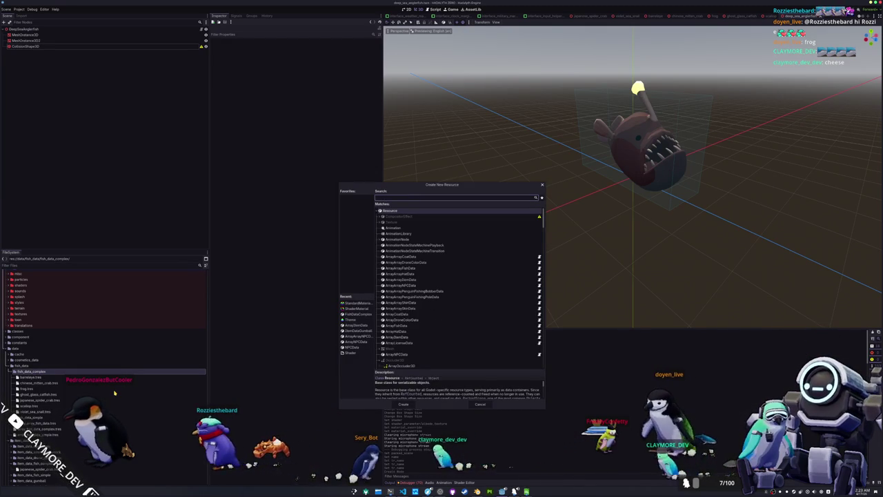
type("fish_data_c")
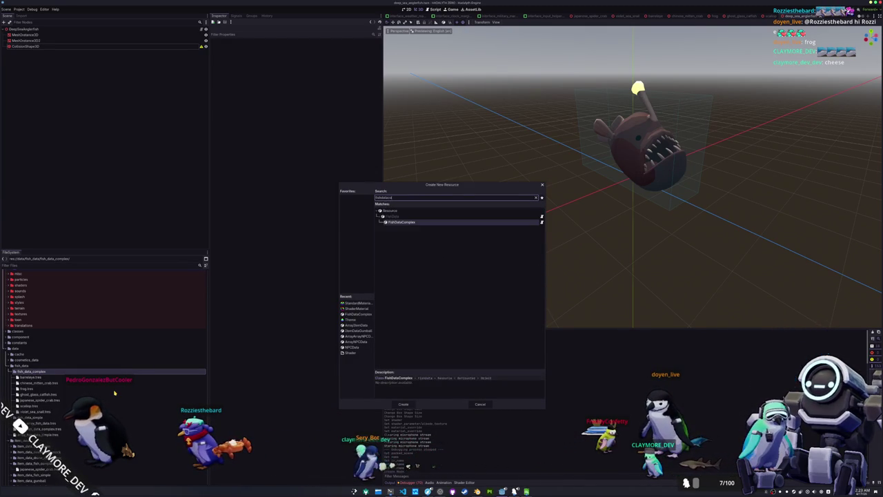
key("Return")
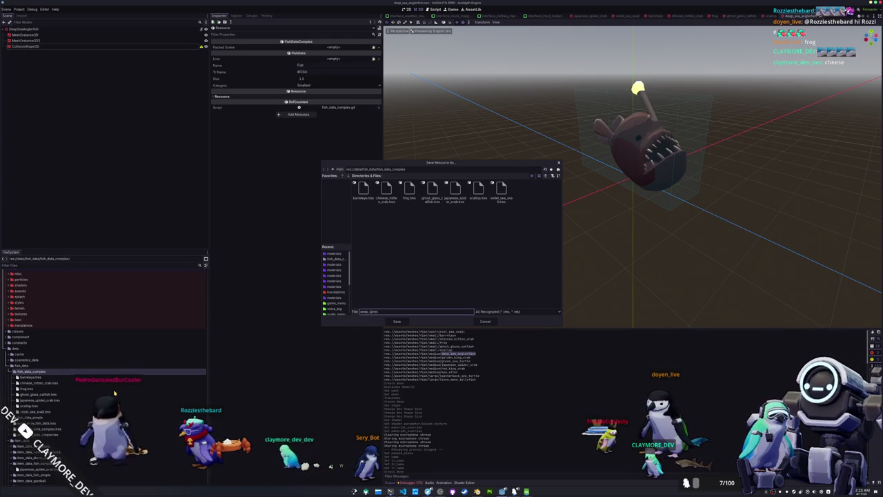
type("fish")
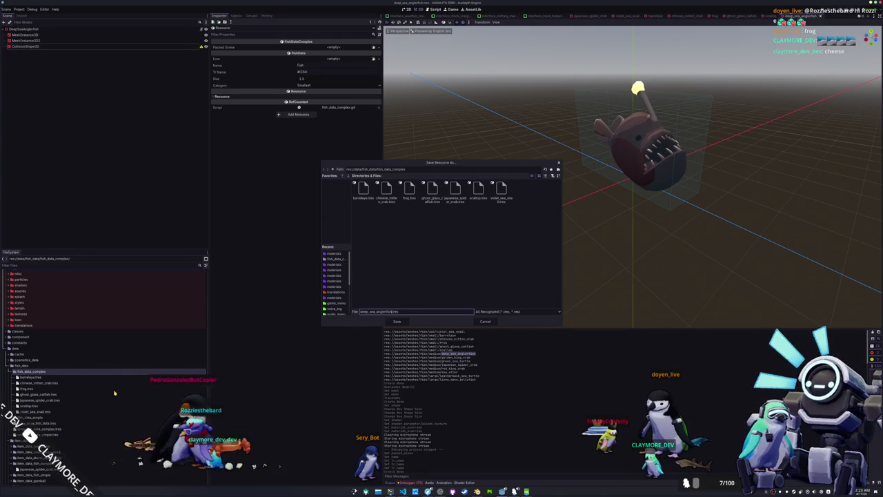
key("Return")
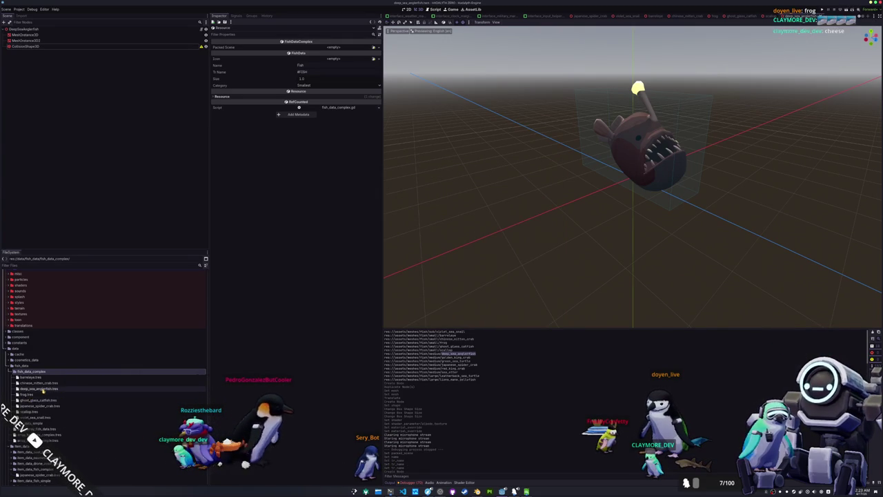
Assign the anglerfish scene as Packed Scene of deep_sea_anglerfish.tres.
left_click(110, 389)
left_click(374, 51)
type("deepsea")
key("Return")
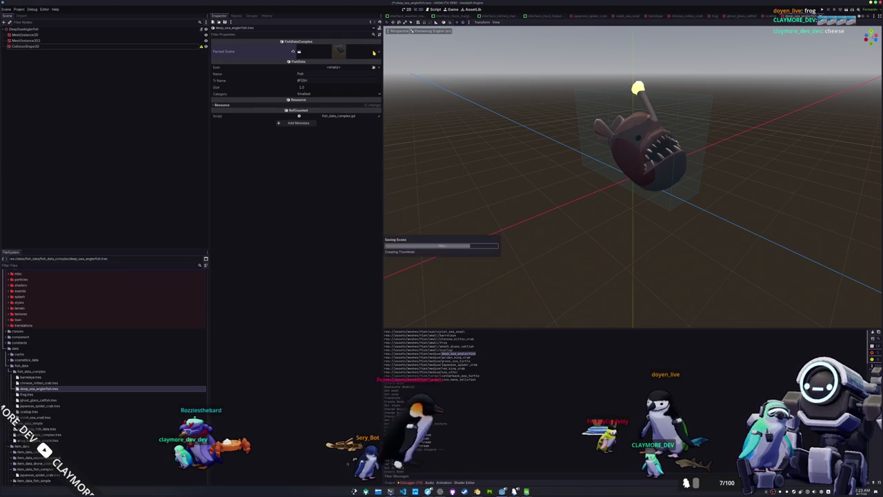
Set Name to Deep Sea Anglerfish, Tr Name #DEEP_SEA_ANGLERFISH, and Category Medium.
type("Deep Sea Angler")
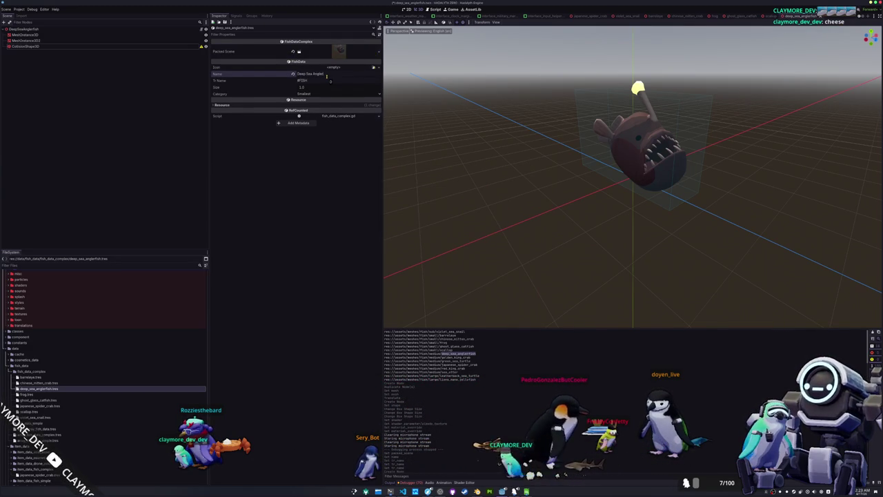
type("fish")
left_click(319, 82)
type("#DEEP")
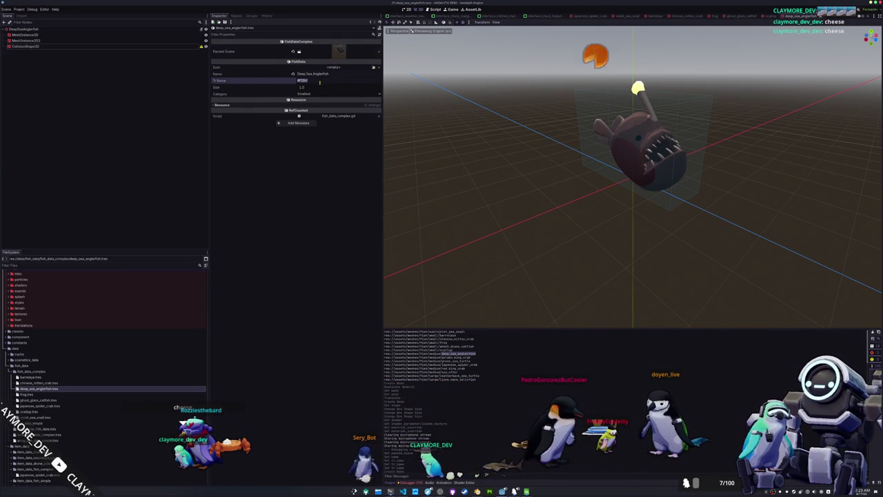
type("EA_ANGLERFISH")
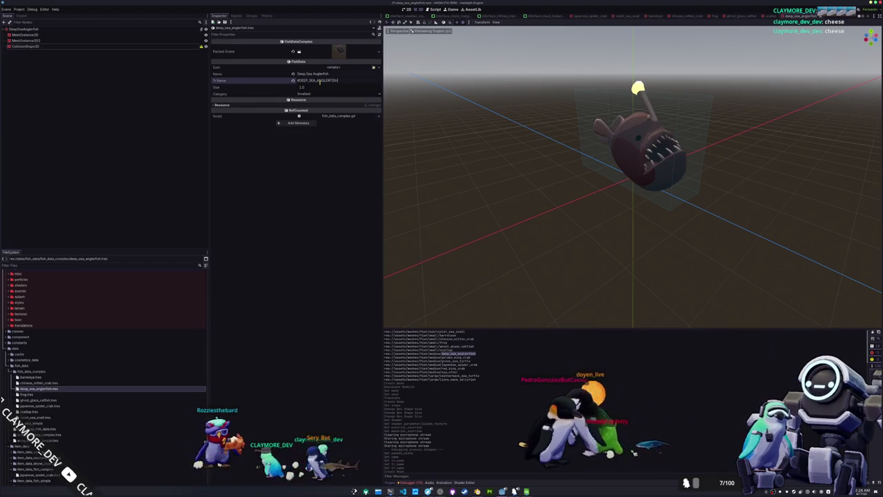
left_click(309, 94)
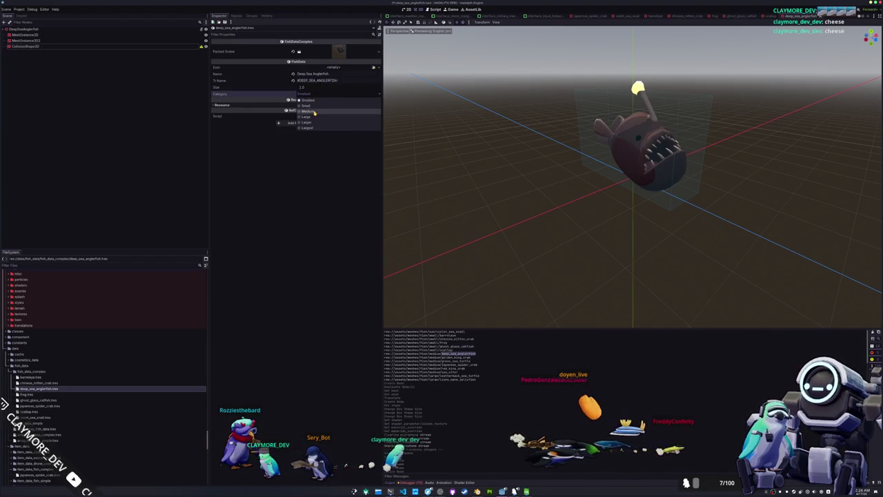
left_click(314, 112)
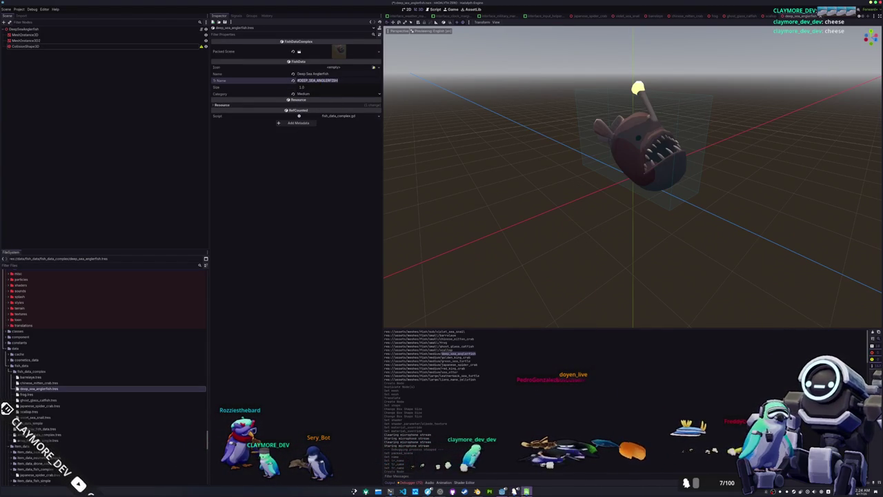
key("alt+Tab")
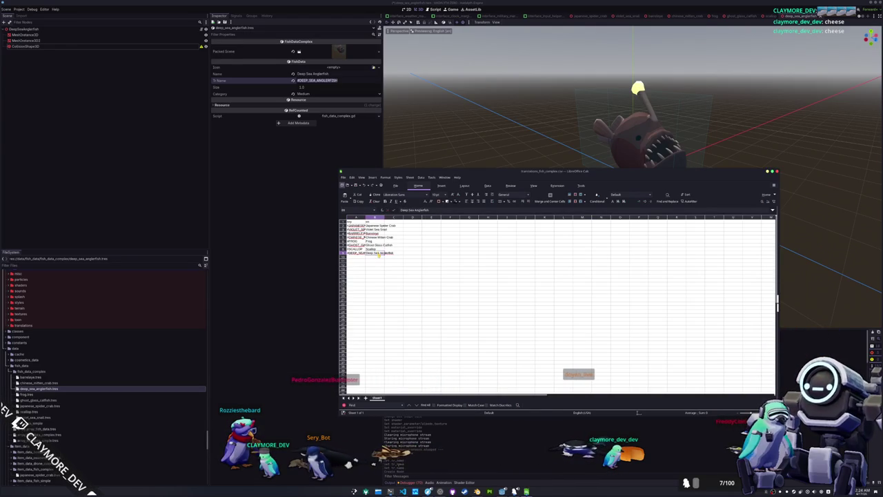
Switch from the LibreOffice Calc translations sheet back to the Godot editor.
key("alt+Tab")
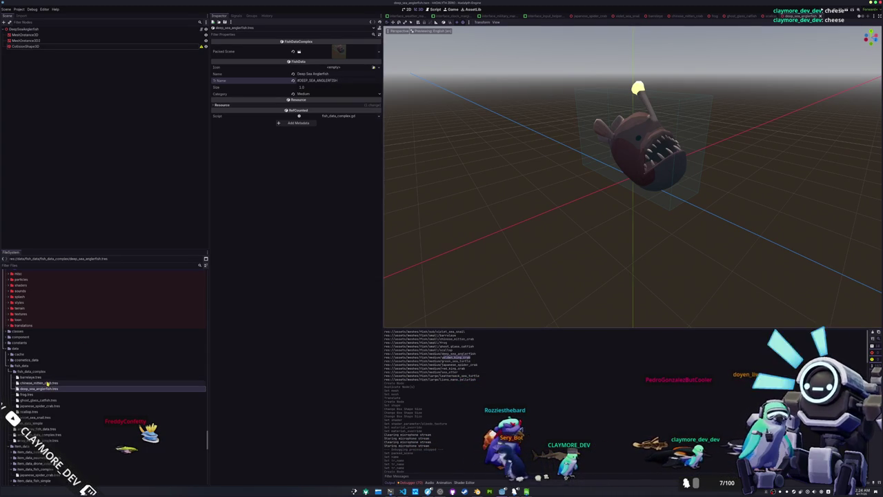
Create a golden_king_crab folder inside fish_complex.
scroll(47, 383, "down", 10)
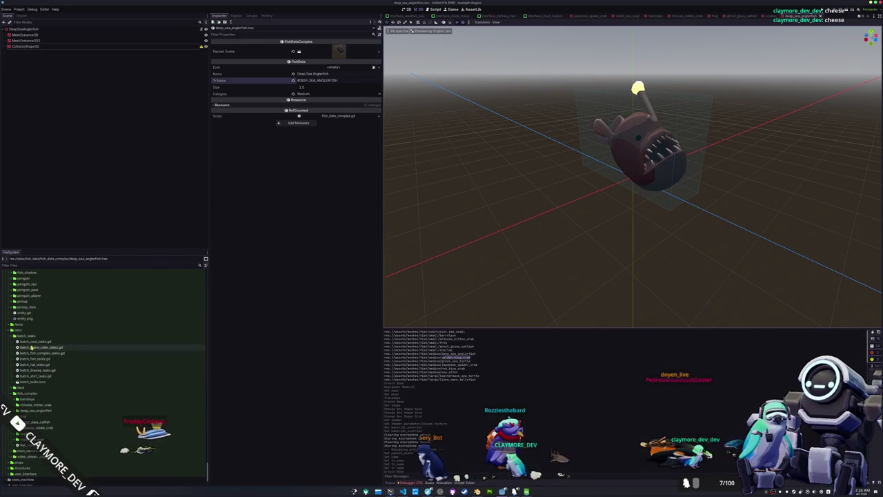
scroll(31, 387, "down", 2)
right_click(25, 349)
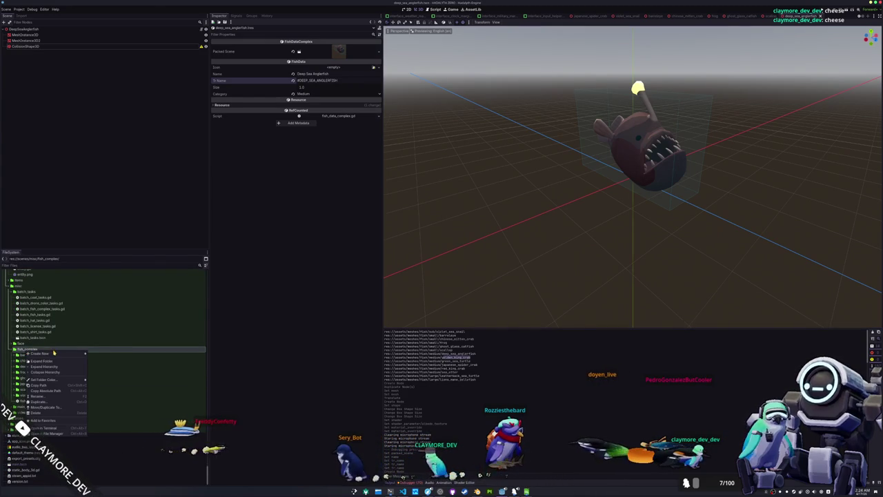
left_click(95, 353)
type("golden_king_crab")
key("Return")
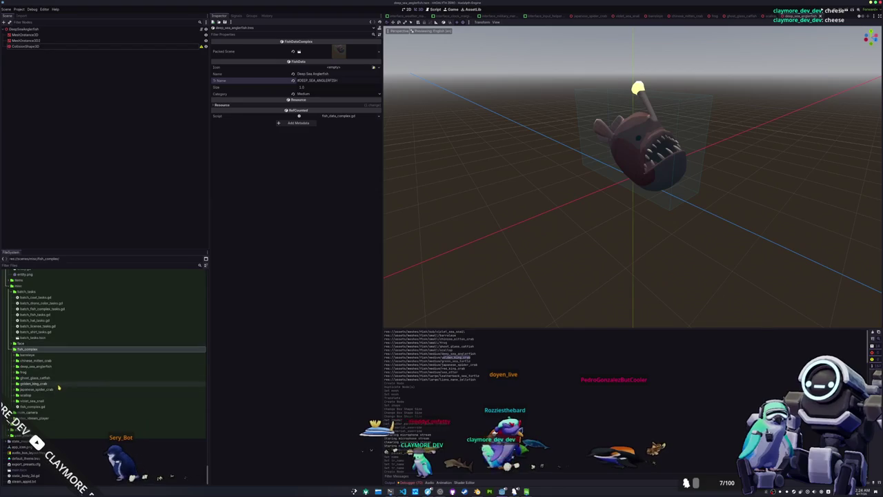
Create and open a new golden_king_crab scene with a GoldenKingCrab root in that folder.
right_click(59, 383)
mouse_move(87, 386)
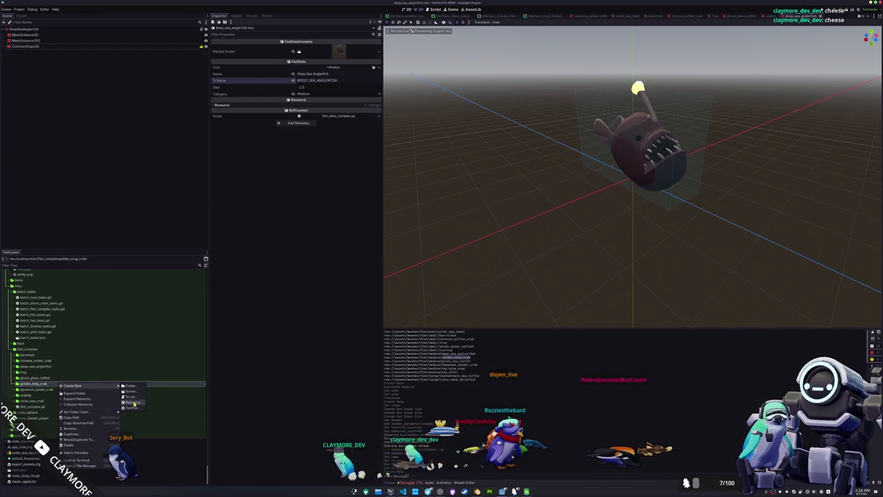
left_click(129, 392)
type("gold")
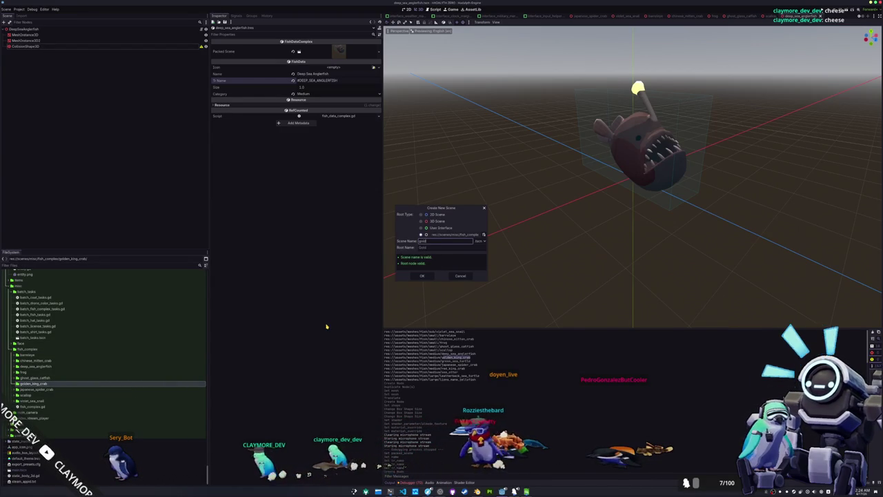
type("en_king_cra")
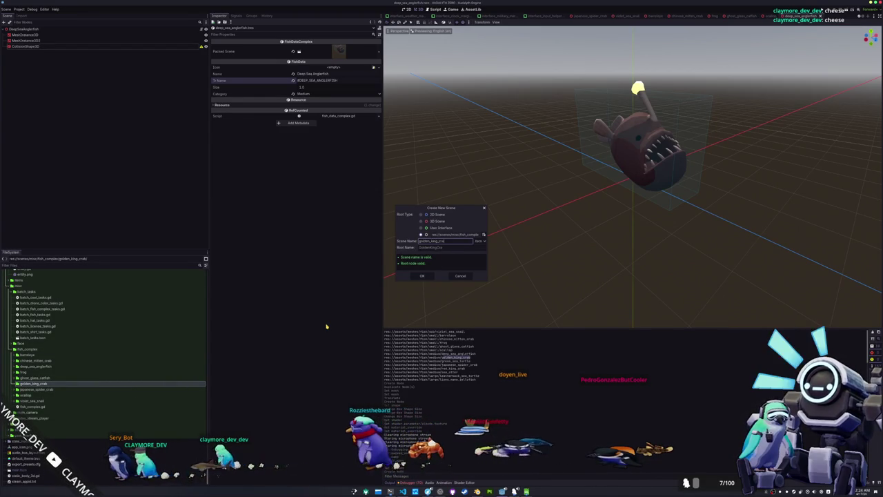
key("Return")
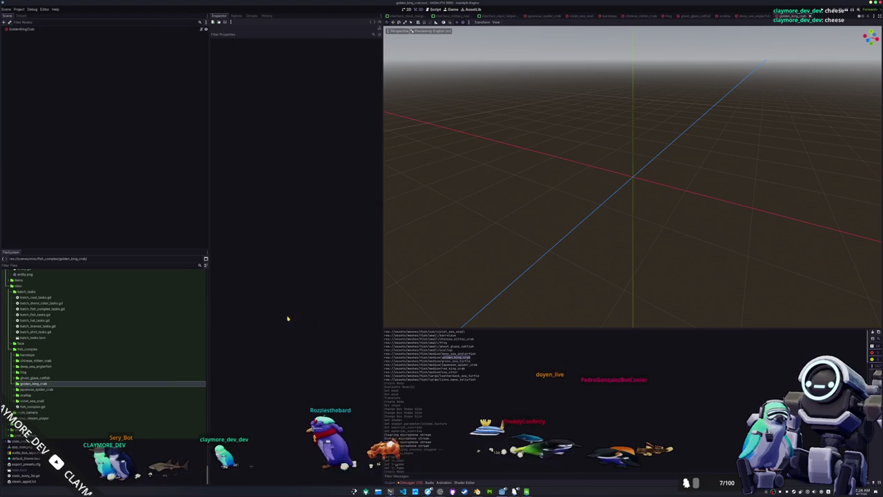
Add golden_king_crab.glb under the GoldenKingCrab root and make its children editable.
left_click(58, 389)
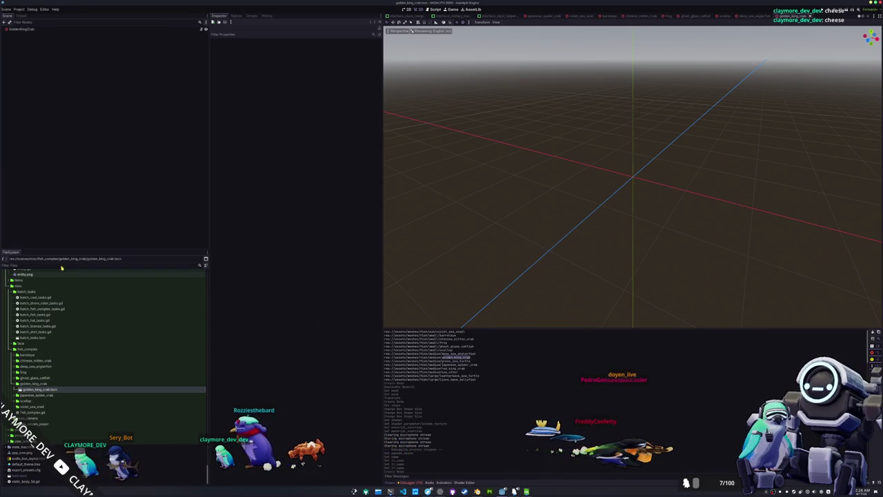
left_click(24, 29)
scroll(73, 340, "up", 10)
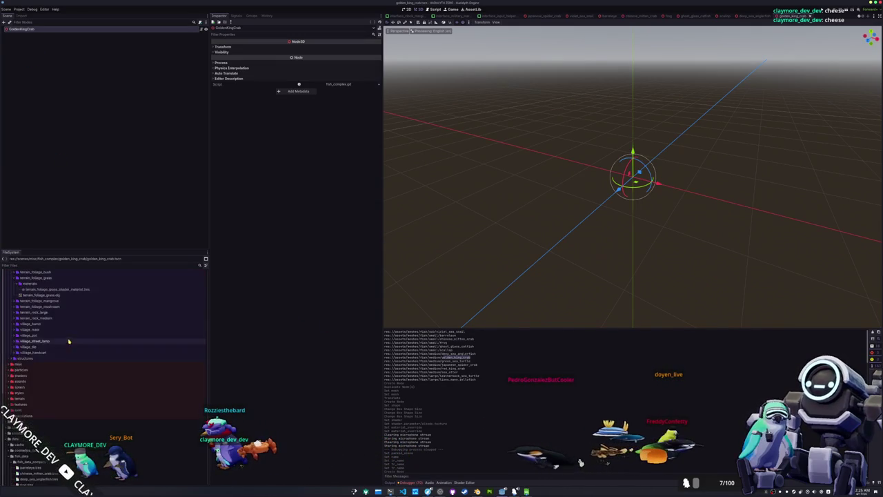
left_click(69, 265)
type("golden_")
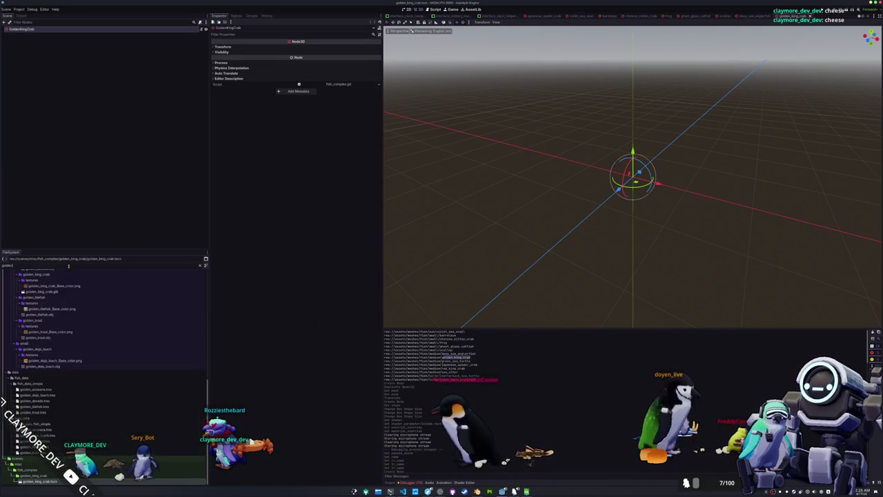
type("kin")
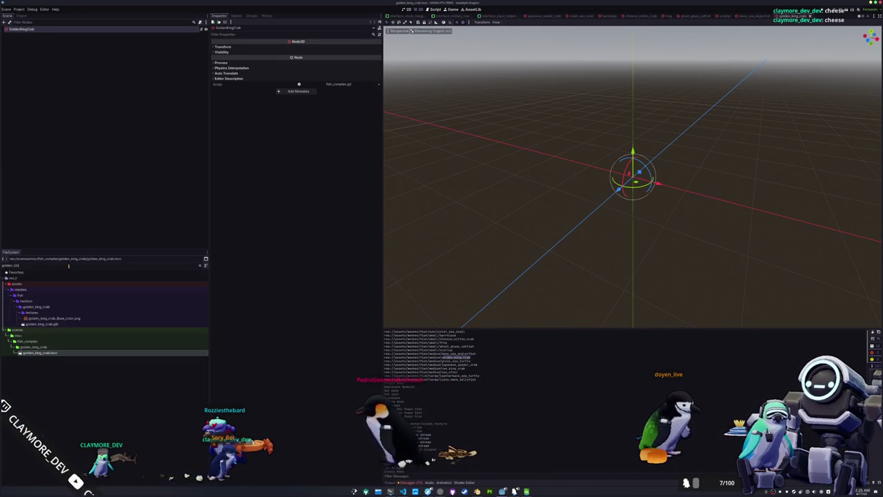
left_click_drag(42, 324, 74, 76)
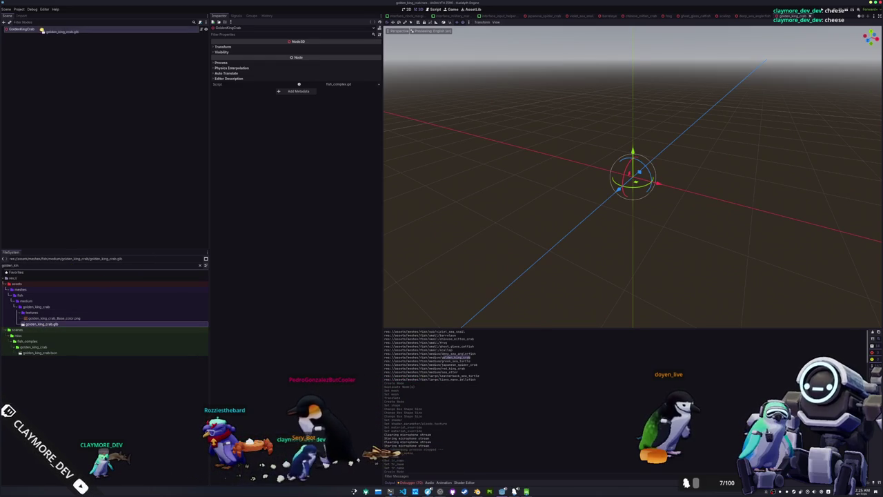
left_click_drag(41, 32, 41, 32)
right_click(47, 35)
left_click(63, 142)
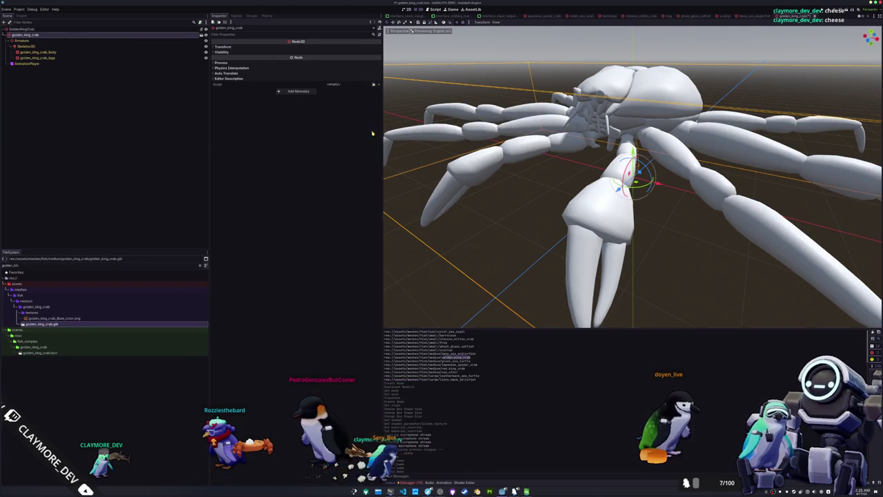
key("f")
Set the crab's AnimationPlayer to the idle animation with Manual callback process mode.
left_click(53, 64)
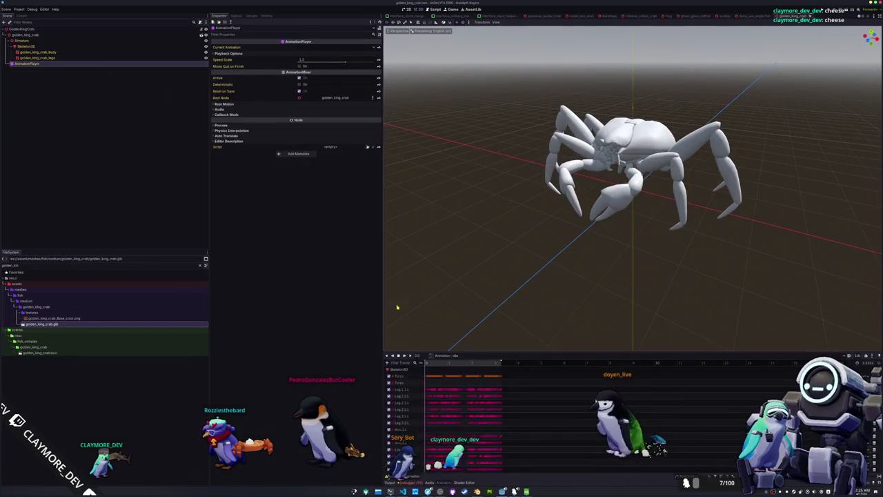
left_click(306, 58)
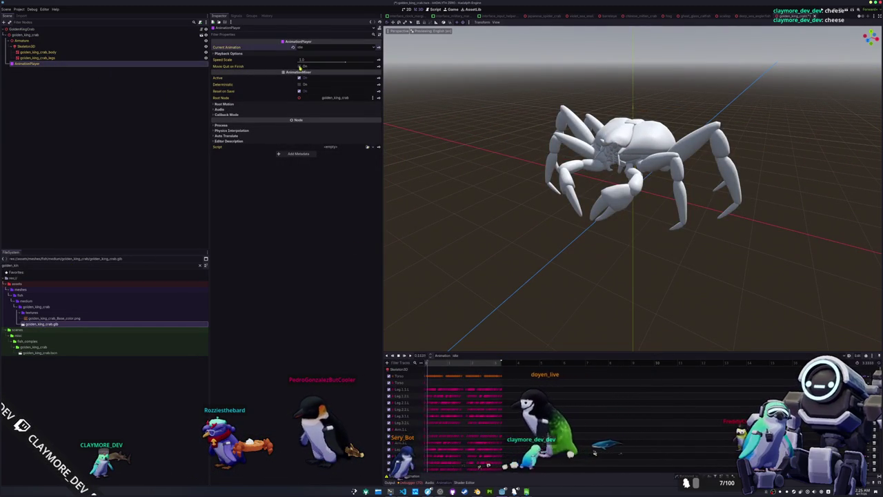
left_click(308, 125)
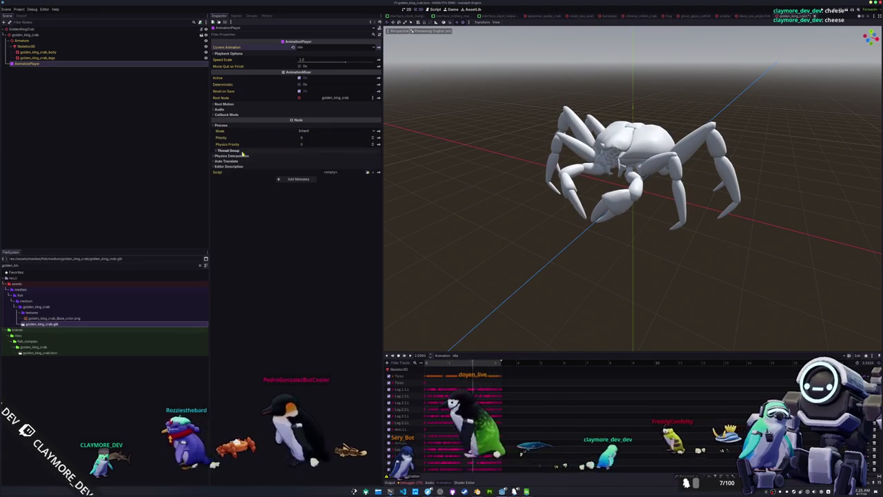
left_click(291, 115)
left_click(301, 120)
left_click(304, 138)
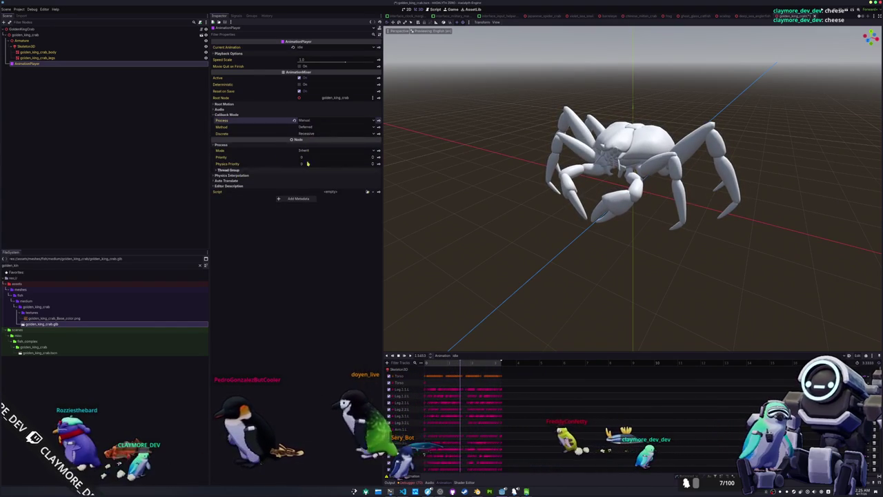
Select the golden_king_crab_legs mesh and the golden_king_crab folder with the file filter cleared.
left_click(41, 58)
left_click(42, 51)
left_click(55, 58)
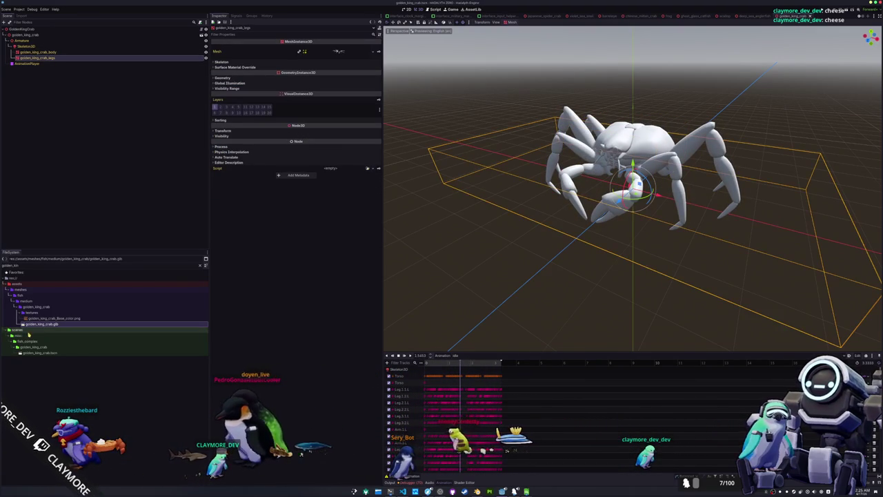
left_click(72, 305)
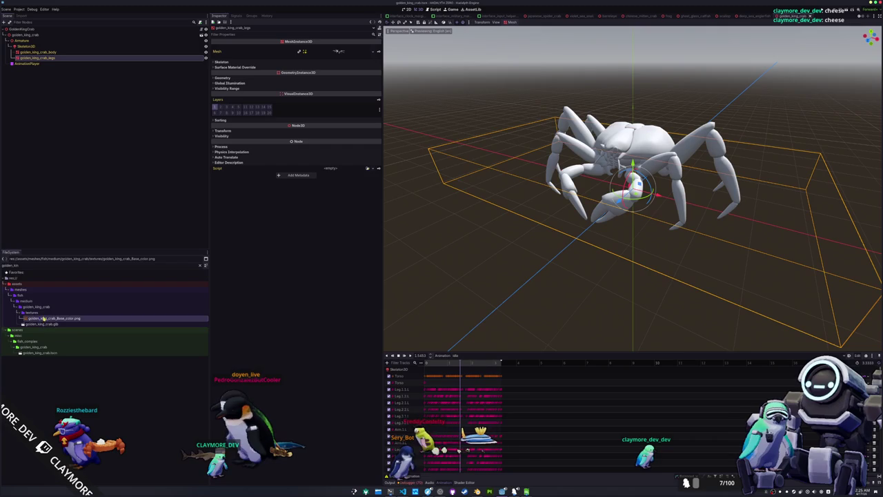
left_click(200, 267)
right_click(43, 348)
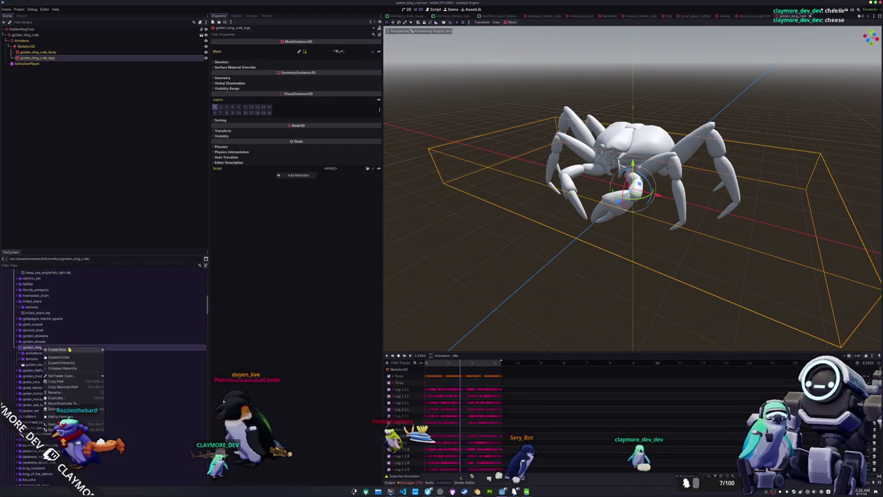
Create a 'materials' folder inside the golden_king_crab folder.
mouse_move(83, 352)
left_click(118, 352)
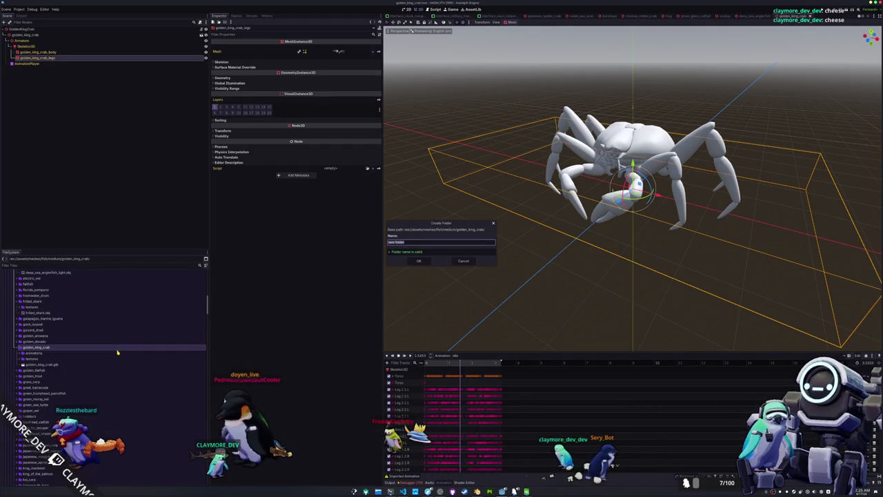
type("materials")
key("Return")
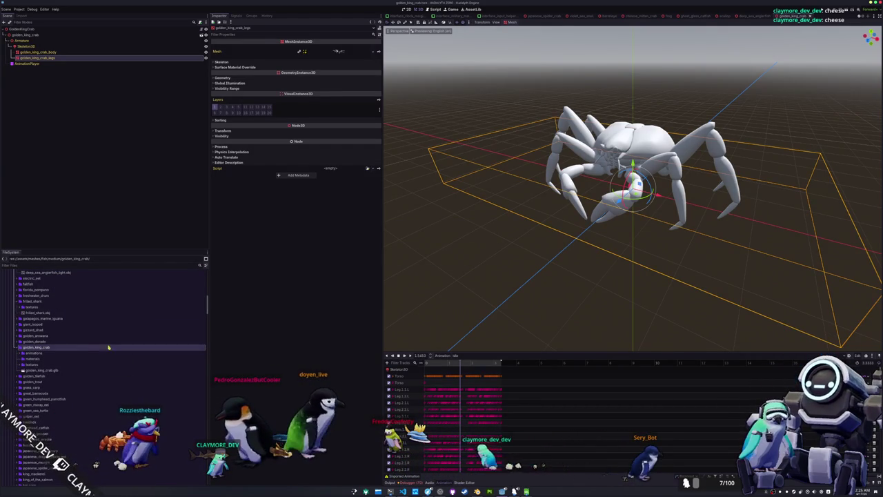
Create a ShaderMaterial in materials and save it as golden_king_crab_shader_material.tres.
right_click(29, 358)
mouse_move(88, 362)
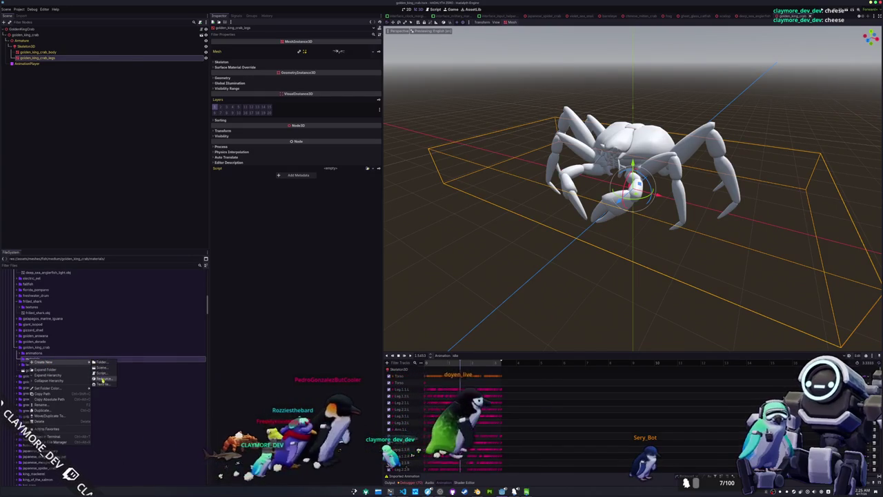
left_click(102, 379)
left_click(353, 317)
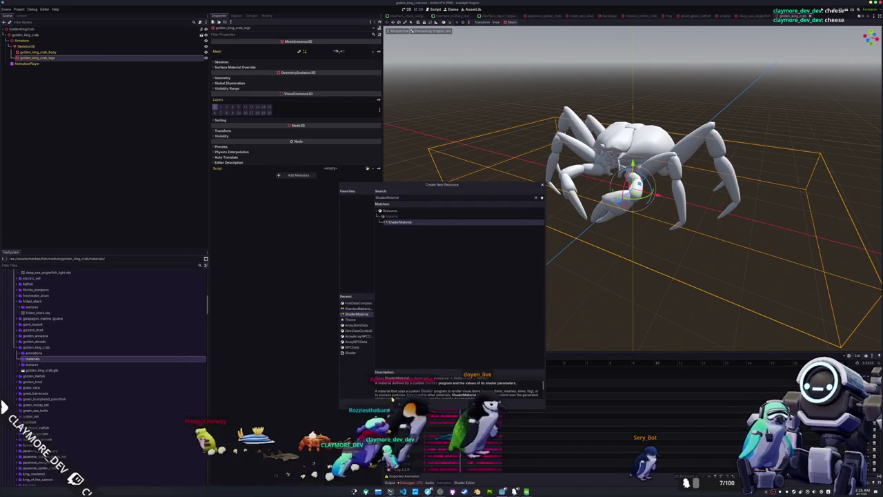
left_click(401, 403)
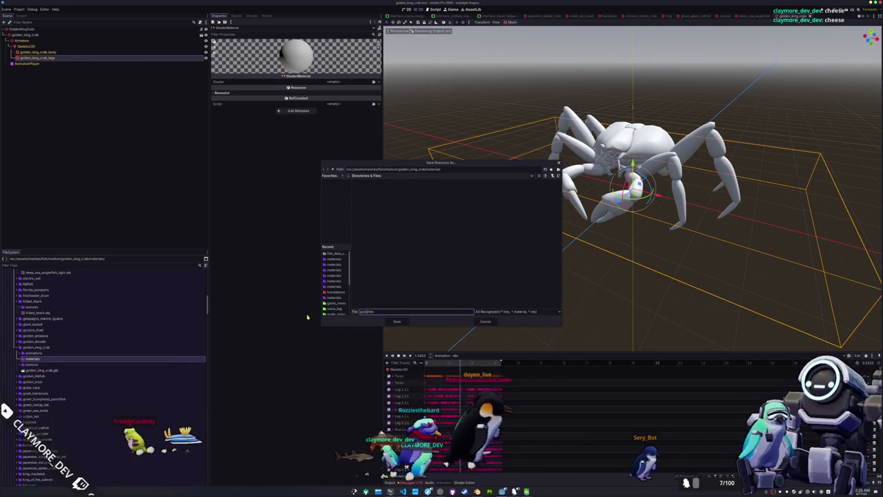
type("ing_crab_shader_material.tres")
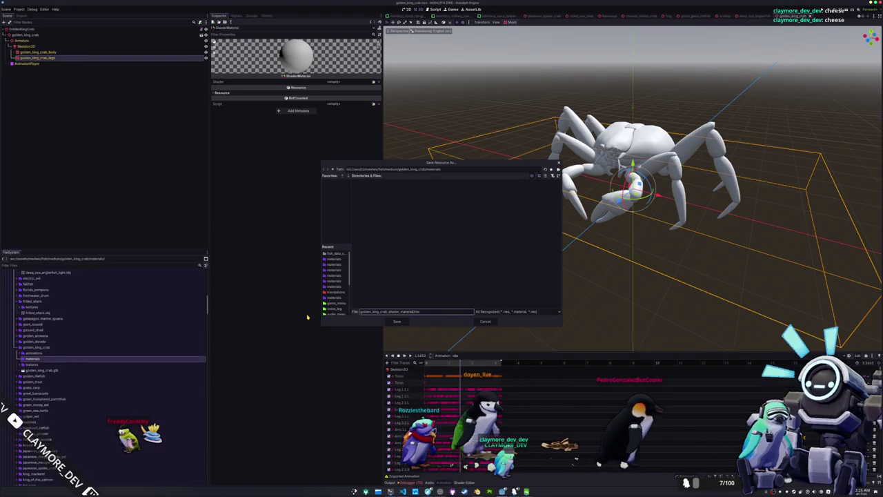
key("Return")
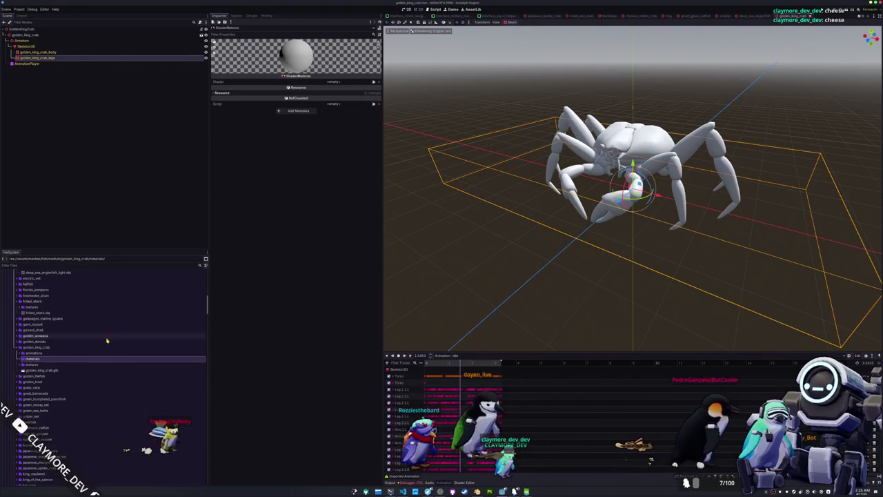
Give the material standard_material_cell_shader and the golden king crab albedo texture, then select both crab meshes.
left_click(51, 365)
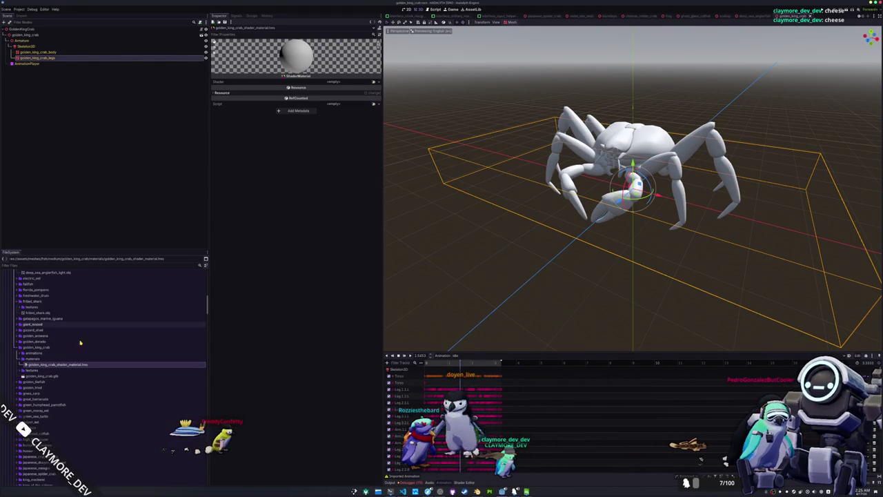
left_click(374, 83)
double_click(397, 189)
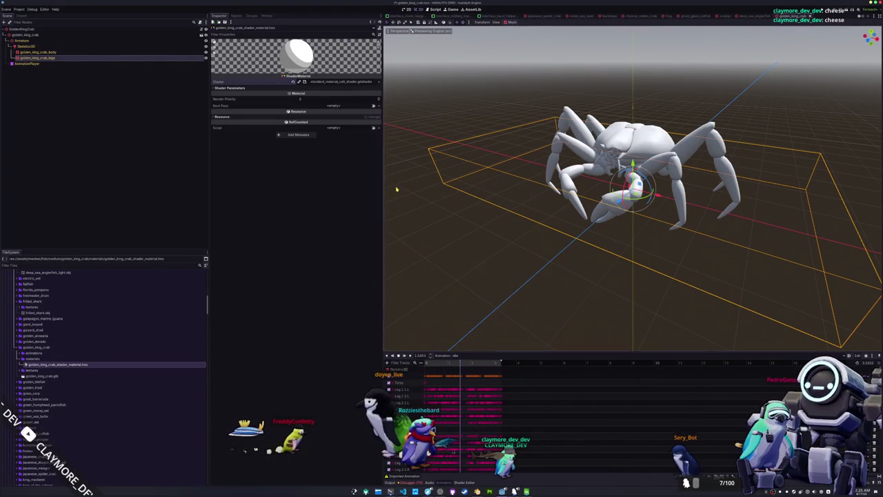
left_click(356, 88)
left_click(373, 94)
type("olden_king")
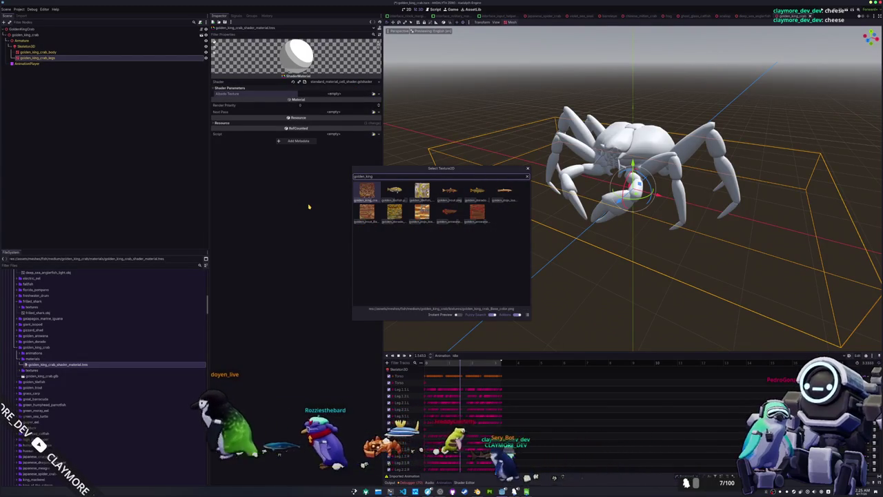
key("Return")
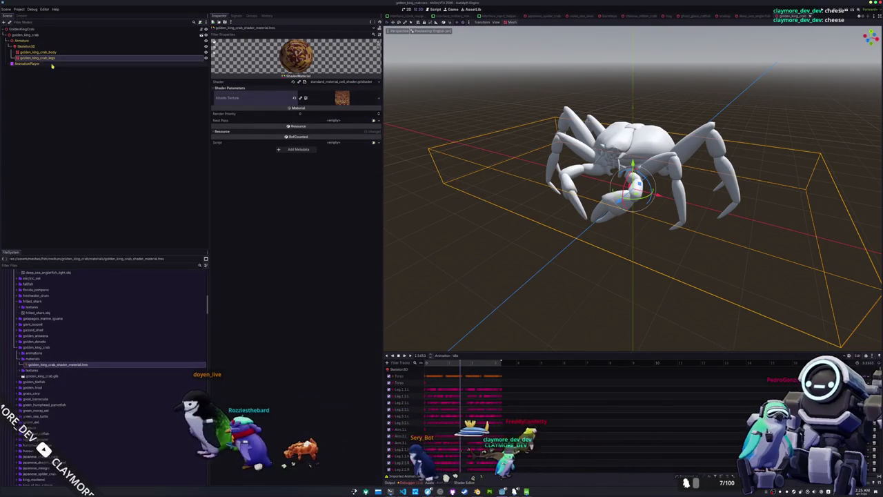
left_click(60, 51)
left_click(60, 57, "shift")
Set golden_king_crab_shader_material.tres as Material Override on the crab body and legs meshes.
left_click(233, 79)
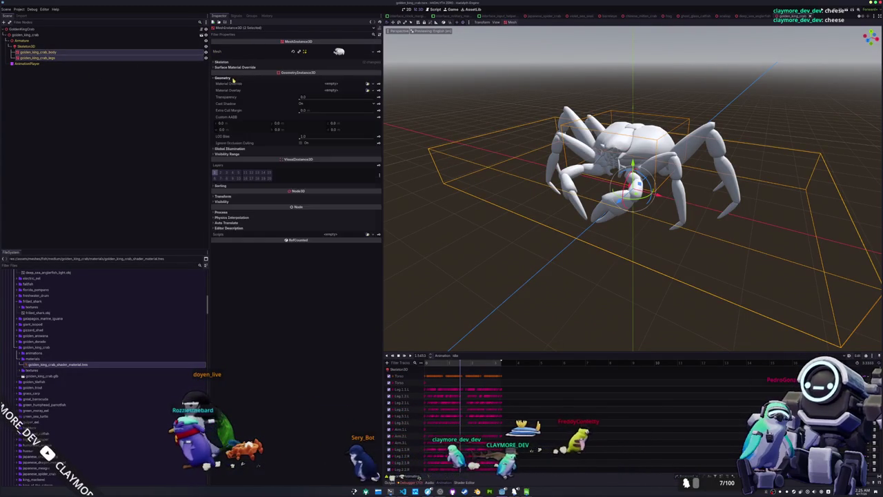
left_click(368, 84)
type("golden_ki")
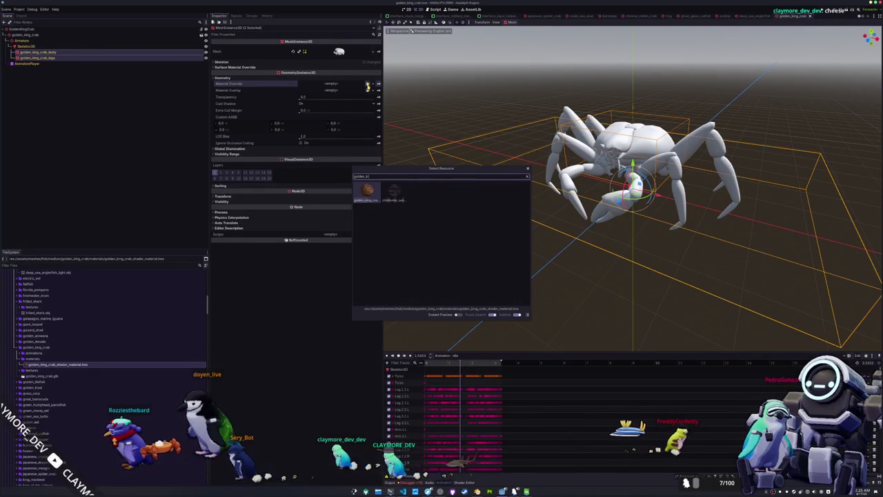
key("Return")
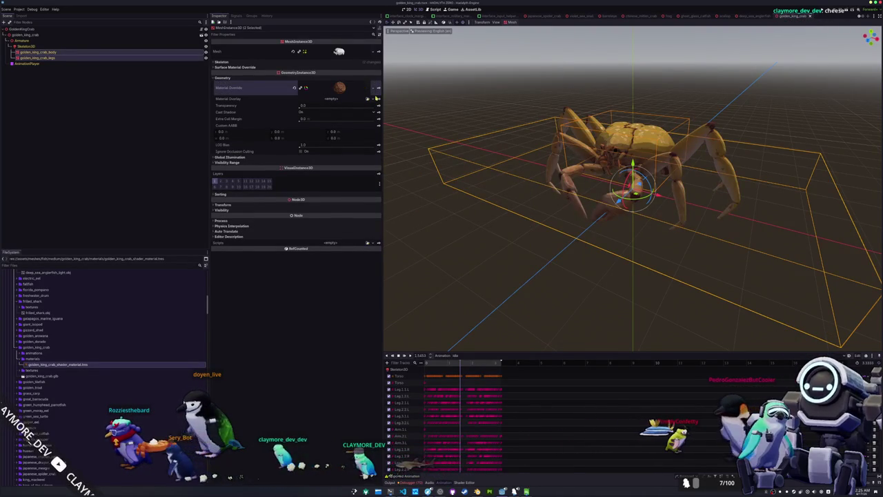
scroll(69, 318, "down", 15)
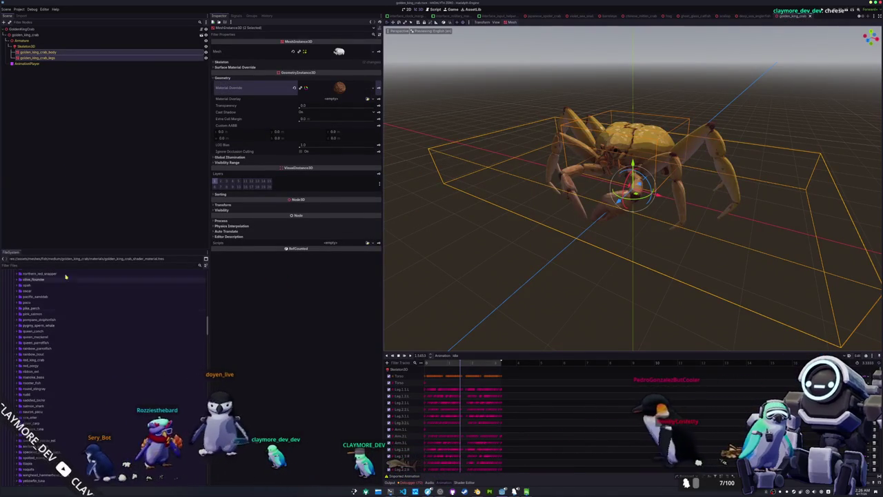
left_click(27, 35)
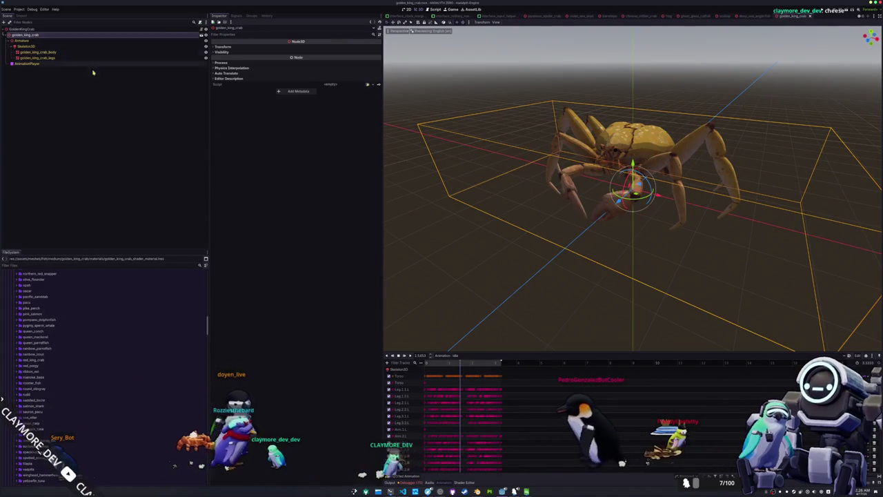
scroll(606, 208, "down", 3)
left_click_drag(605, 209, 410, 179)
Add a CollisionShape3D with a new BoxShape3D under GoldenKingCrab and fit it around the crab.
left_click(28, 29)
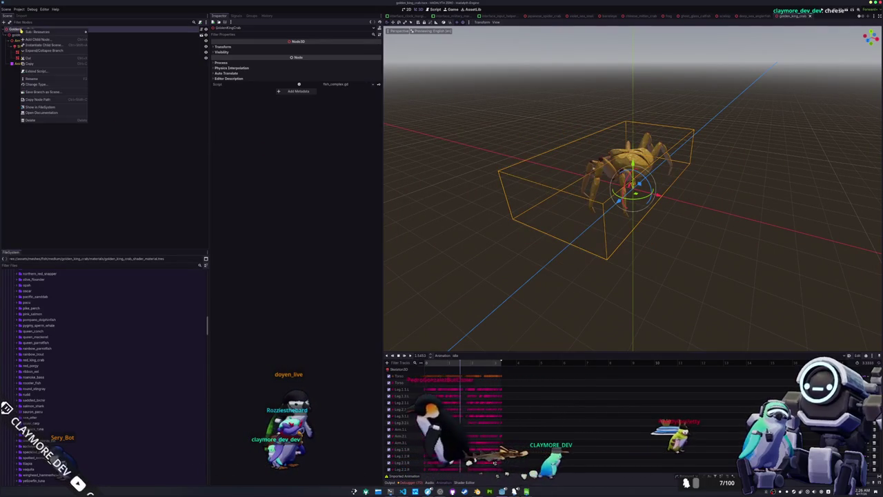
key("ctrl+a")
type("sha")
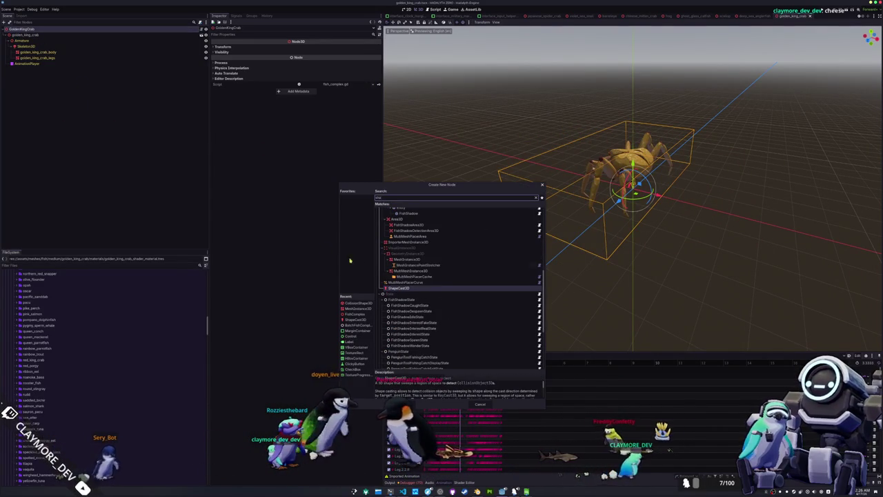
left_click(359, 303)
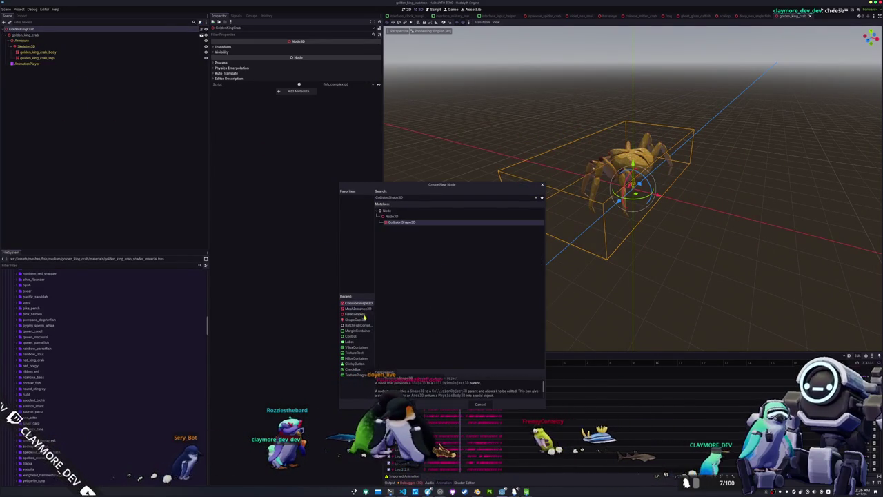
double_click(345, 303)
left_click(374, 47)
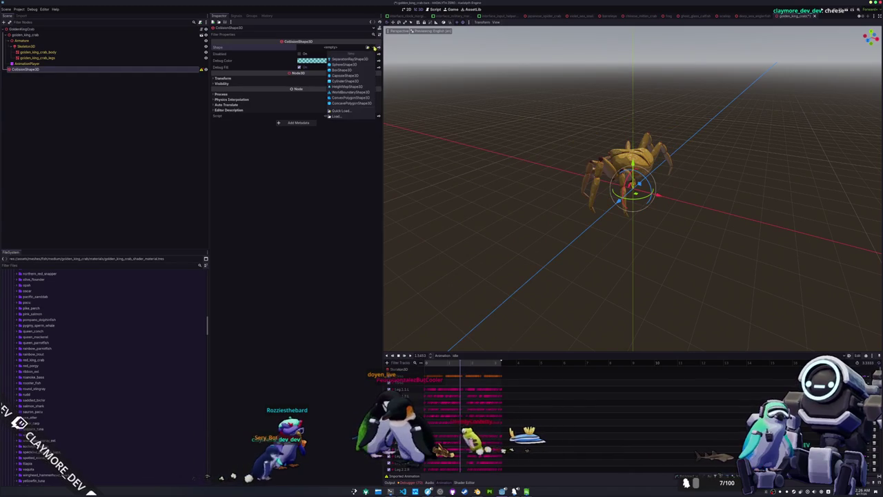
left_click(350, 70)
key("KP_3")
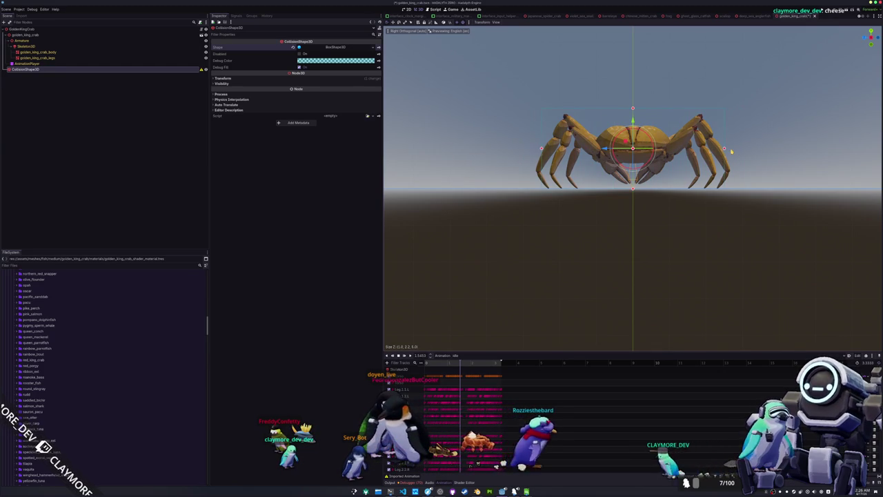
mouse_move(732, 151)
left_mouse_down()
mouse_move(529, 221)
mouse_move(617, 239)
mouse_move(587, 194)
left_mouse_up()
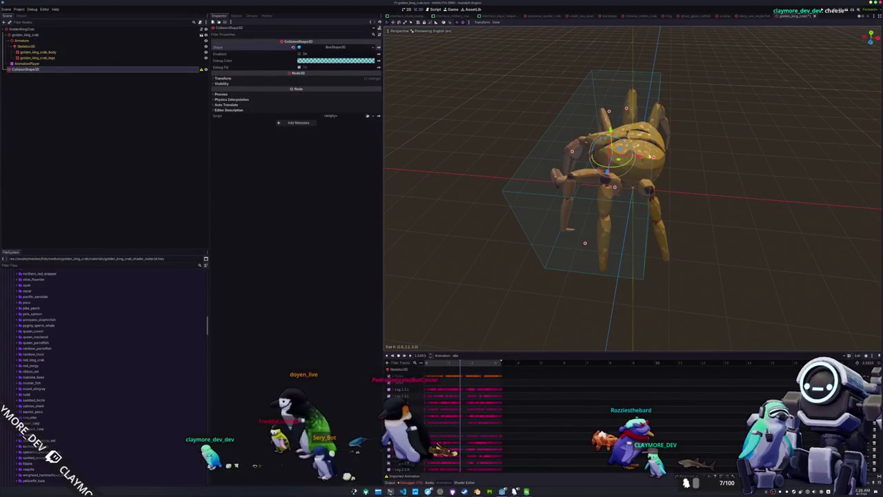
mouse_move(456, 245)
left_mouse_down()
mouse_move(510, 219)
mouse_move(548, 223)
mouse_move(593, 191)
left_mouse_up()
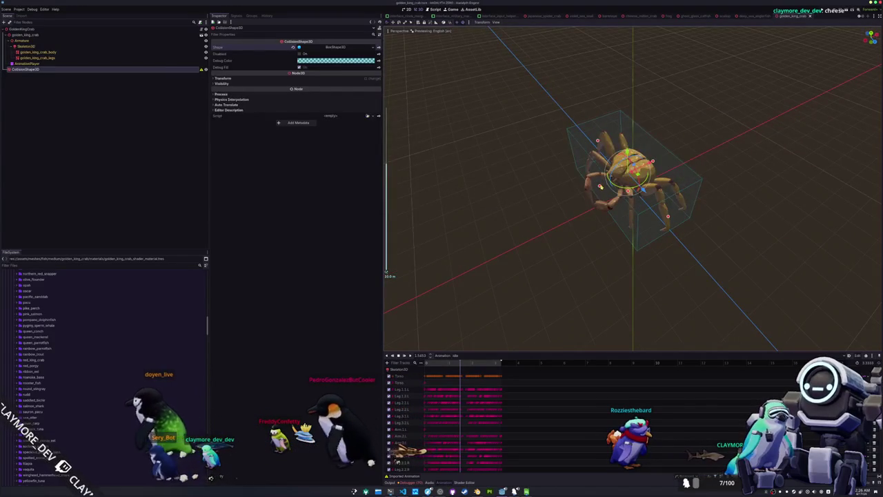
left_click_drag(534, 251, 533, 227)
left_click(110, 209)
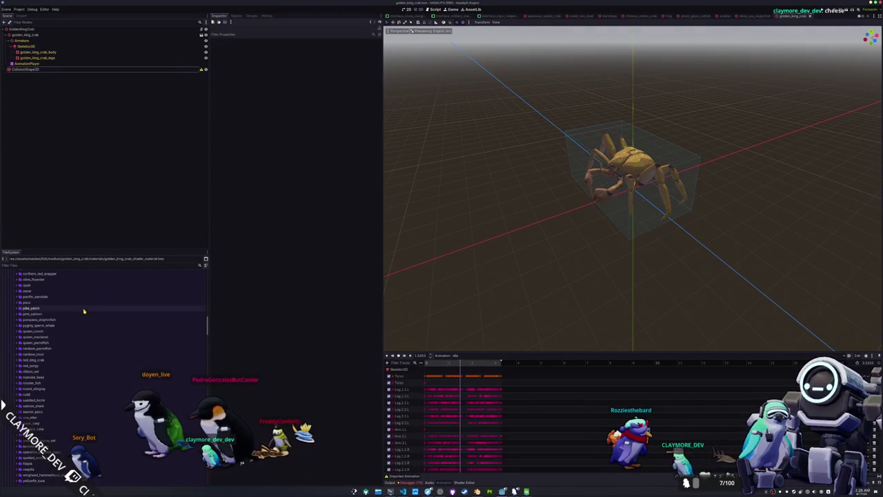
Create a FishDataComplex resource in fish_data_complex, save it as golden_king_crab.tres, and open it.
scroll(63, 359, "up", 10)
scroll(59, 355, "down", 15)
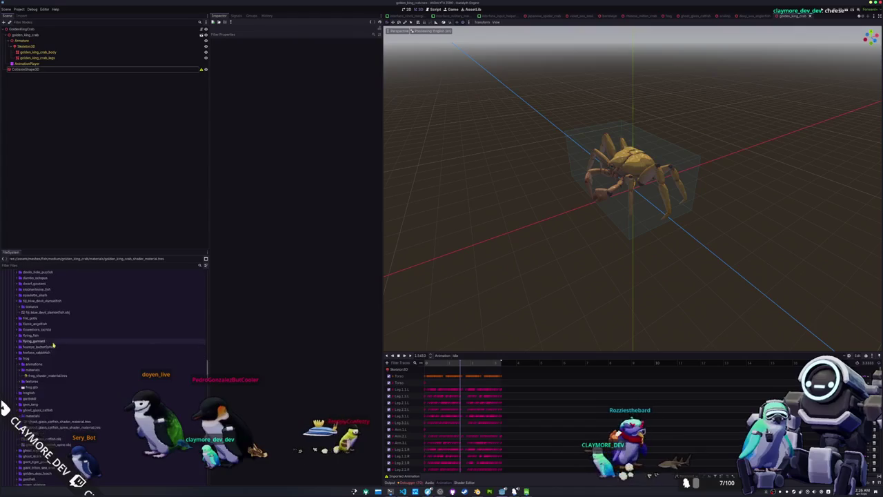
scroll(44, 356, "down", 12)
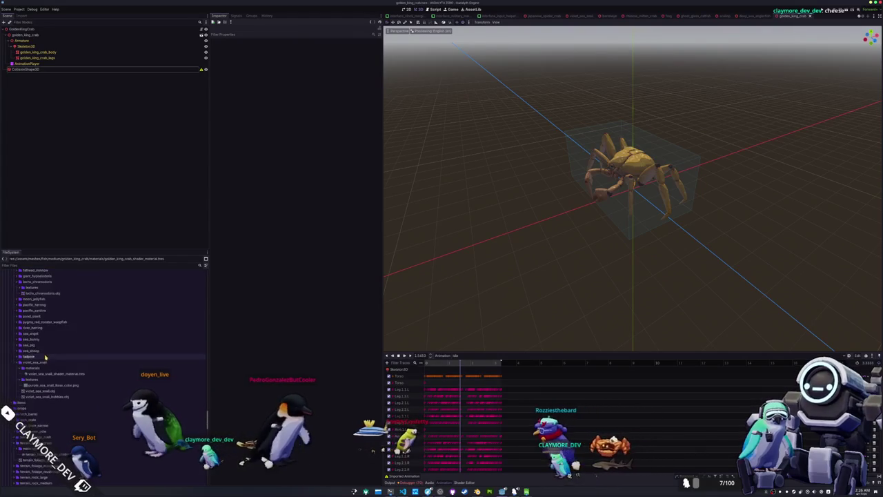
left_click(33, 304)
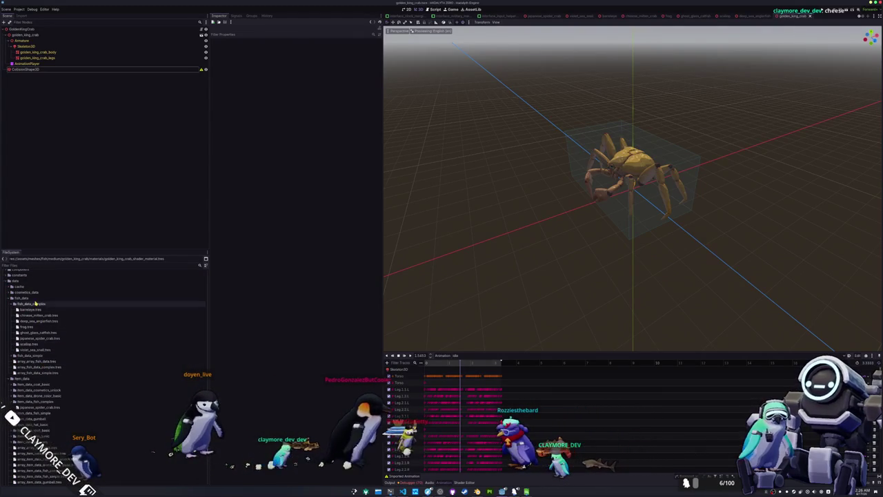
right_click(33, 304)
left_click(104, 323)
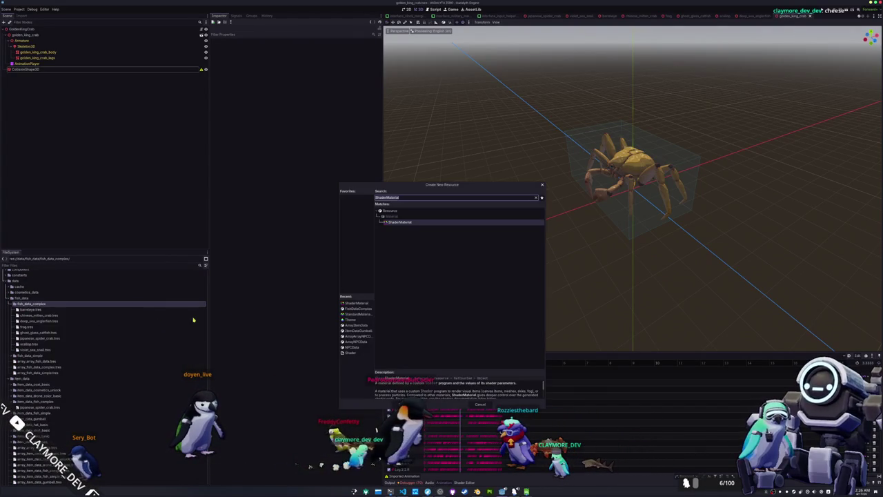
left_click(360, 308)
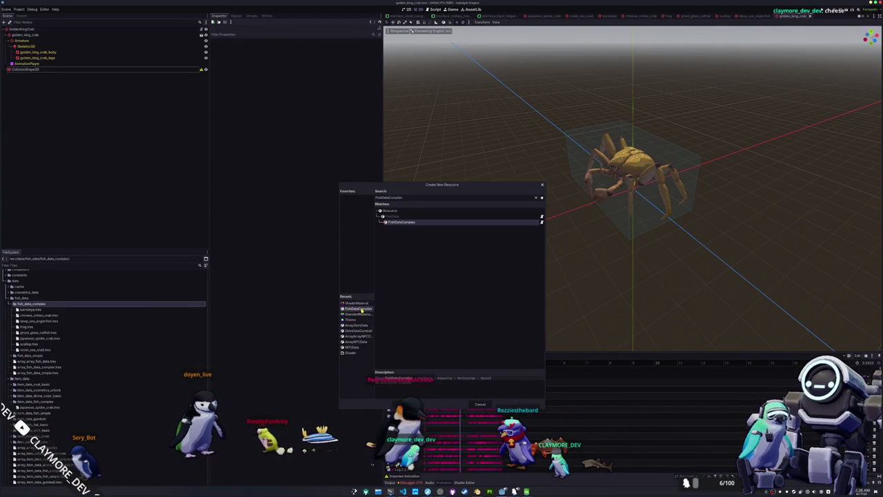
key("Return")
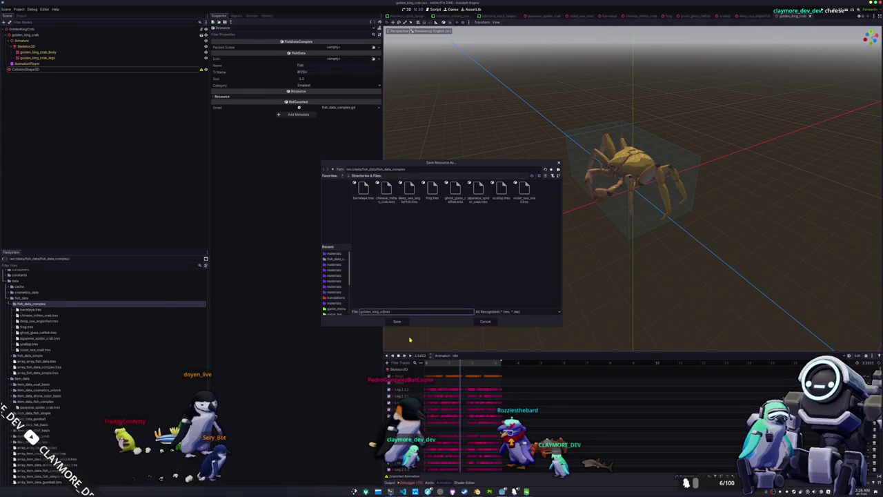
key("Return")
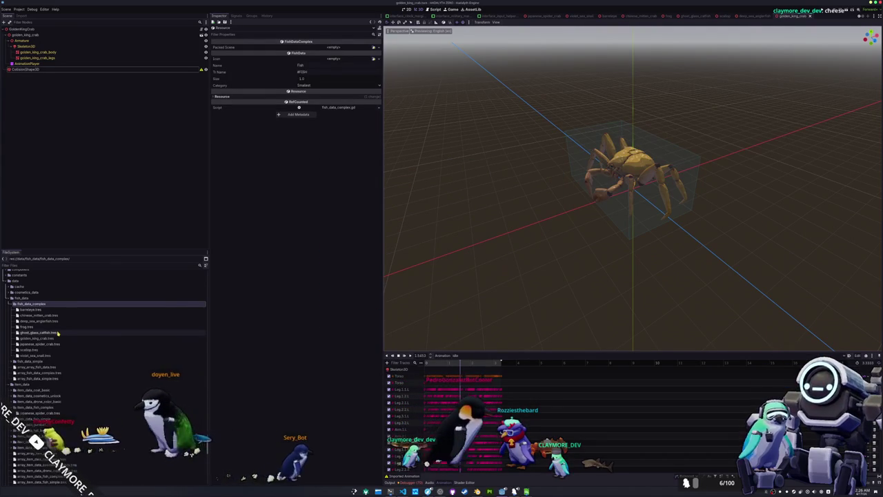
left_click(53, 338)
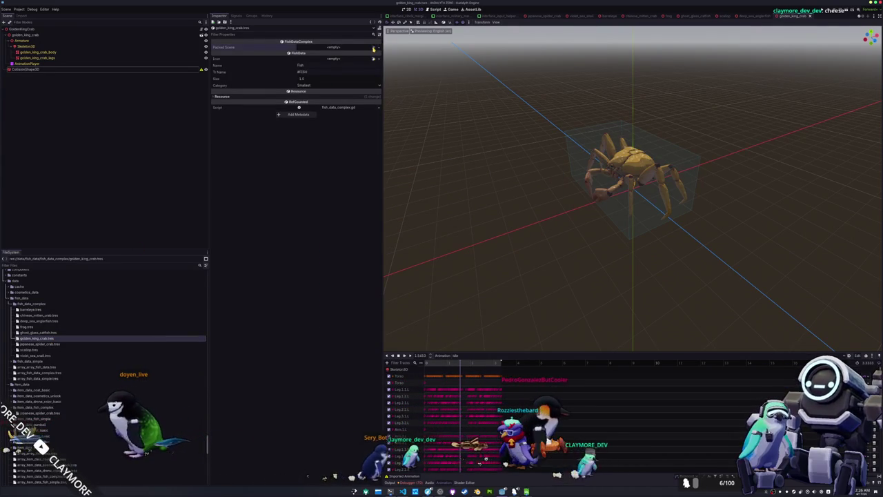
Assign the golden_king_crab scene as Packed Scene, name it Golden King Crab, key #GOLDEN_KING_CRAB.
left_click(373, 48)
type("golden_king")
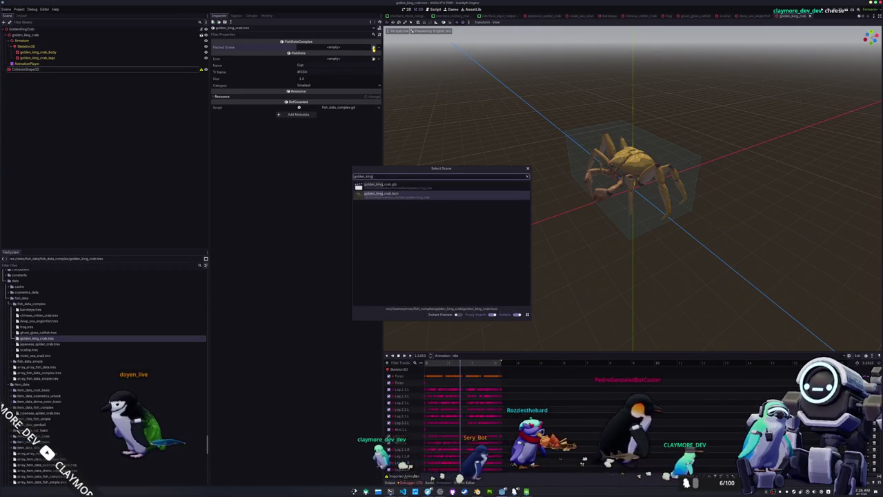
key("Return")
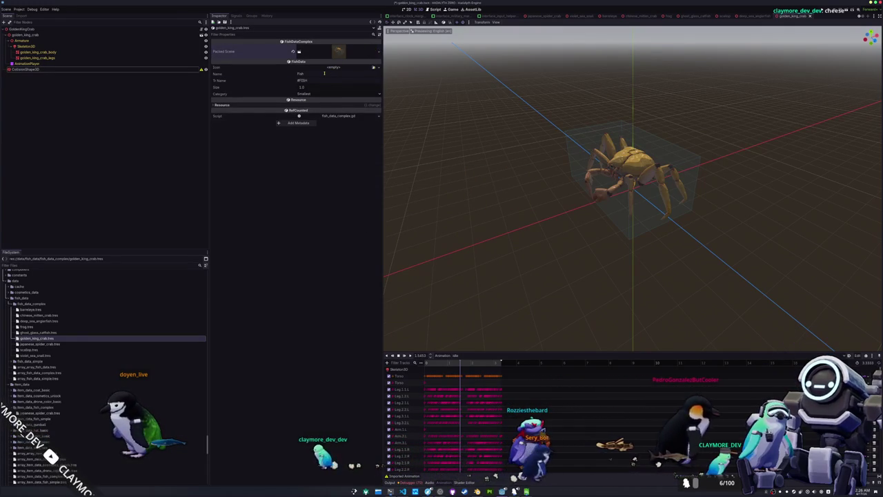
type("Golden King Crab")
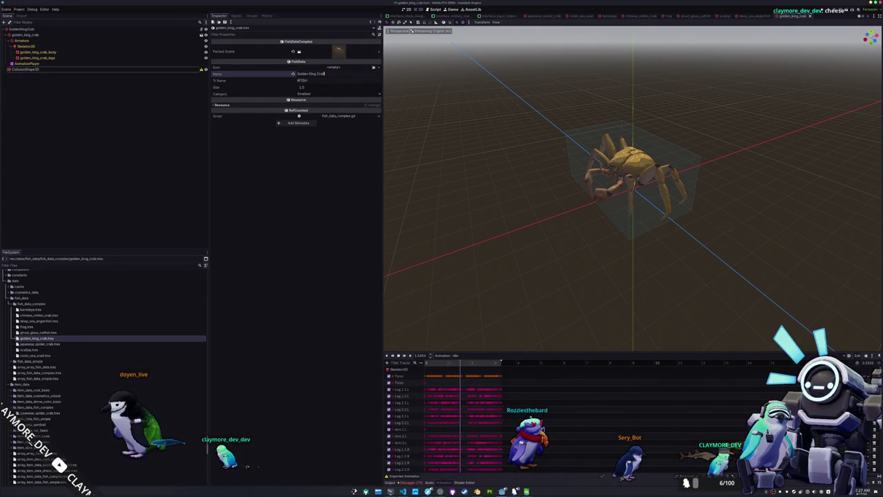
left_click(338, 80)
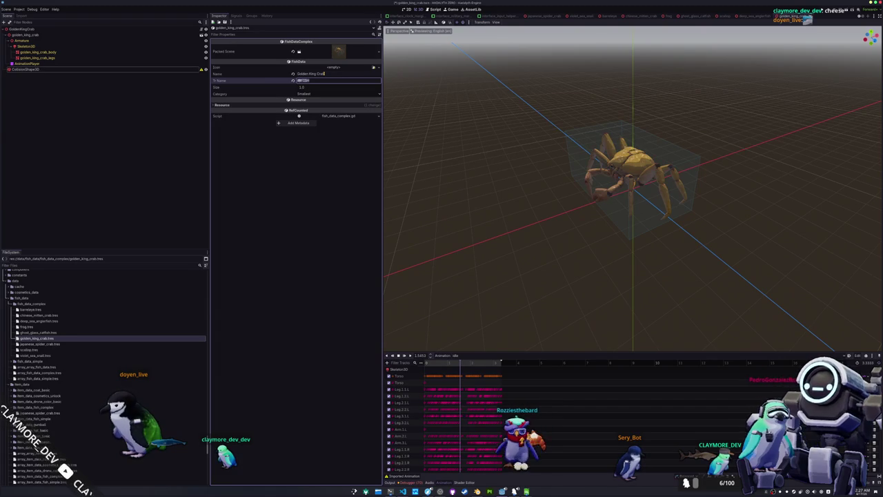
type("GO")
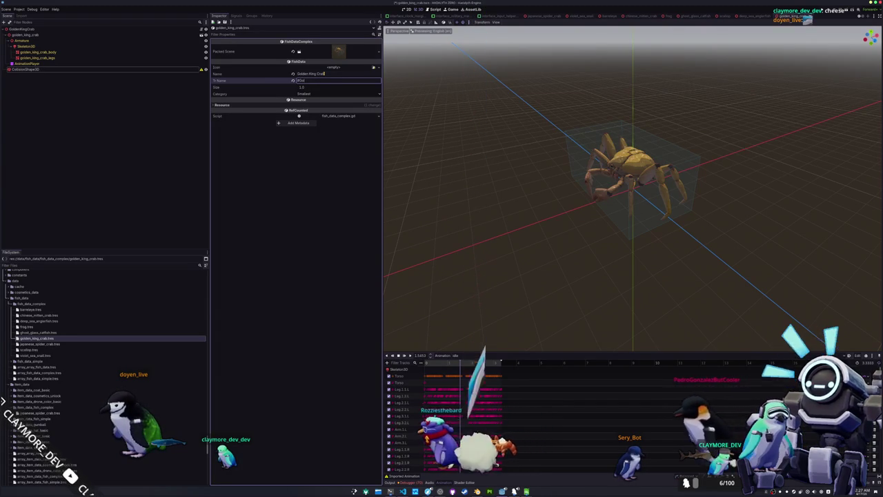
type("LDEN_KING_CRAB")
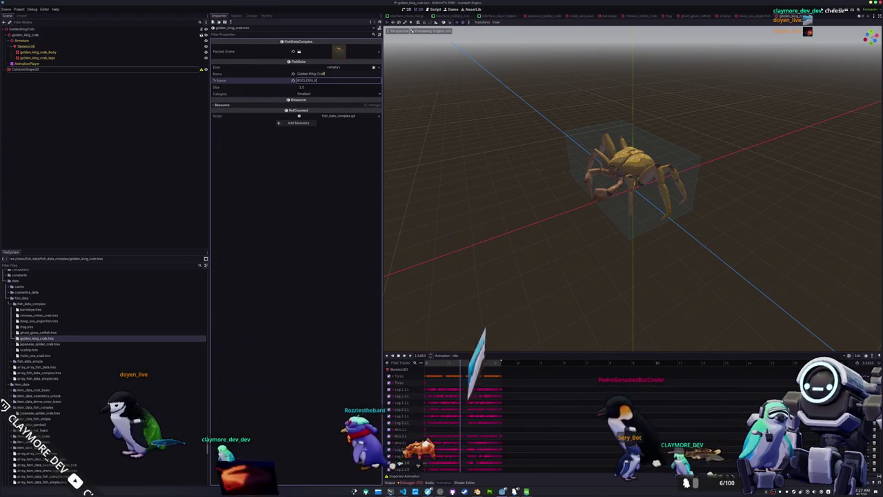
Set the category to Medium and copy the key into the translations spreadsheet.
left_click(303, 94)
left_click(305, 111)
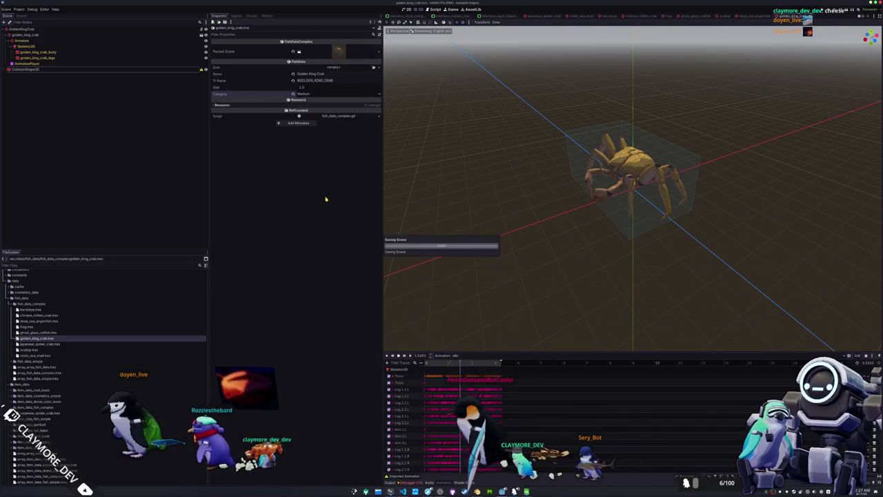
left_click(315, 81)
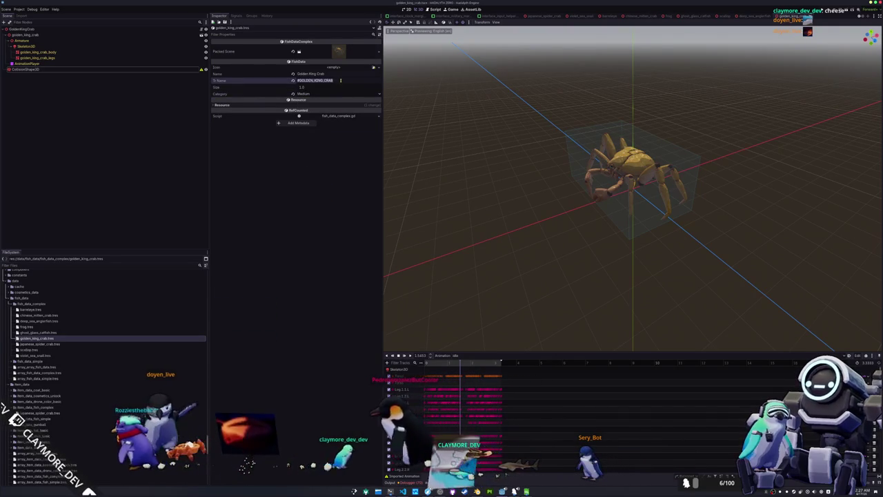
key("alt+Tab")
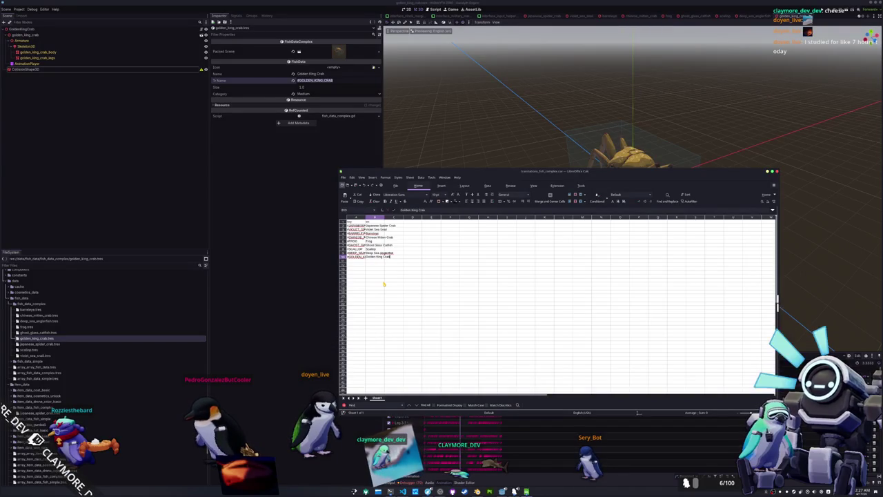
left_click(306, 237)
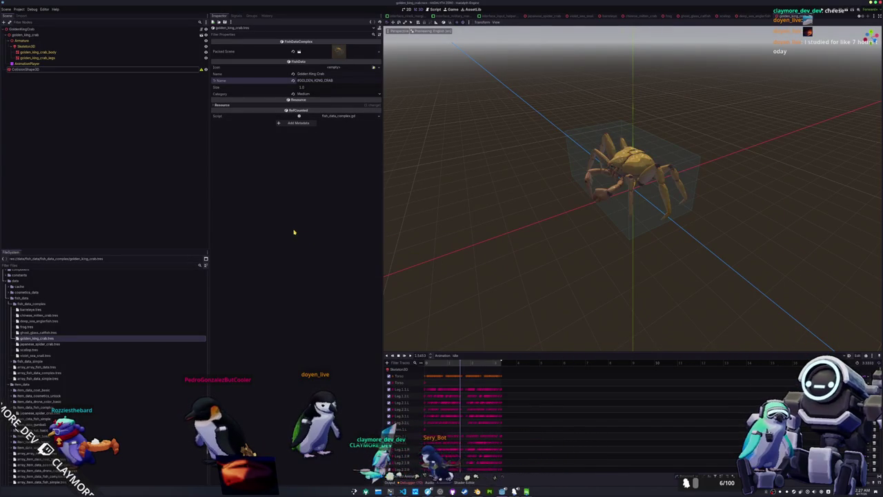
Create a green_sea_turtle folder inside fish_complex.
scroll(155, 354, "down", 3)
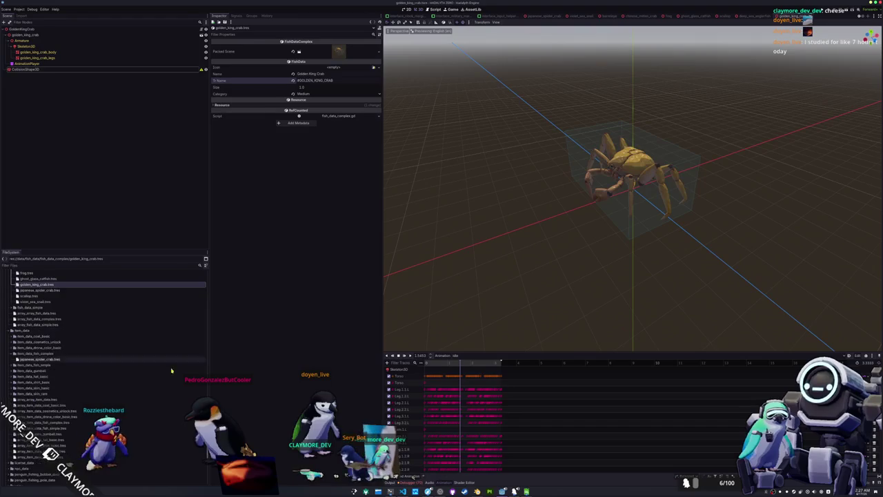
left_click(390, 481)
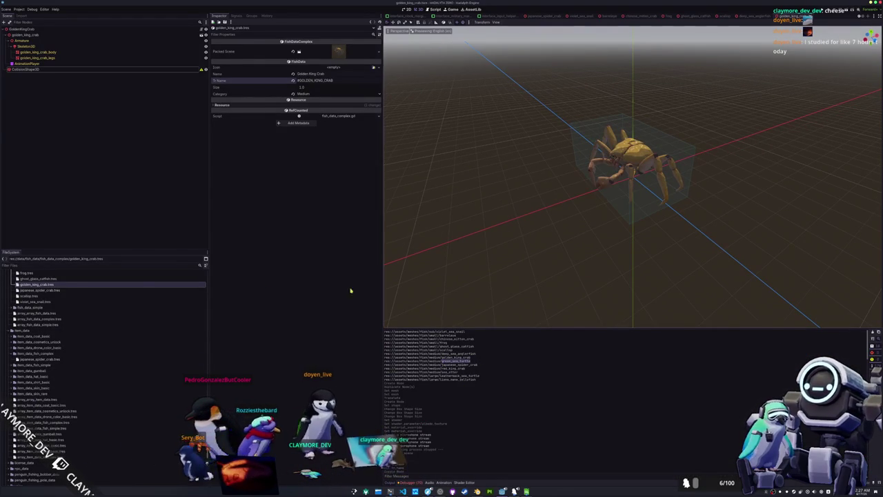
scroll(44, 360, "down", 15)
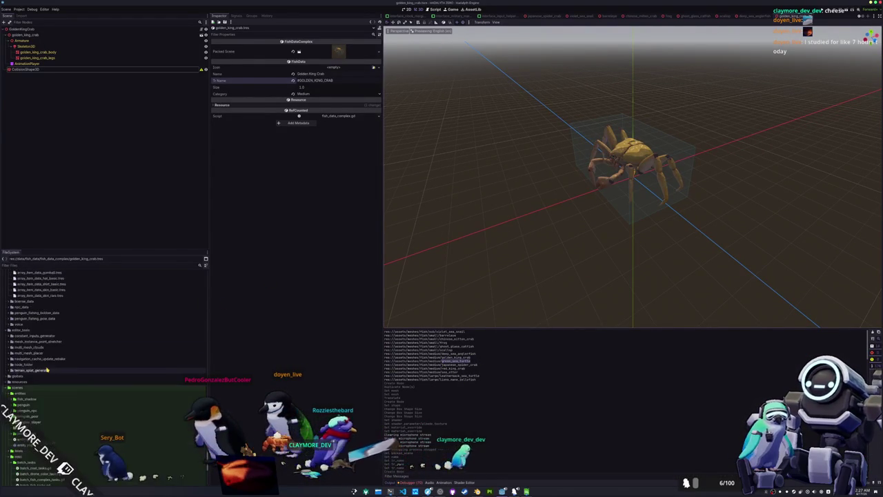
scroll(46, 371, "down", 1)
double_click(36, 373)
right_click(34, 343)
mouse_move(48, 347)
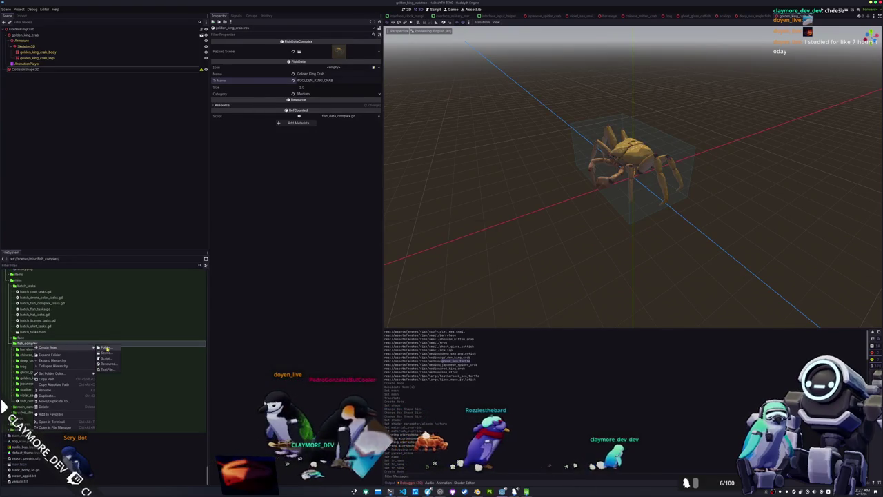
left_click(107, 349)
type("green_sea_turtle")
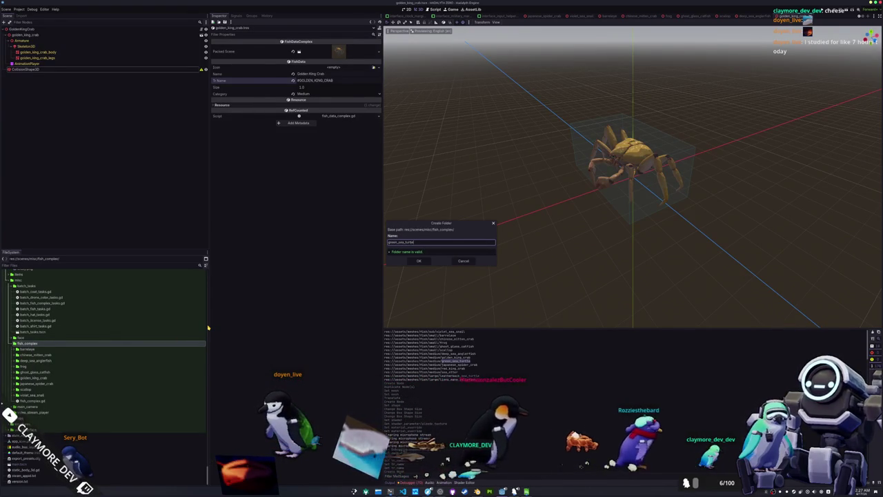
key("Return")
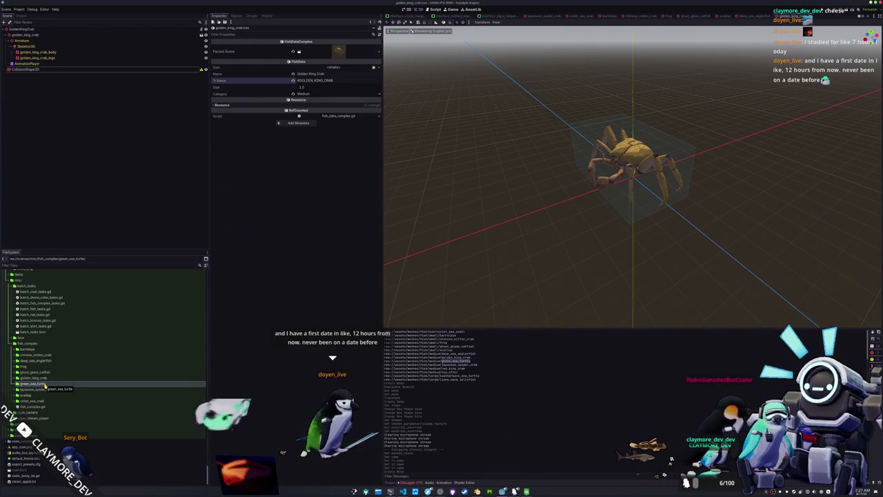
Create a new green_sea_turtle scene inside the green_sea_turtle folder.
right_click(44, 385)
mouse_move(82, 387)
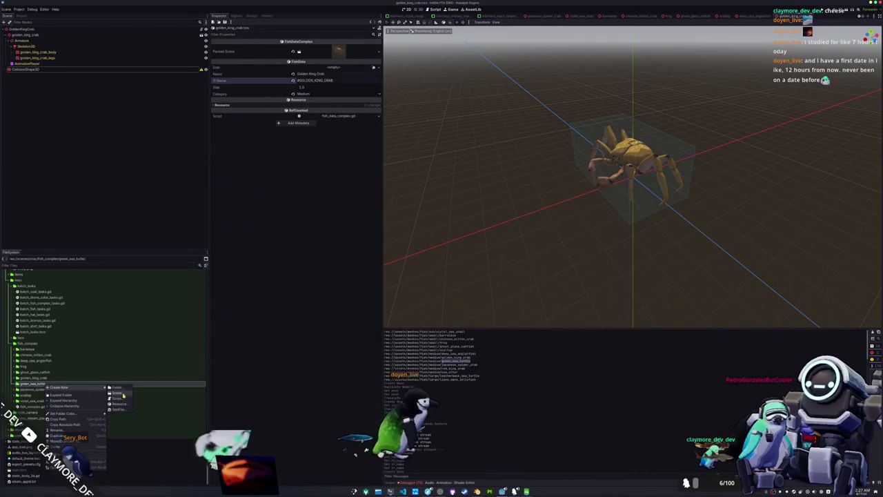
left_click(116, 392)
type("green_sea_turtle")
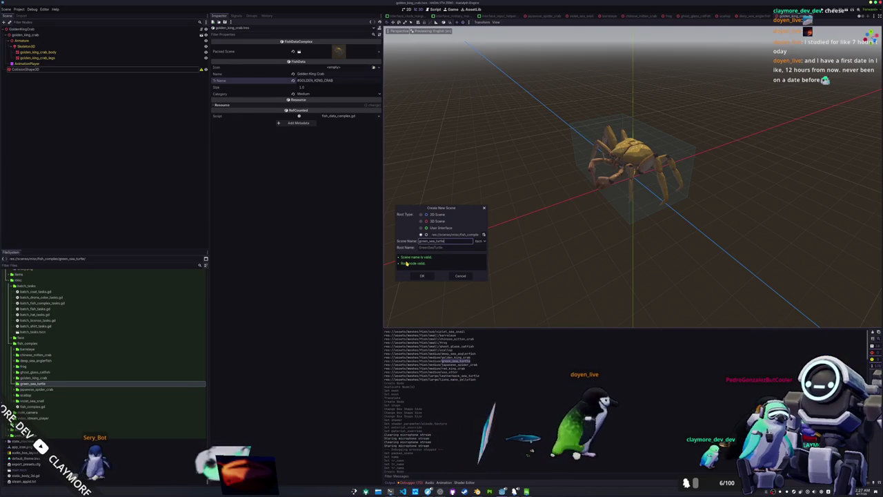
key("Return")
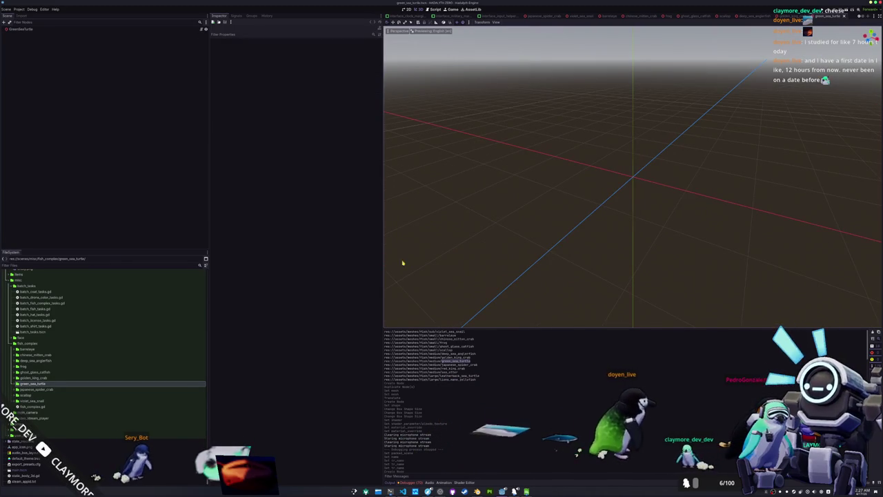
Find green_sea_turtle.glb in the file tree and place it under the GreenSeaTurtle root.
left_click(82, 388)
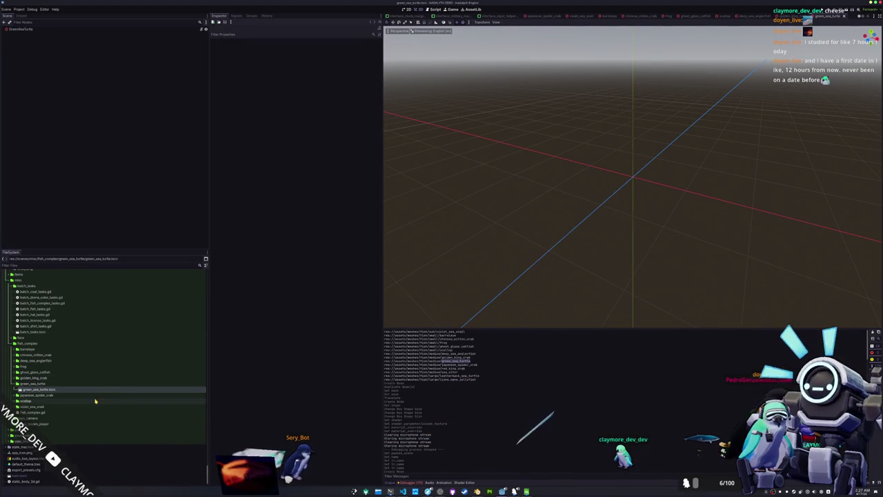
scroll(96, 401, "up", 3)
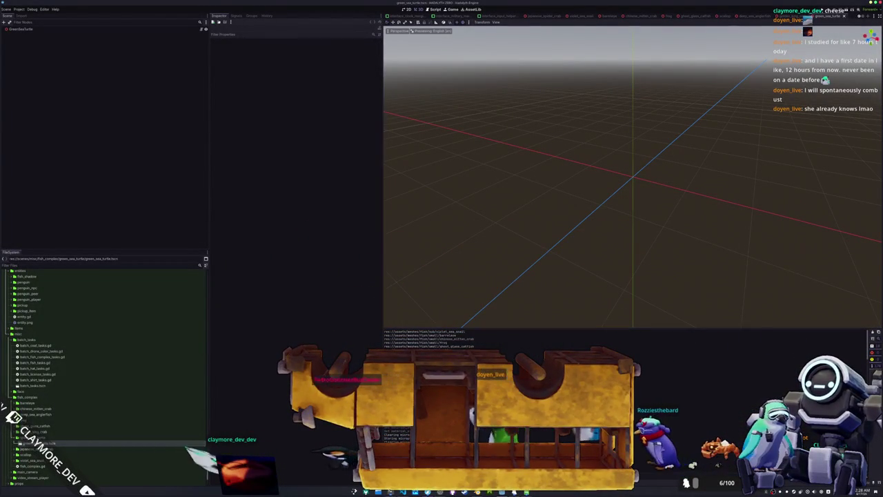
scroll(564, 235, "down", 2)
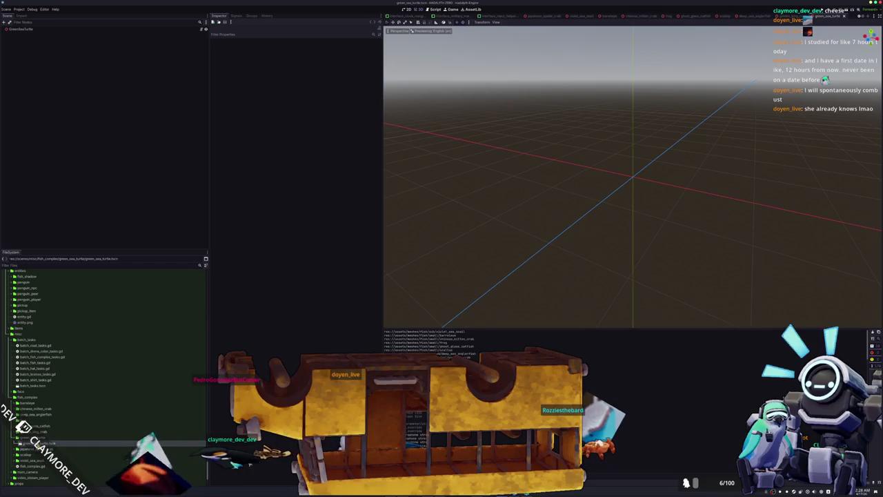
scroll(79, 347, "up", 3)
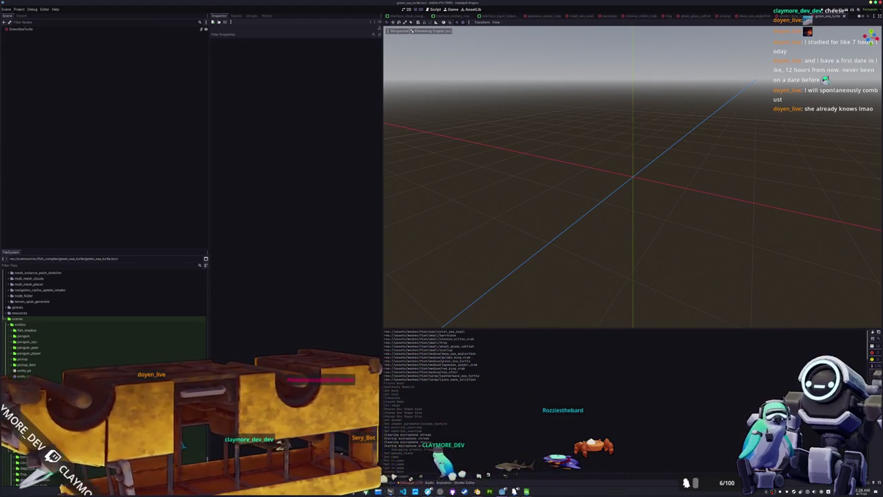
scroll(104, 324, "up", 4)
scroll(103, 318, "up", 5)
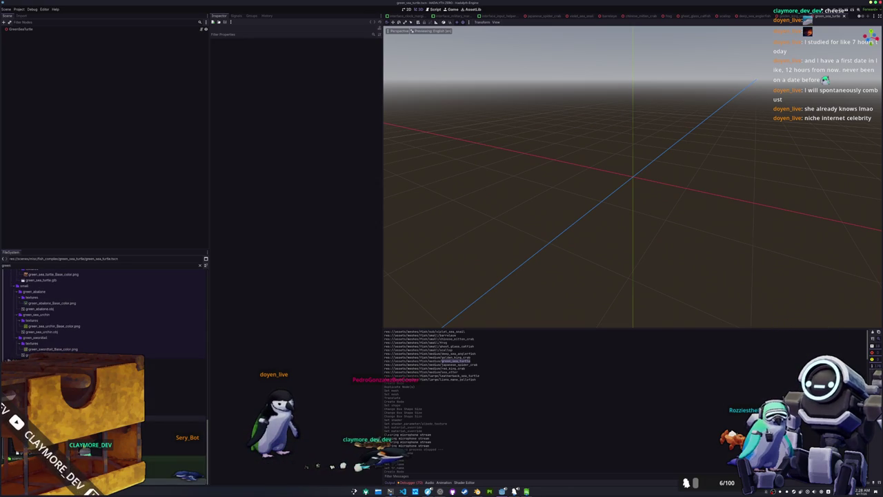
scroll(103, 310, "up", 2)
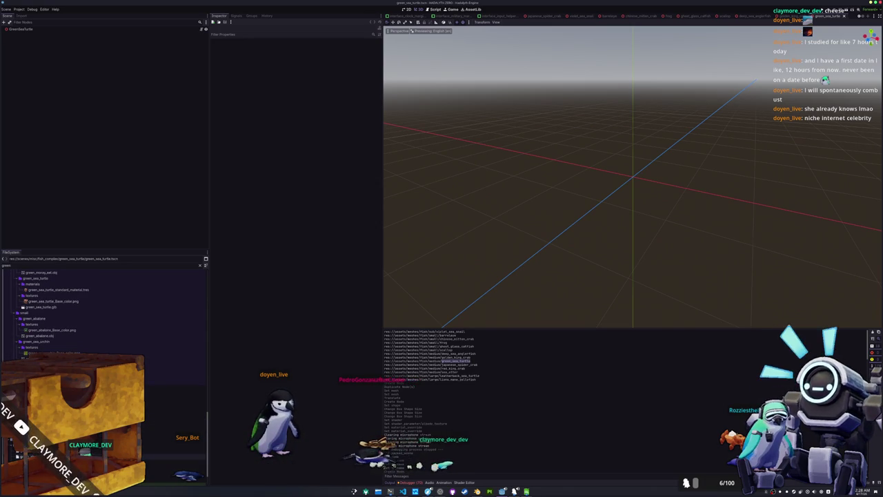
scroll(146, 394, "up", 5)
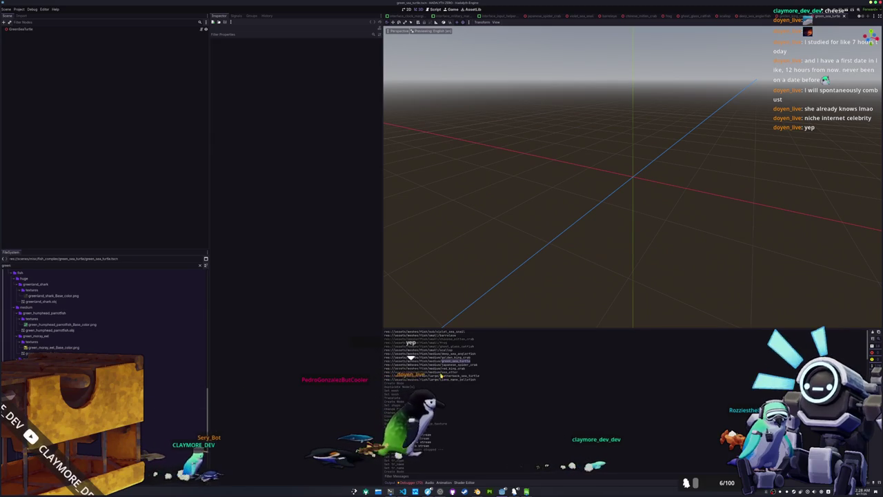
left_click_drag(48, 359, 28, 29)
Make the turtle's children editable and convert green_sea_turtle_standard_material.tres to a ShaderMaterial.
right_click(30, 36)
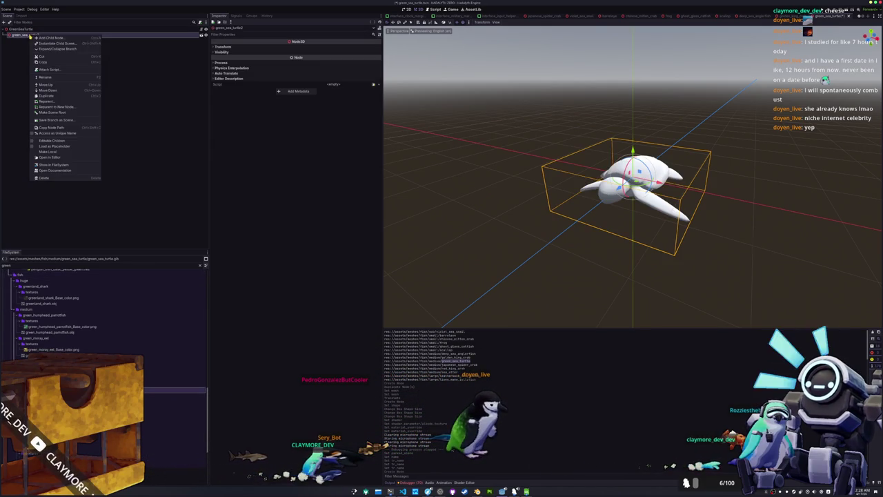
left_click(52, 141)
left_click(34, 52)
left_click(172, 372)
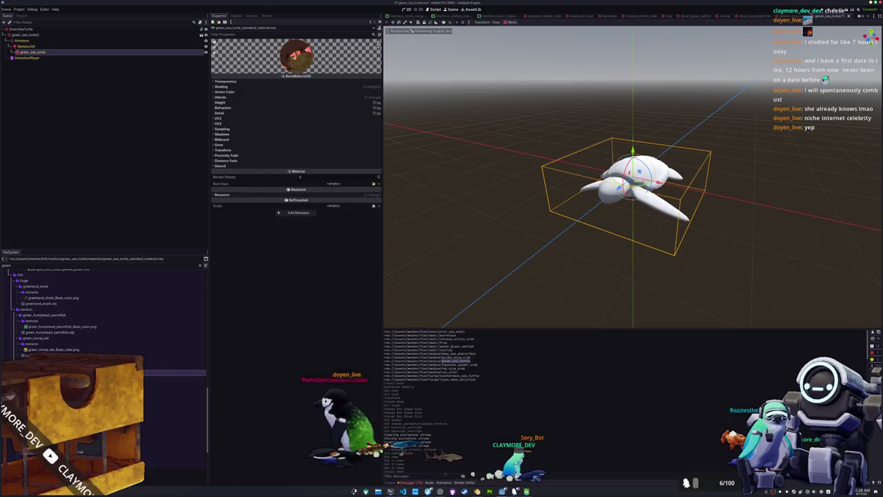
right_click(173, 372)
left_click(228, 387)
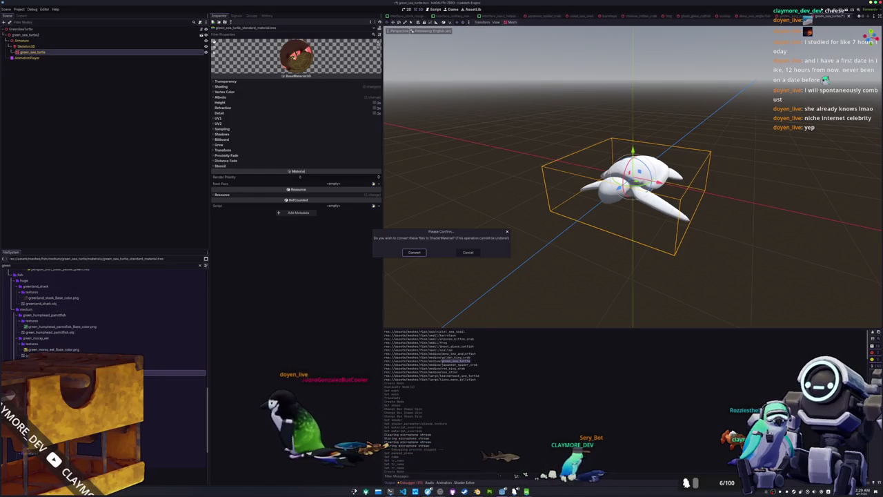
left_click(425, 255)
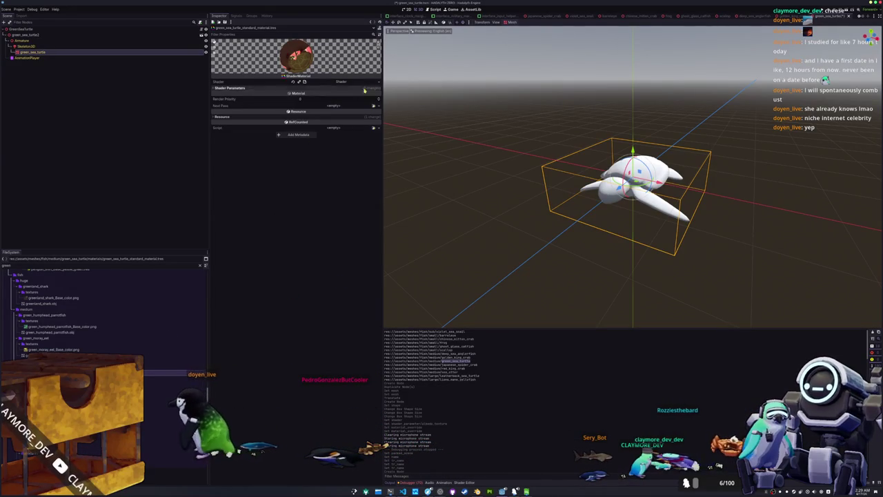
Load the cell shader into the material and set the green_sea_turtle colour texture as albedo.
left_click(378, 82)
left_click(364, 96)
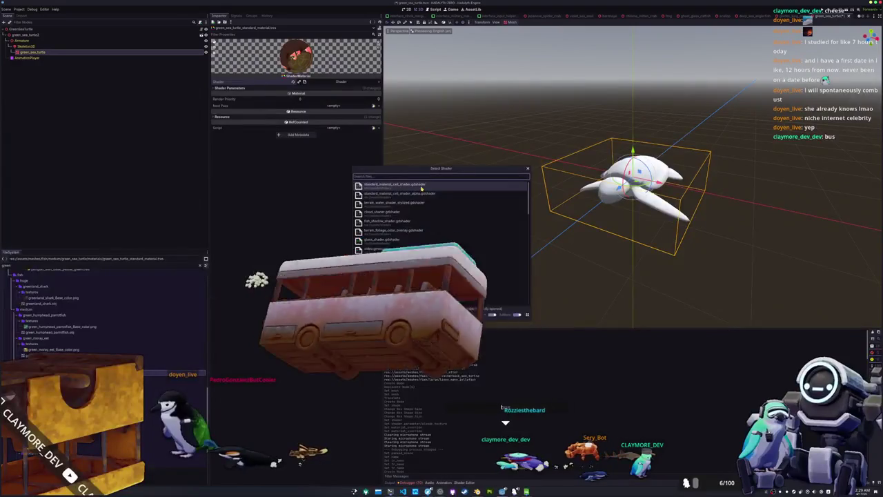
double_click(376, 184)
left_click(349, 94)
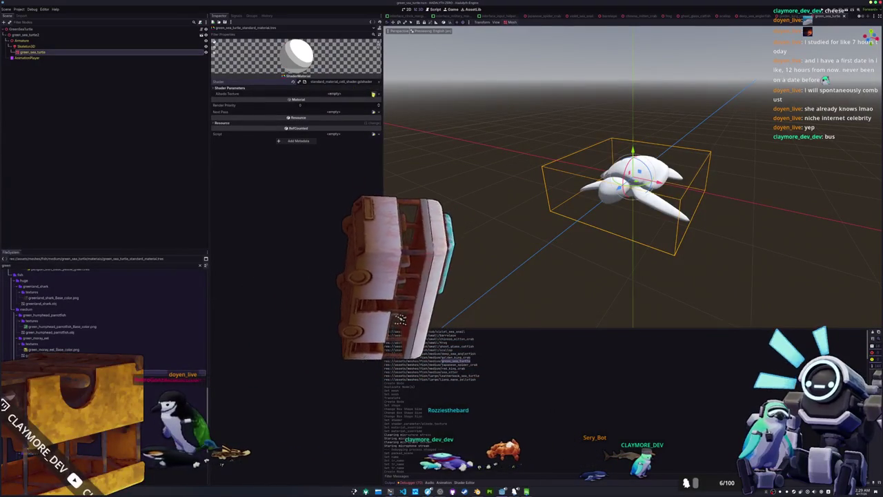
left_click(310, 210)
type("g")
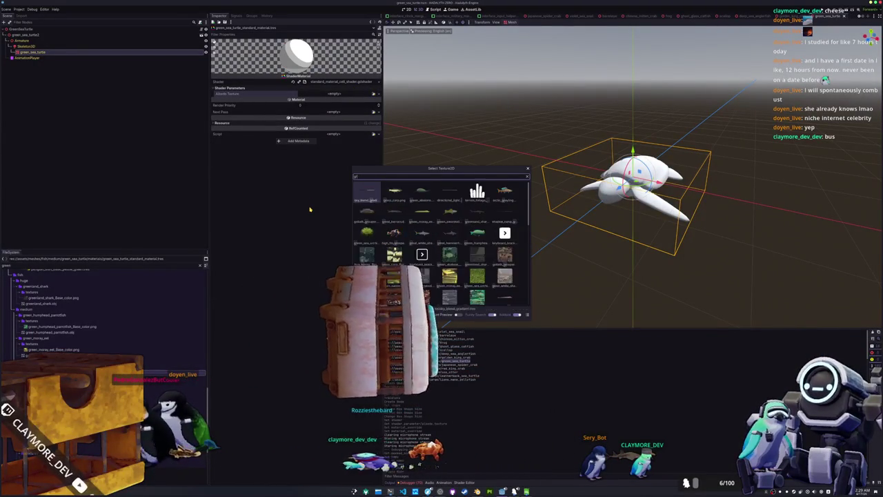
type("reen_sea_turtle")
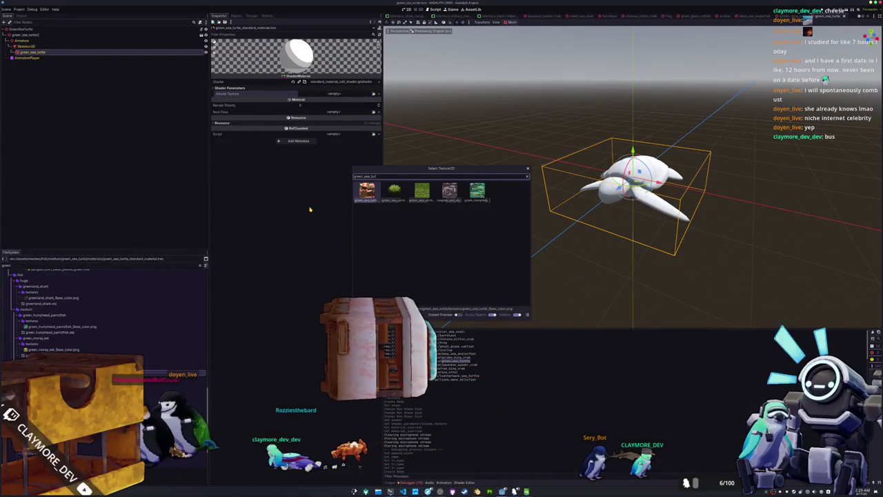
key("Return")
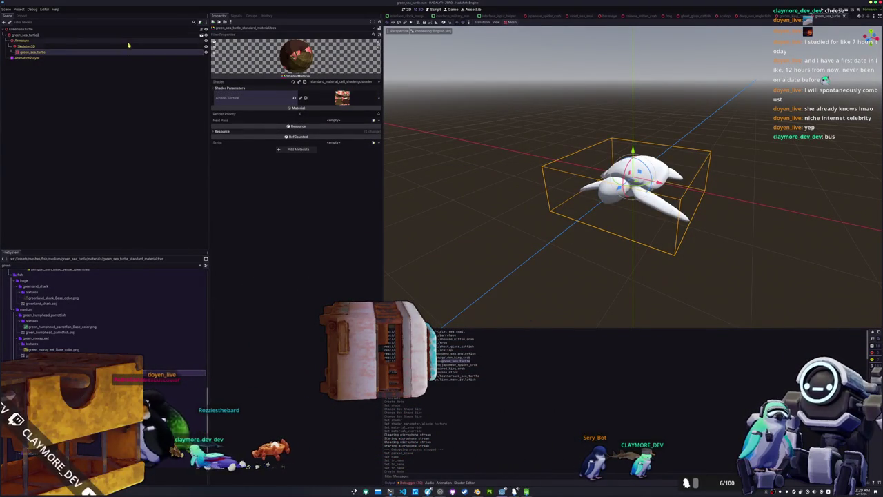
left_click(127, 52)
Set the turtle material as the mesh's Geometry Material Override.
left_click(296, 78)
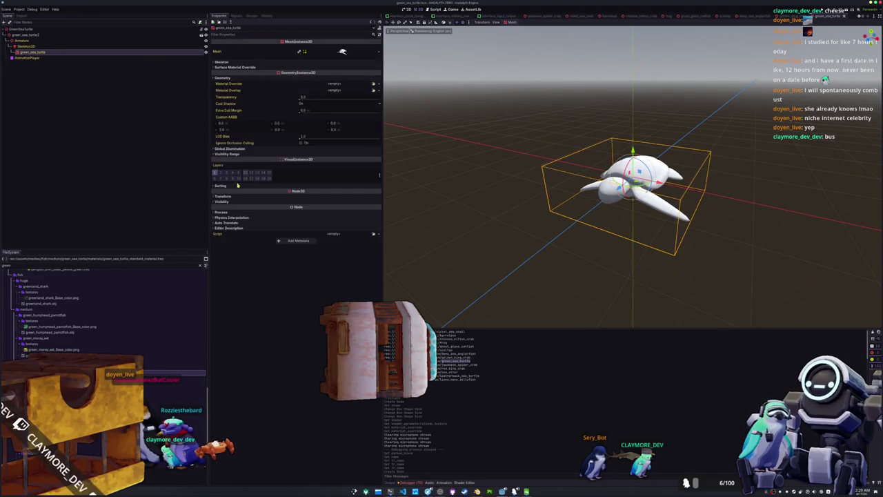
left_click_drag(62, 279, 334, 84)
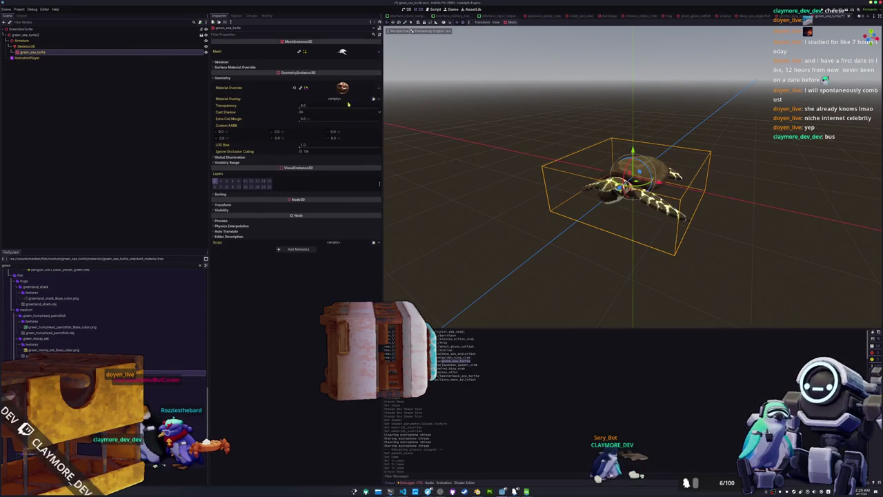
key("KP_3")
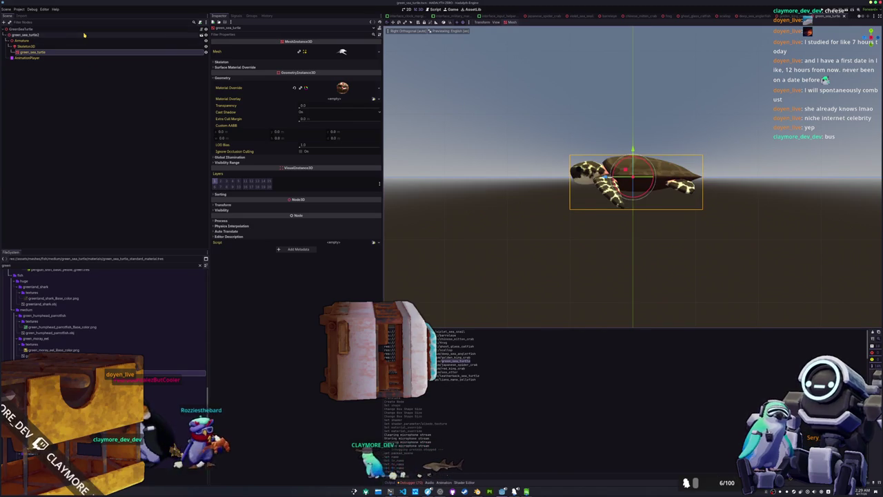
Set the turtle AnimationPlayer's callback process mode to Manual.
left_click(41, 34)
left_click(66, 58)
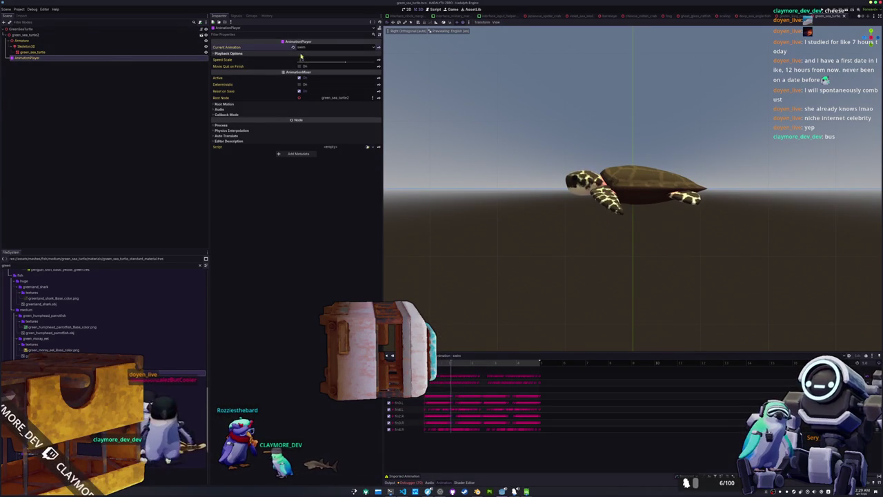
left_click(238, 115)
left_click(307, 121)
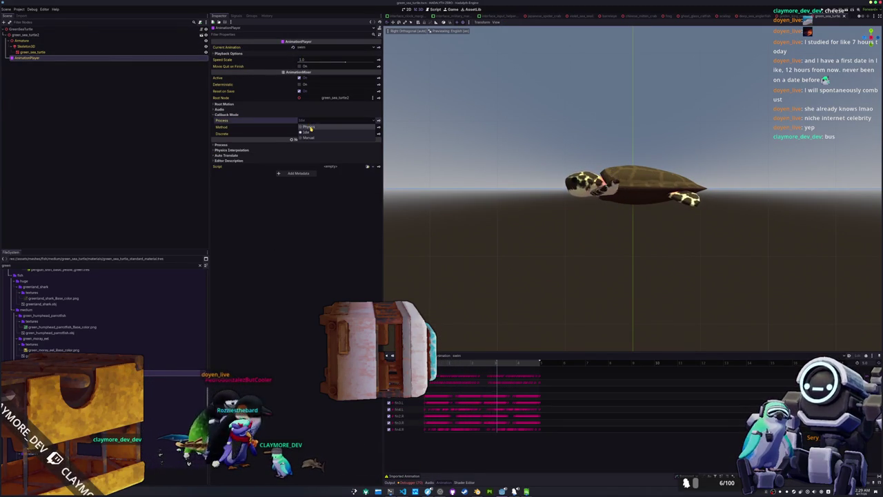
left_click(308, 138)
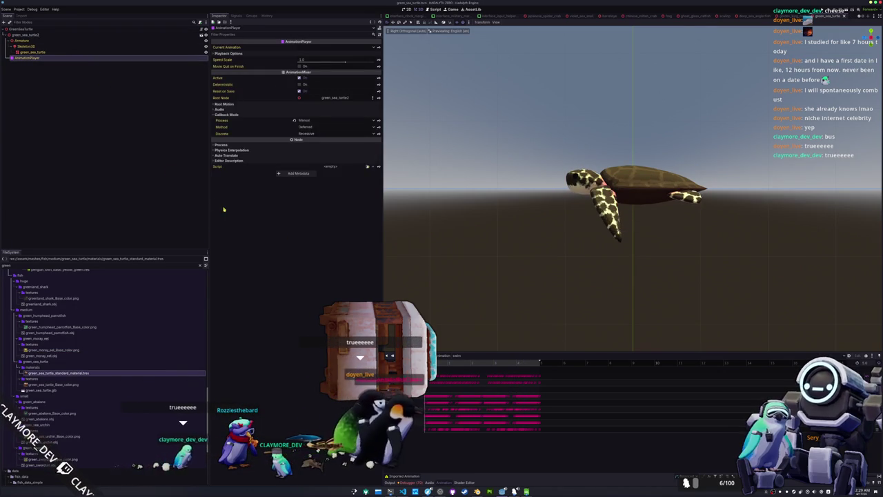
left_click(42, 34)
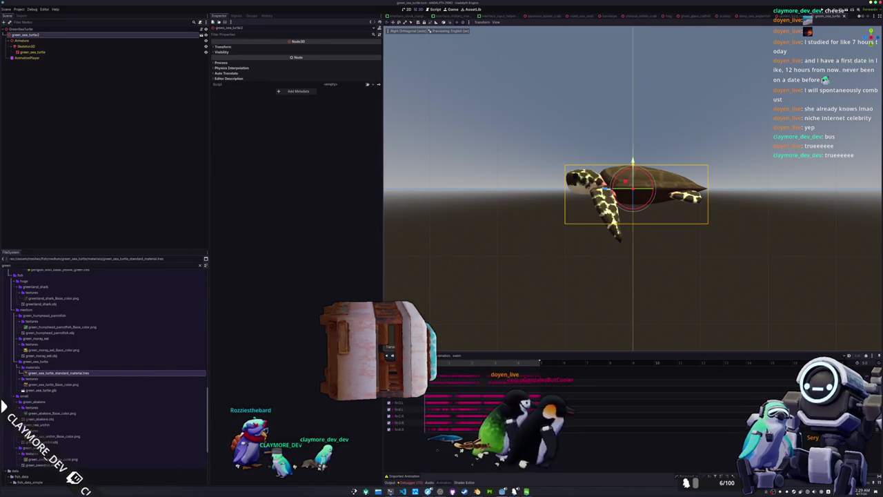
Add a CollisionShape3D child to the root node and give it a new BoxShape3D.
right_click(50, 31)
left_click(63, 36)
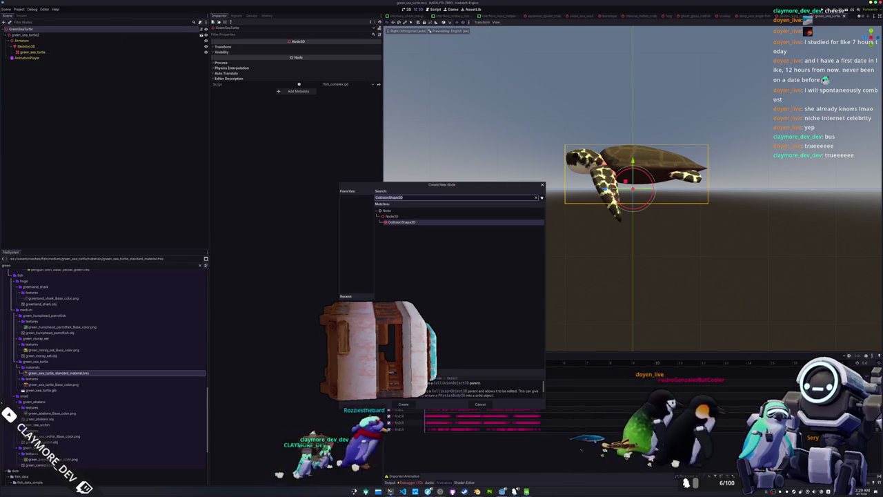
key("Return")
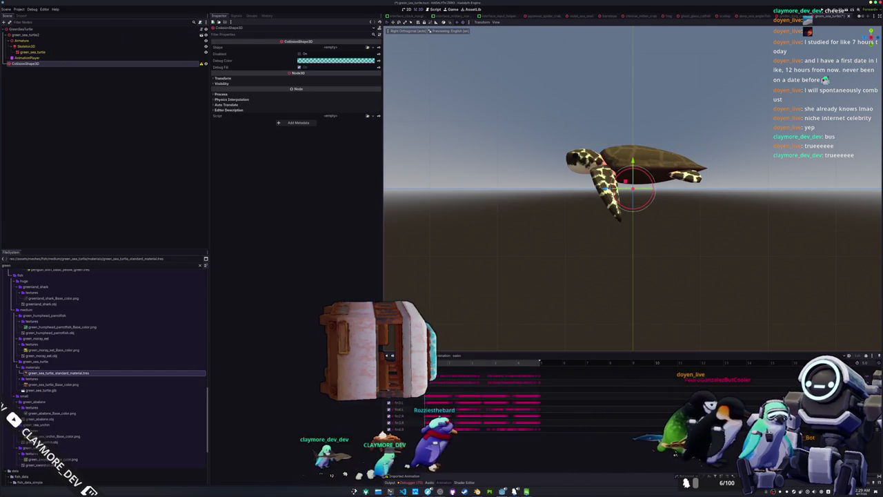
left_click(375, 47)
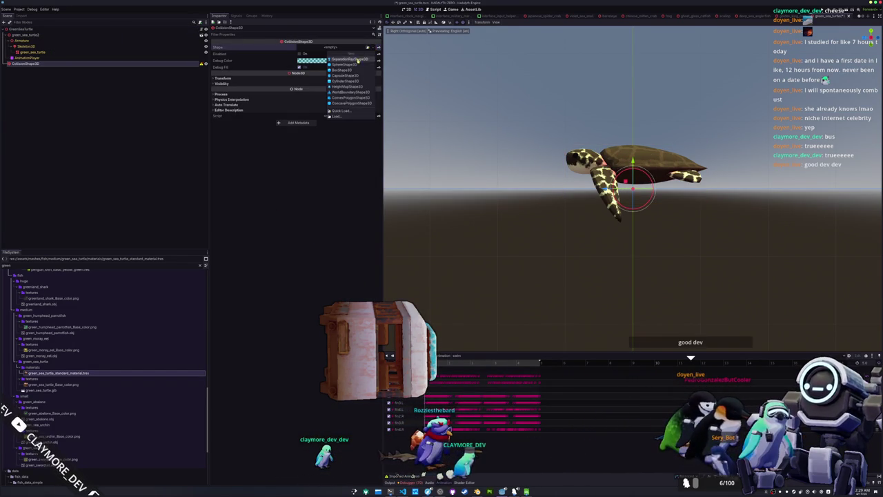
left_click(345, 70)
Fit the collision box to the turtle, shrinking its height and widening it around the flippers.
scroll(630, 228, "up", 2)
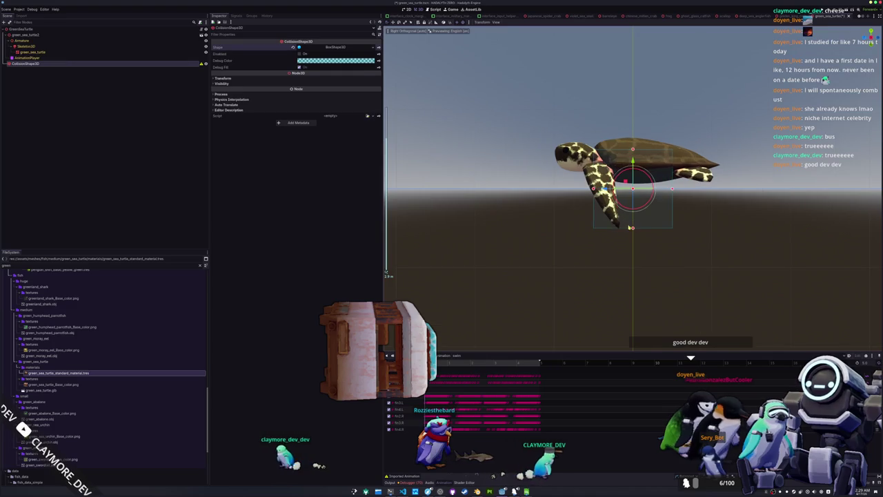
left_click_drag(633, 204, 634, 193)
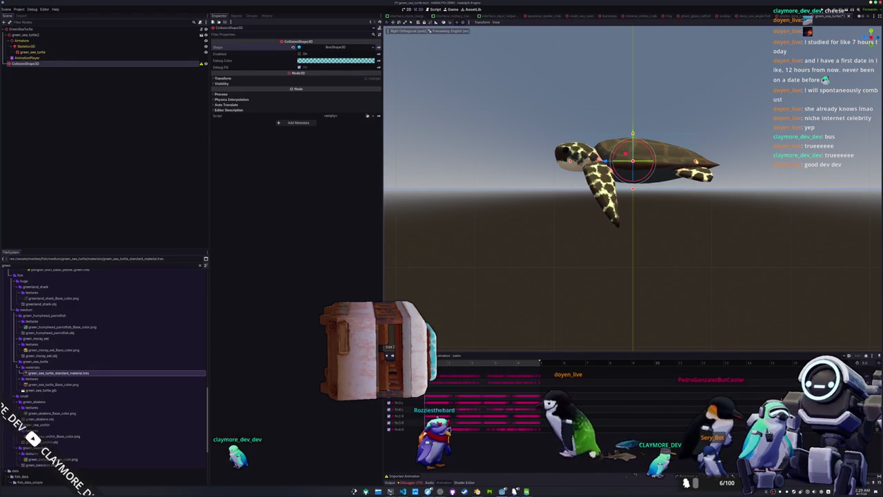
left_click_drag(545, 193, 597, 216)
left_click_drag(688, 181, 703, 183)
Save the GreenSeaTurtle scene and run it with F6.
key("ctrl+s")
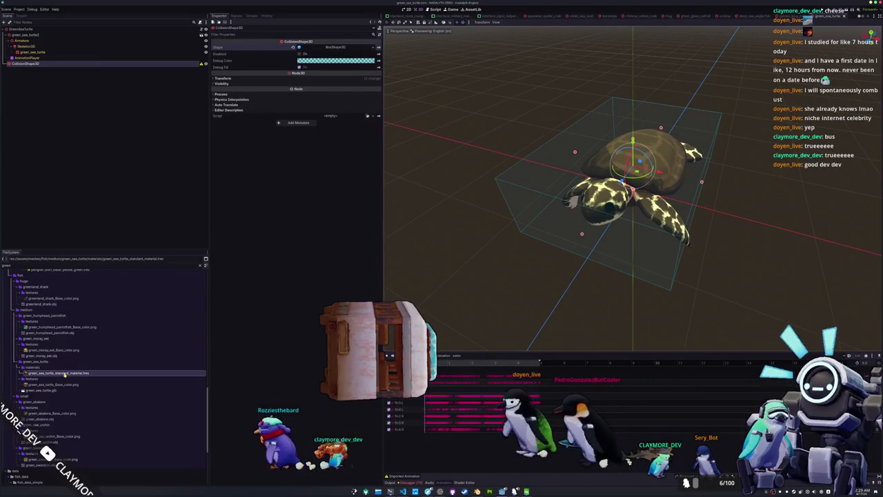
left_click(203, 266)
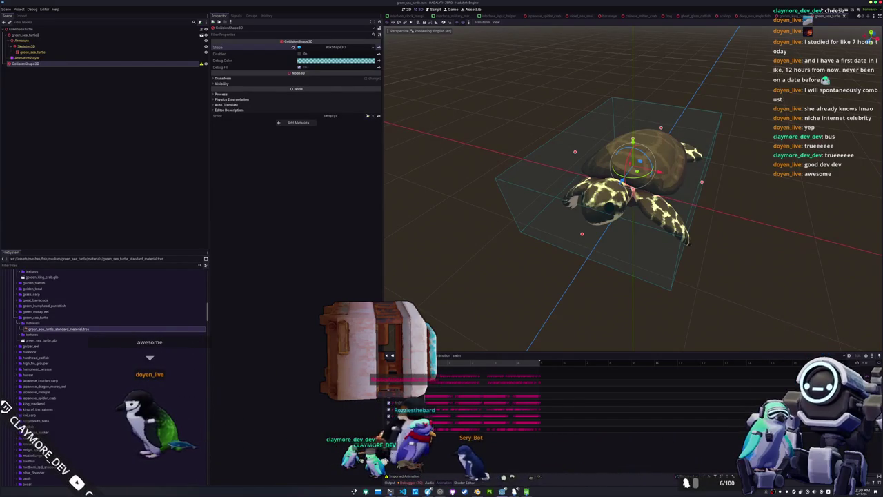
left_click(677, 298)
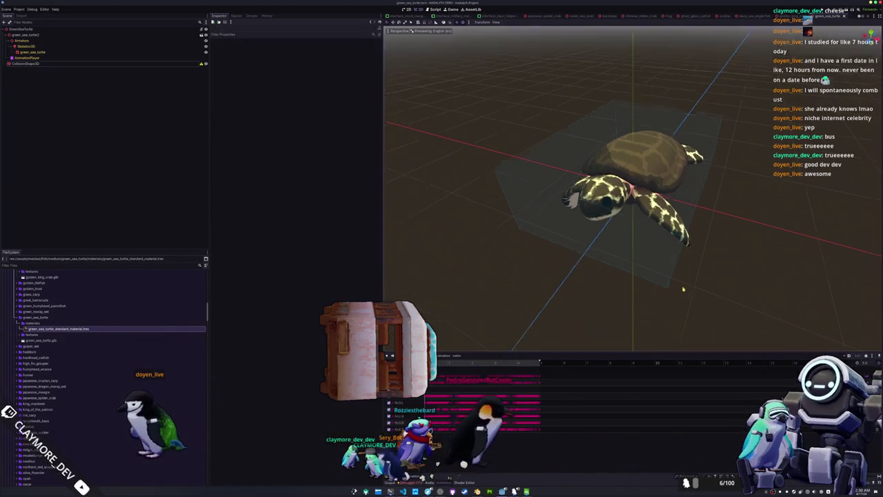
key("F6")
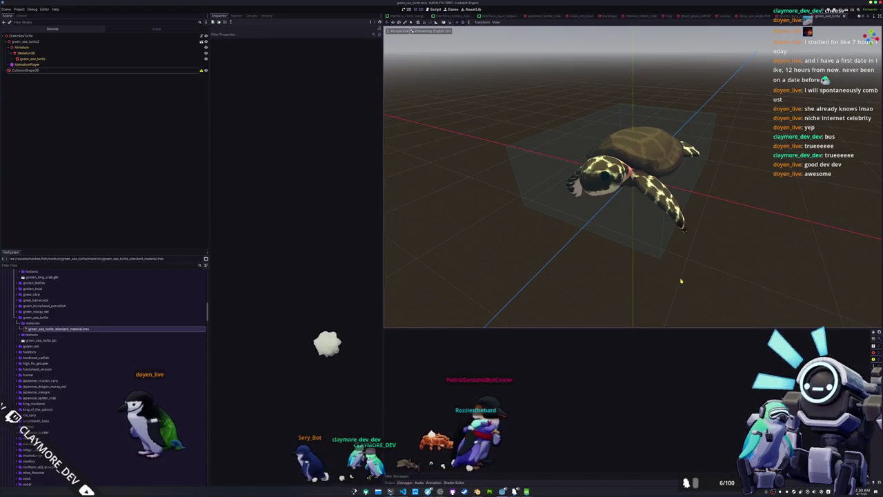
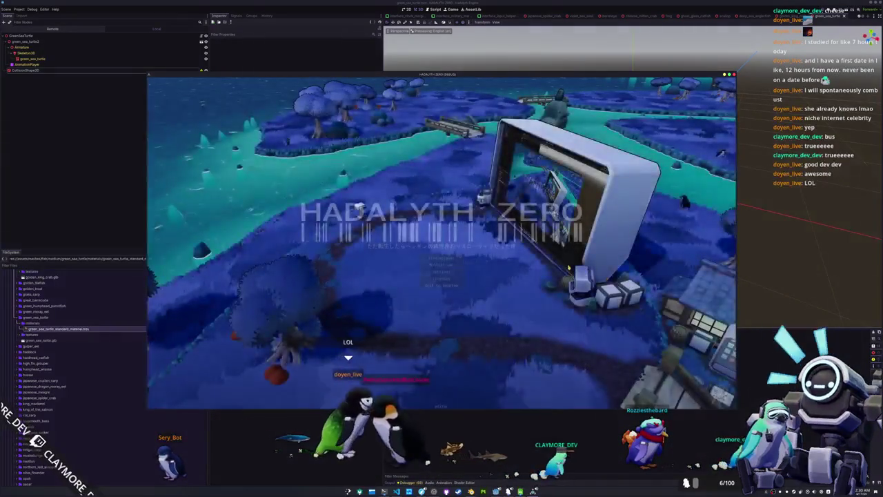
Open and close the game's Settings, then Quit to Desktop to end the Hadalyth Zero test run.
left_click(458, 273)
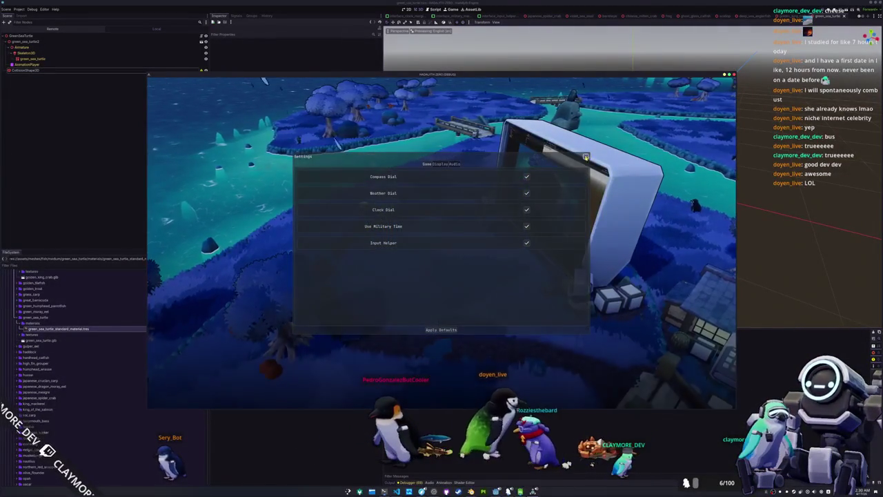
left_click(586, 156)
left_click(458, 272)
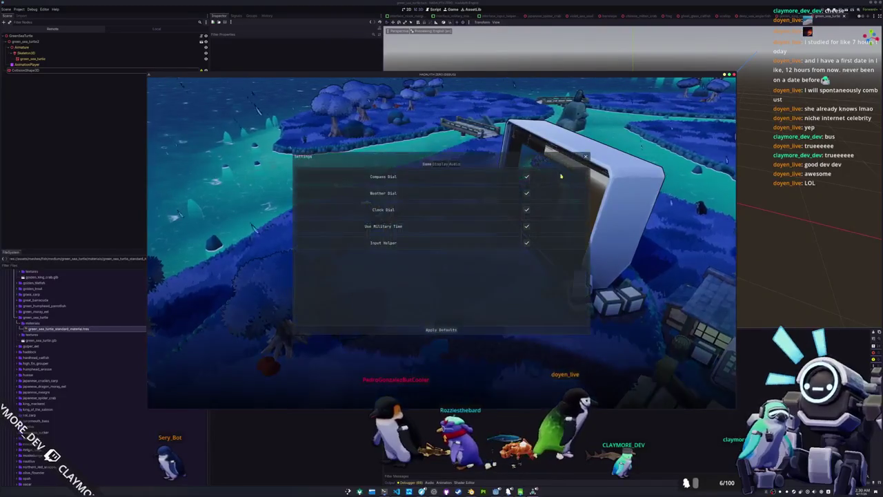
left_click(586, 157)
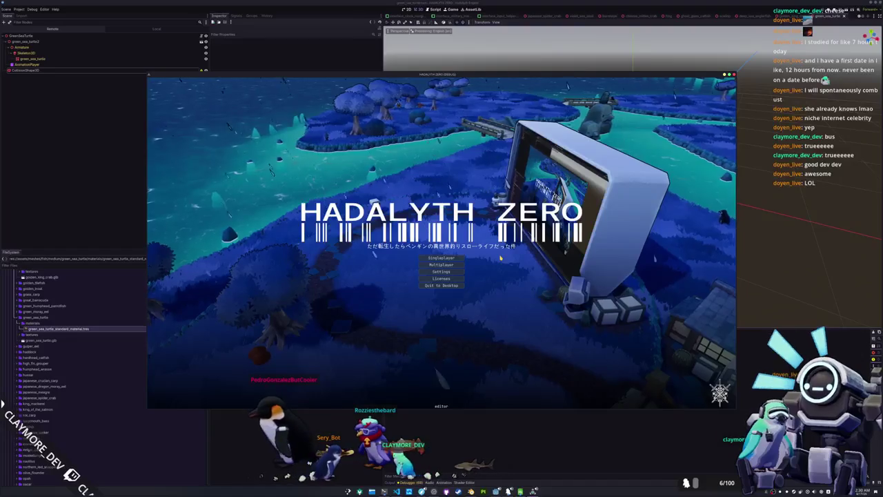
left_click(436, 272)
key("Escape")
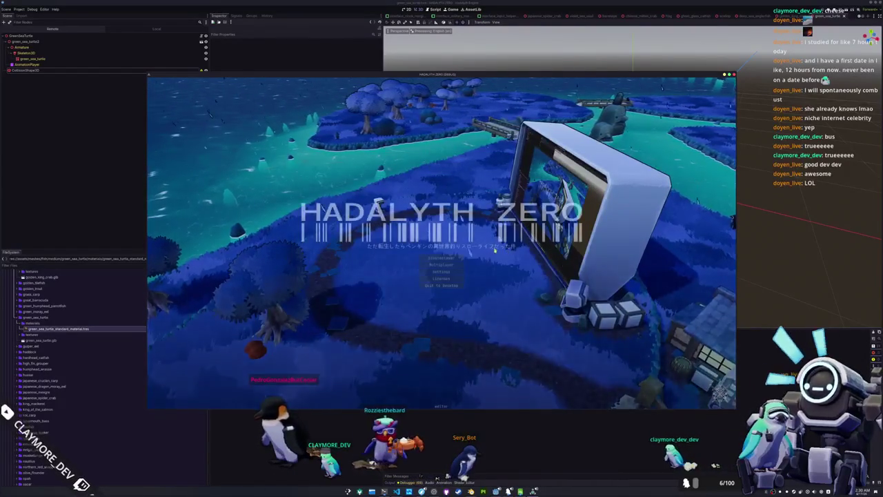
left_click(435, 286)
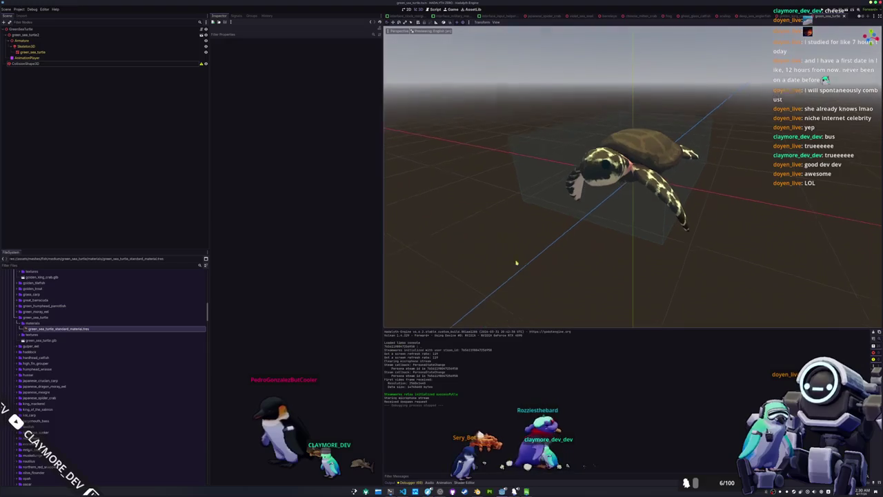
Save the turtle scene and inspect its CollisionShape3D in the scene tree.
key("ctrl+s")
left_click(176, 64)
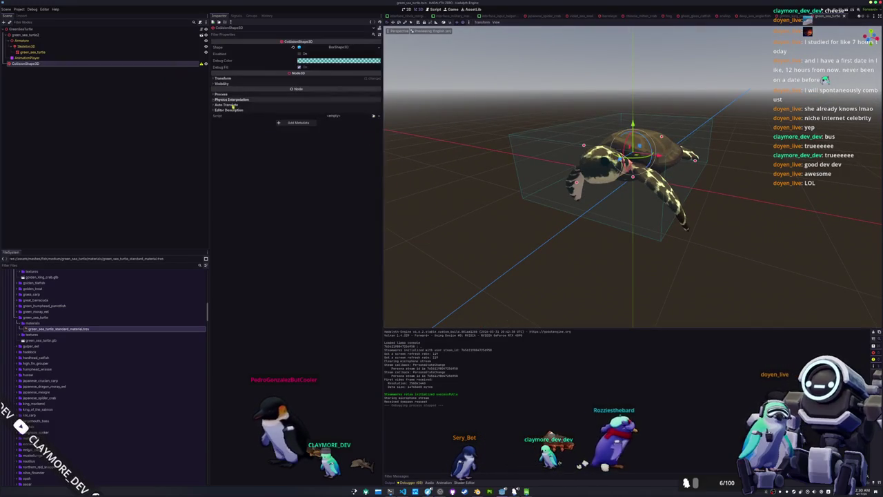
mouse_move(476, 158)
left_mouse_down()
mouse_move(519, 162)
mouse_move(448, 83)
left_mouse_up()
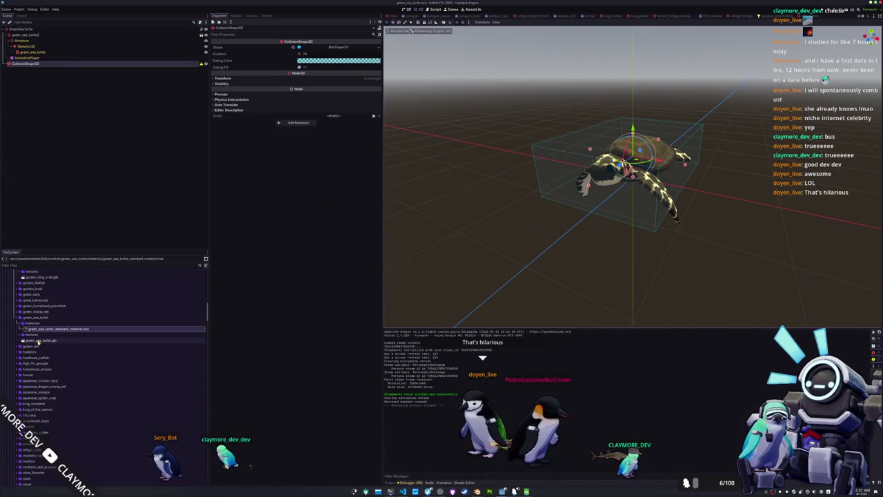
left_click(53, 152)
left_click(68, 66)
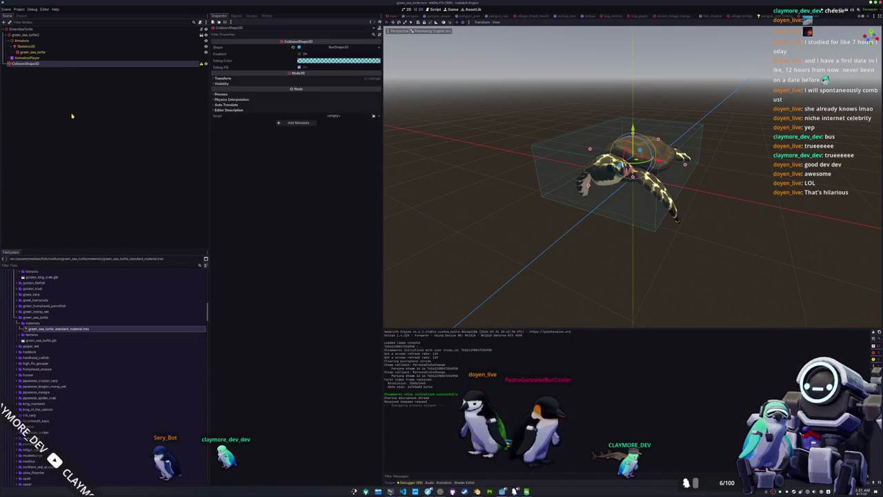
key("Up")
key("Up")
key("Up")
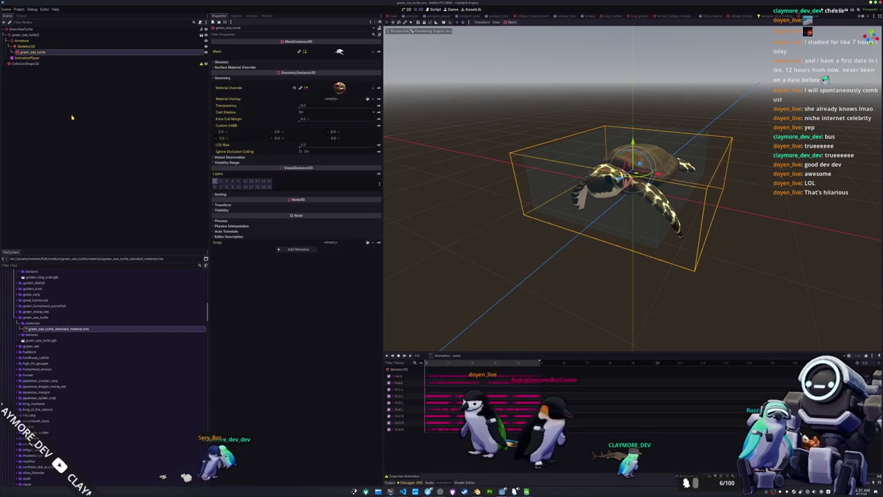
key("Down")
key("Down")
key("Down")
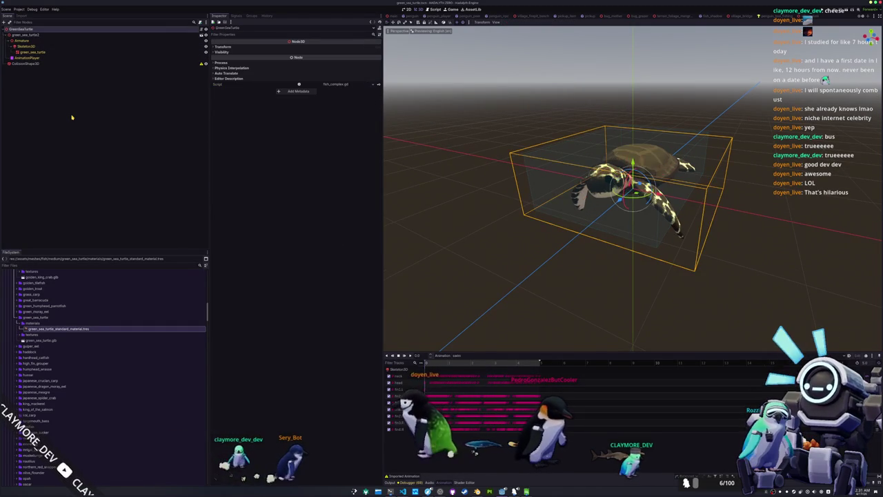
key("Up")
key("Up")
key("Up")
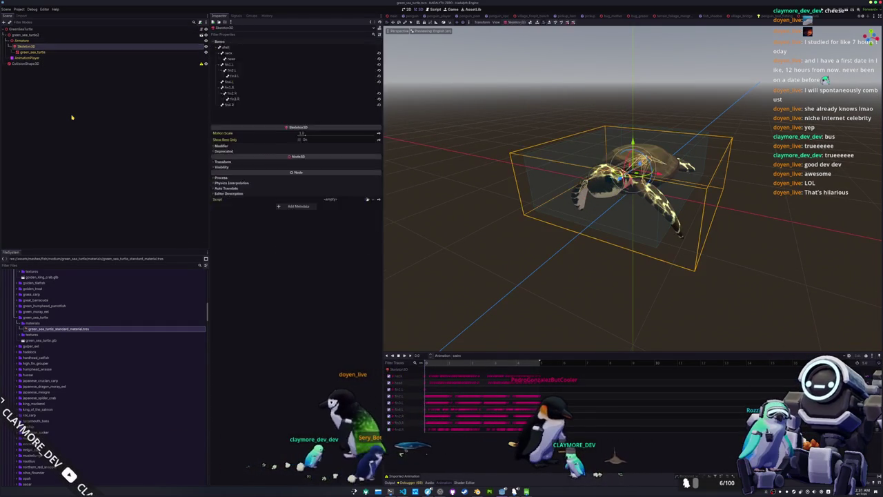
key("Down")
key("Down")
key("Down")
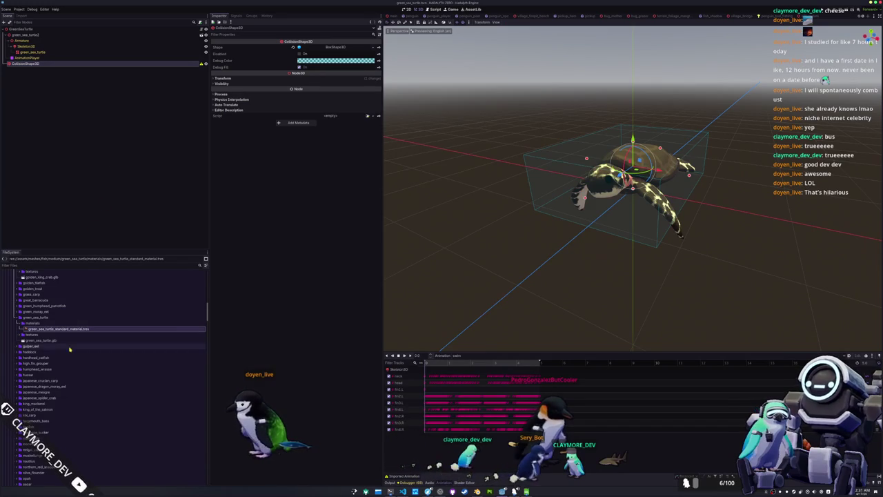
Scroll the FileSystem dock to data/fish_data and bring up fish_data_complex's context menu.
scroll(69, 348, "up", 10)
scroll(72, 338, "down", 15)
scroll(72, 339, "down", 10)
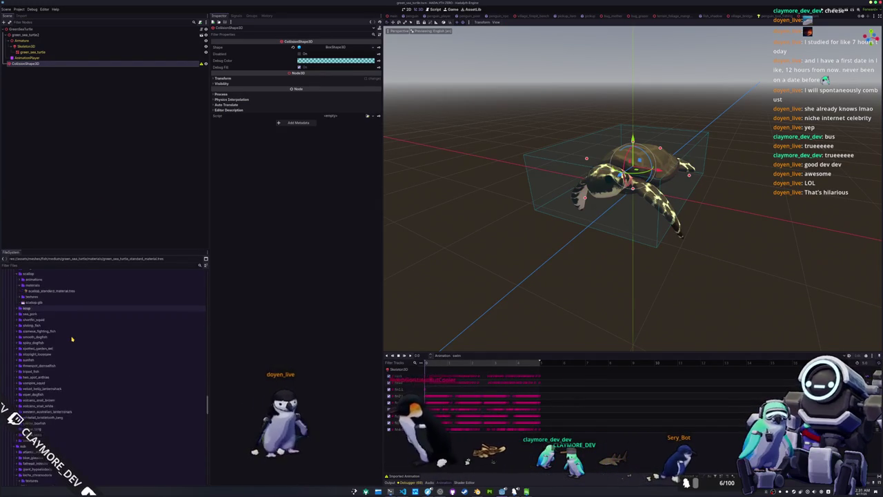
scroll(72, 339, "down", 10)
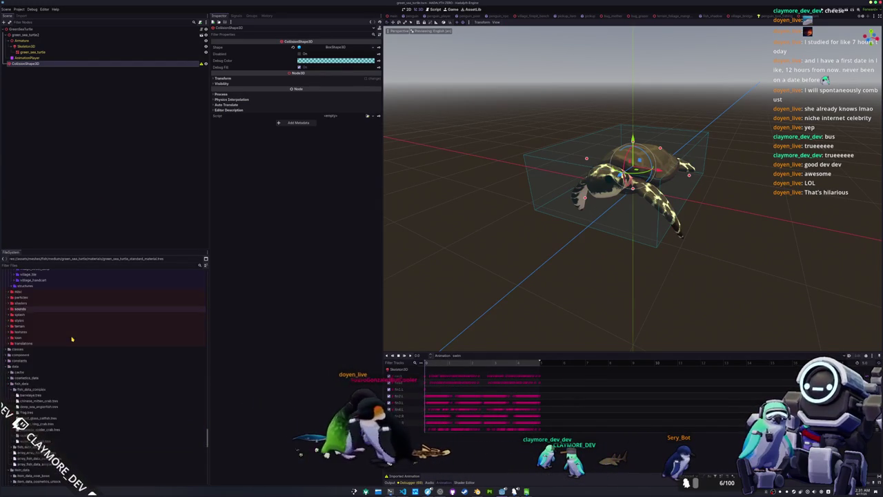
scroll(67, 344, "down", 5)
right_click(40, 311)
Create a FishDataComplex resource saved as green_sea_turtle.tres in fish_data_complex.
mouse_move(72, 316)
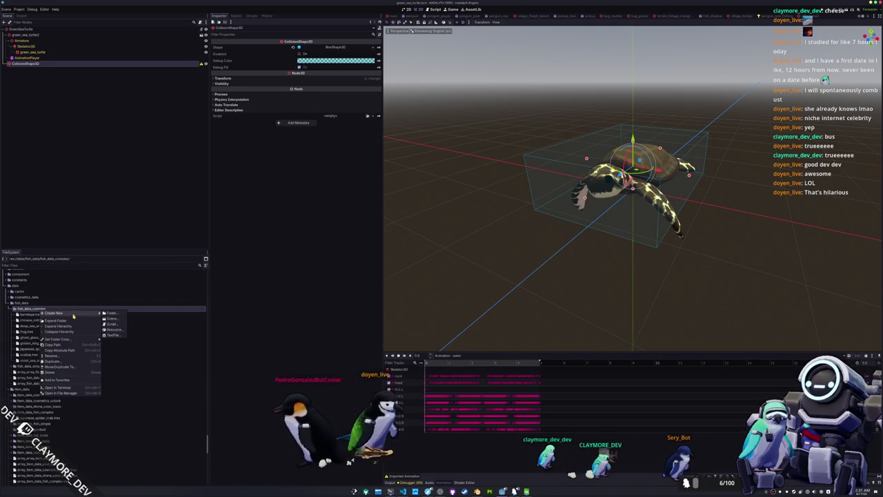
left_click(109, 331)
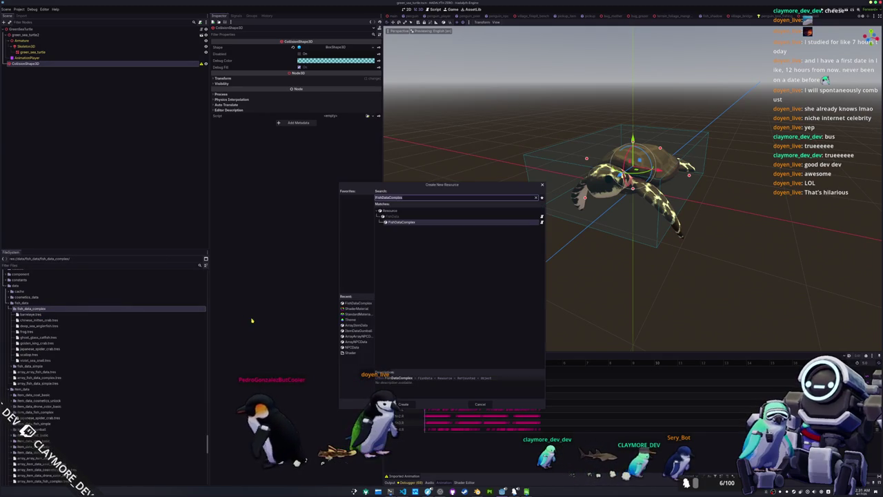
double_click(362, 304)
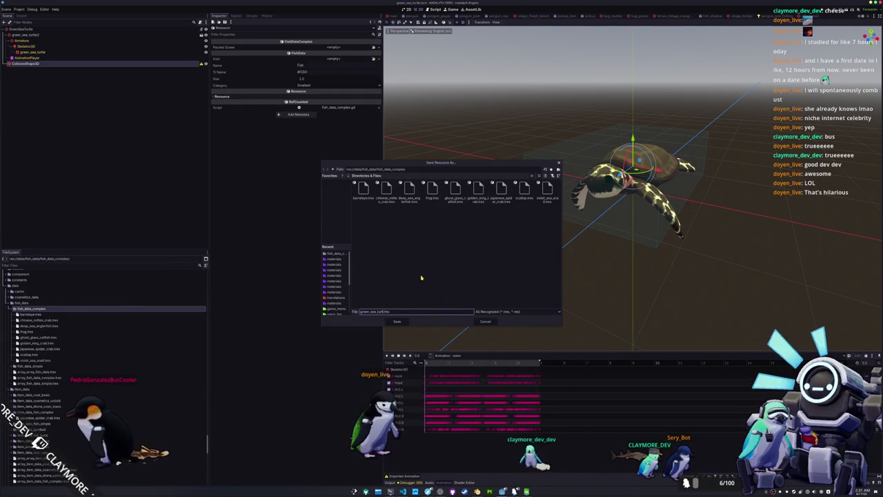
key("Return")
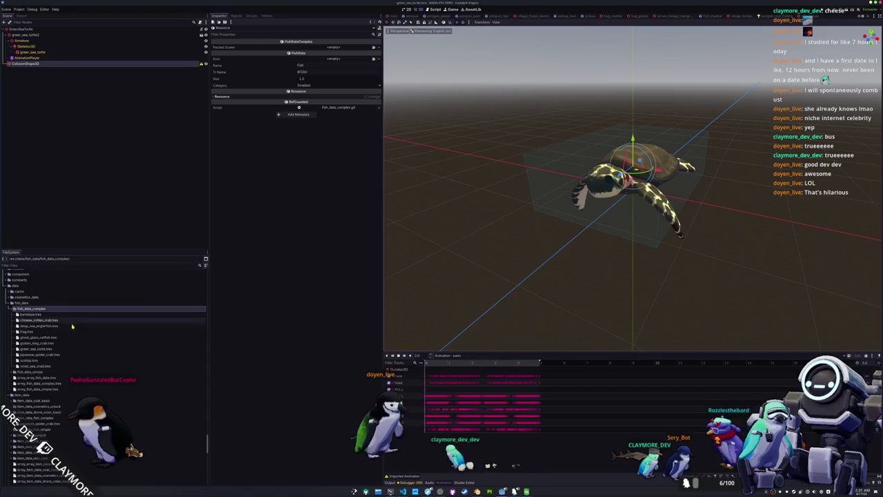
Link the turtle scene as Packed Scene, name it Green Sea Turtle, and set Category to Medium.
left_click(39, 348)
left_click(373, 48)
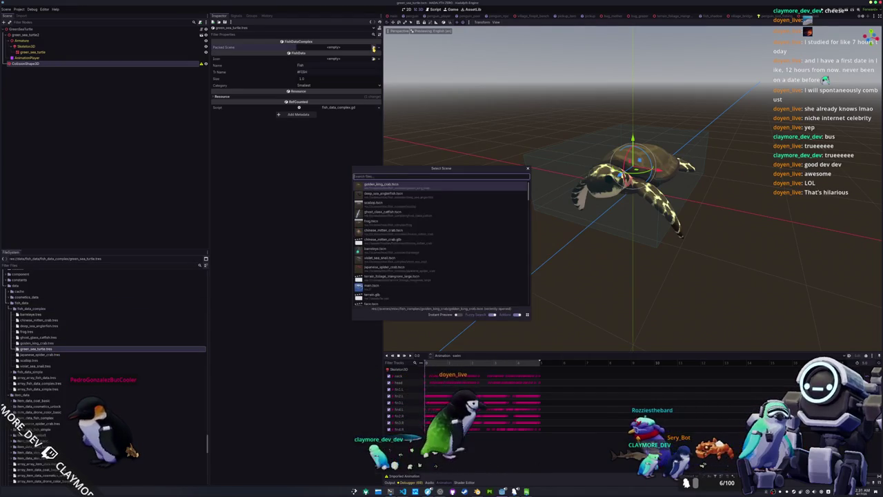
double_click(387, 195)
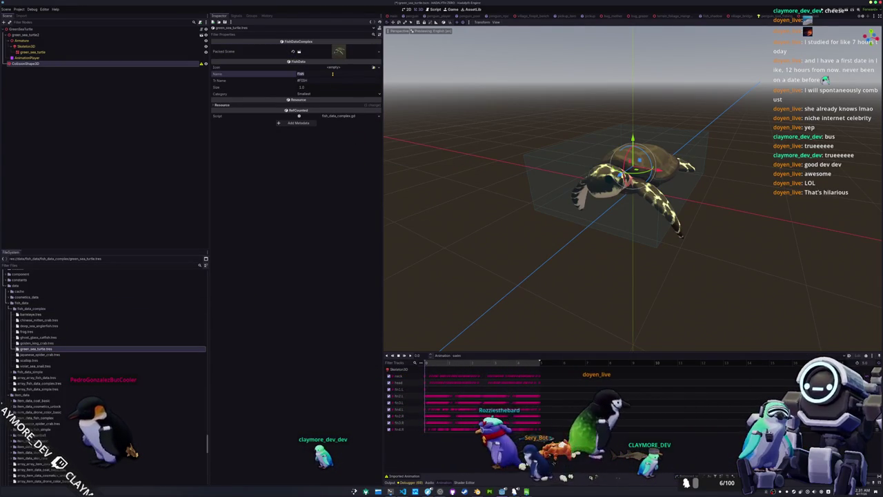
left_click(338, 73)
type("GreenSea T")
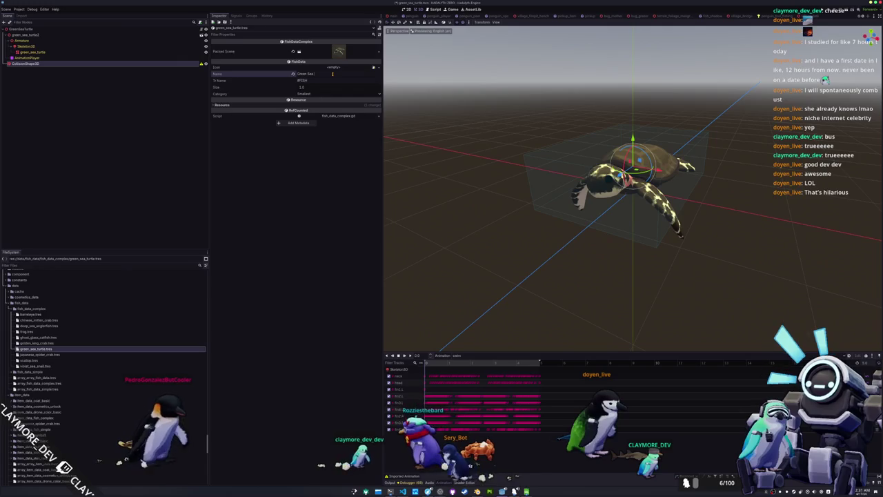
type("urtle")
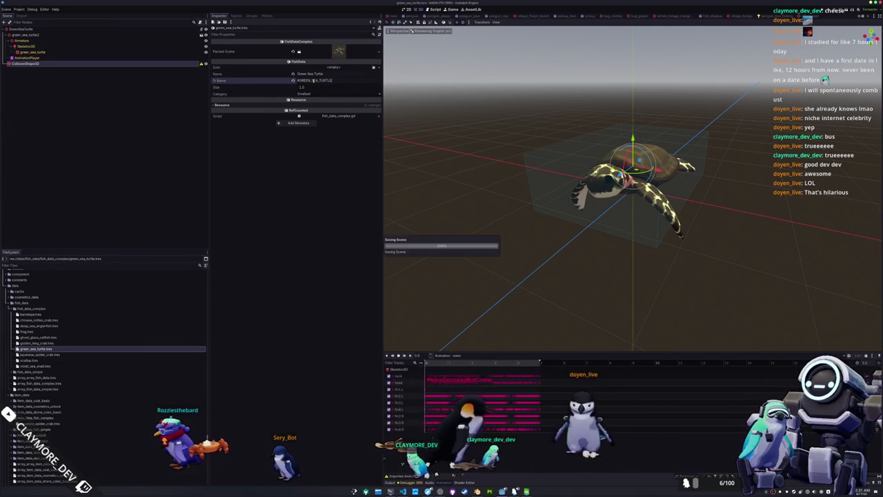
left_click(312, 95)
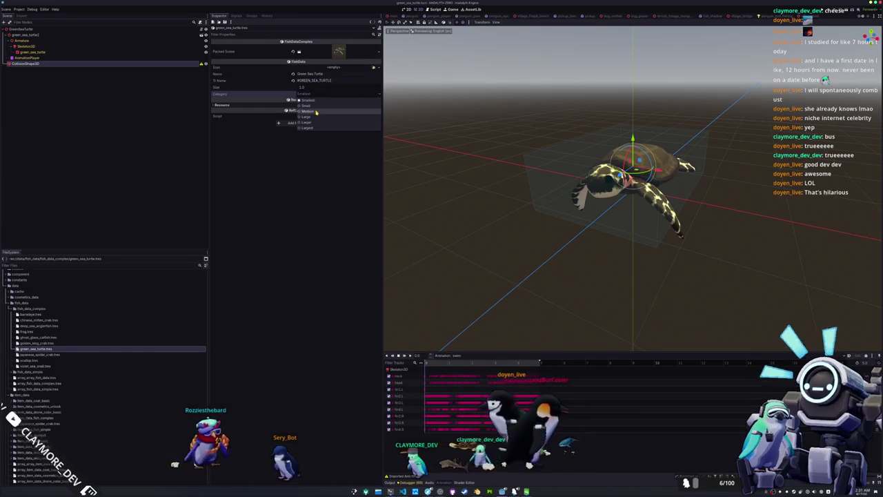
left_click(316, 112)
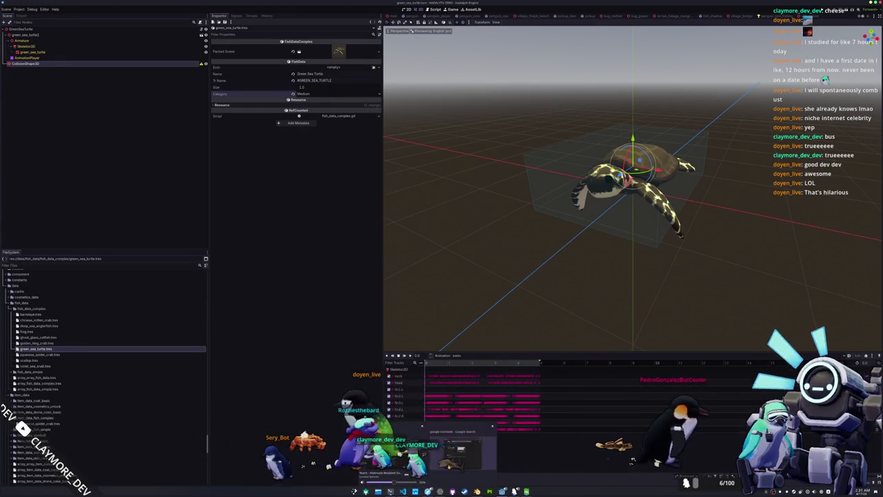
Translate "I'm nervous for my first date" into Japanese in Google Translate and copy the result.
key("alt+Tab")
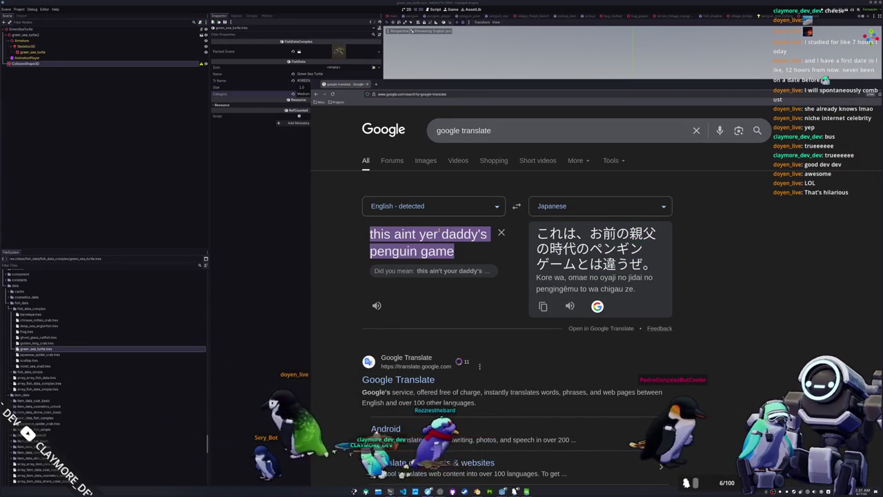
type("I'm ner")
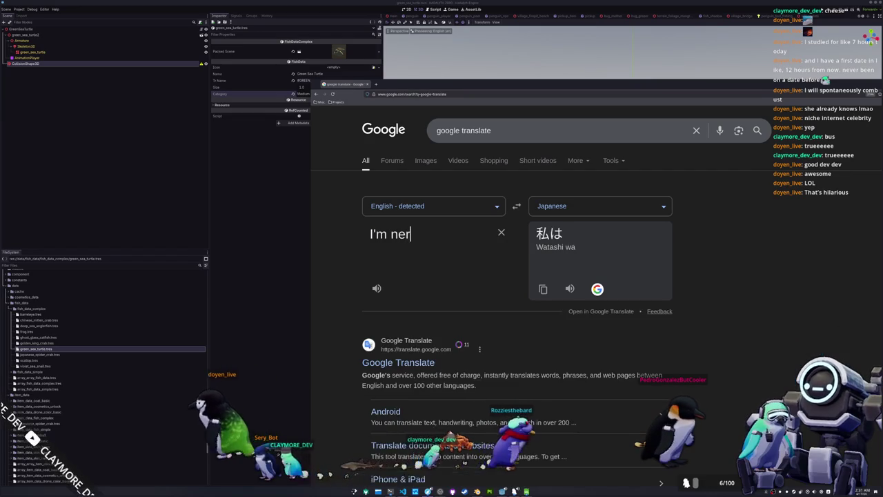
type("vous for my first date")
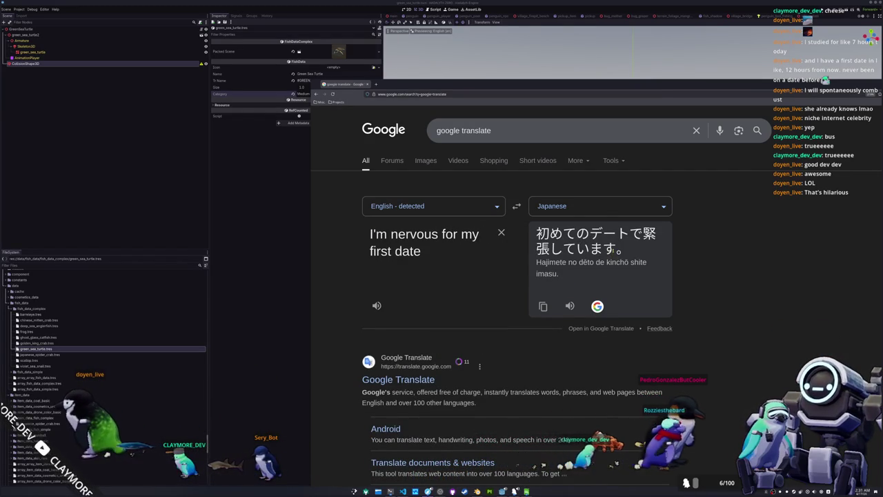
left_click_drag(616, 250, 535, 238)
right_click(545, 233)
left_click(563, 241)
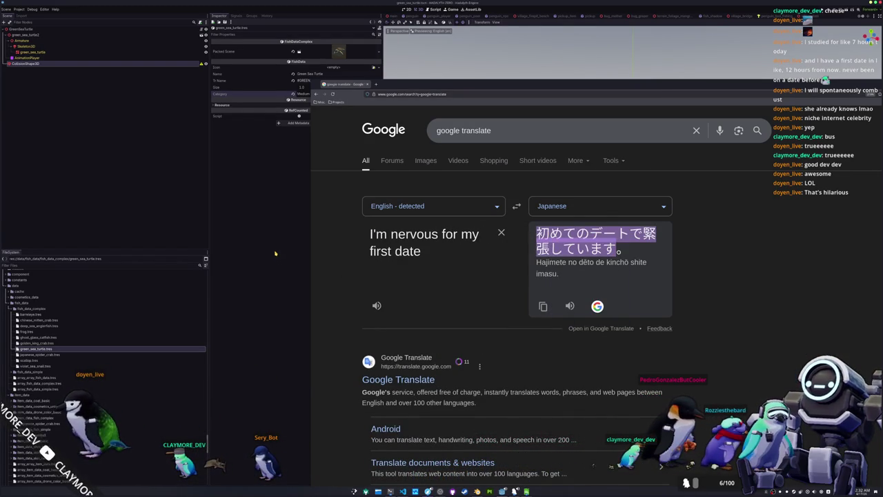
left_click(275, 258)
key("shift+alt+o")
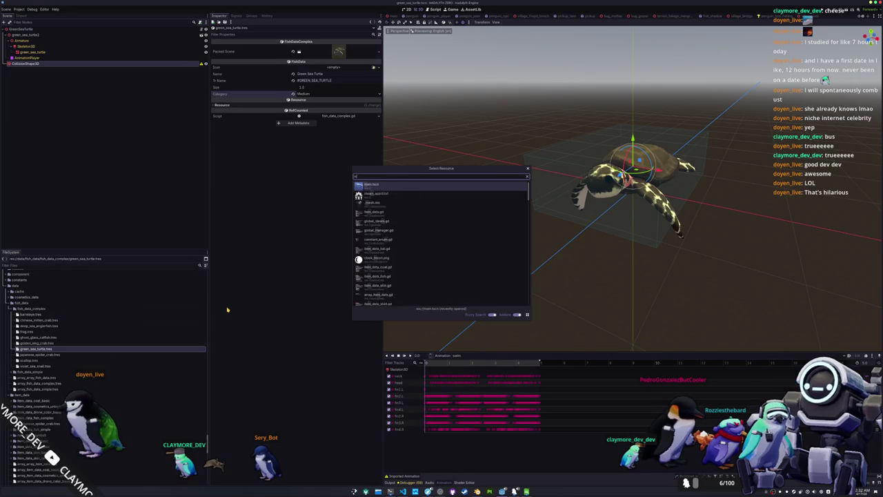
Open user_interface.tscn, expand the subtitle Label's Alt Text array, and save the scene.
type("user_in")
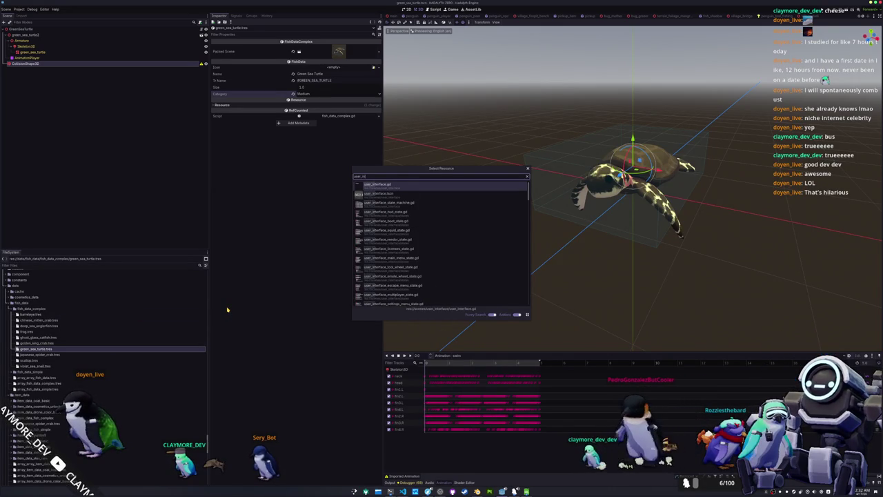
key("Down")
key("Return")
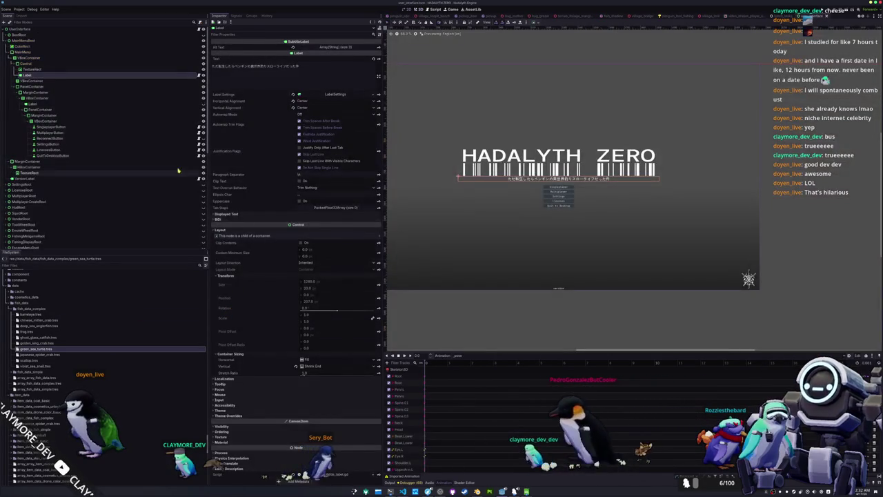
left_click(335, 47)
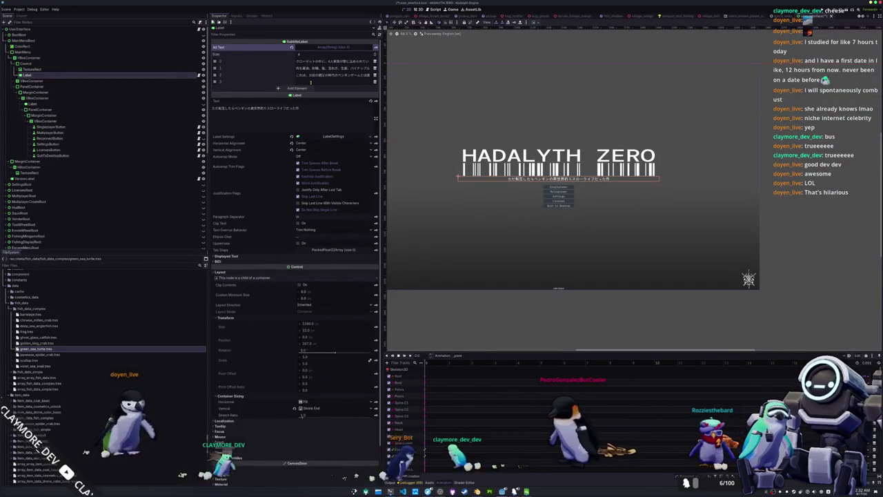
key("ctrl+s")
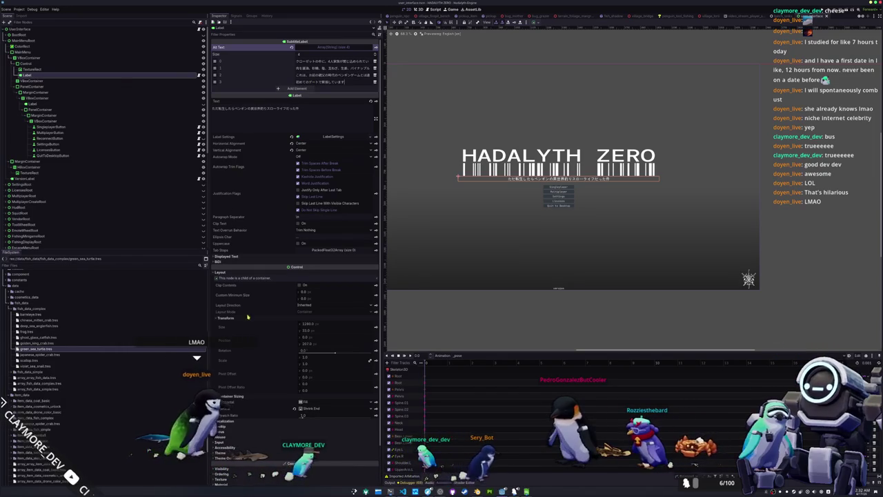
Reselect the subtitle Label, glance at the terminal, and show the Output log in the bottom panel.
left_click(393, 310)
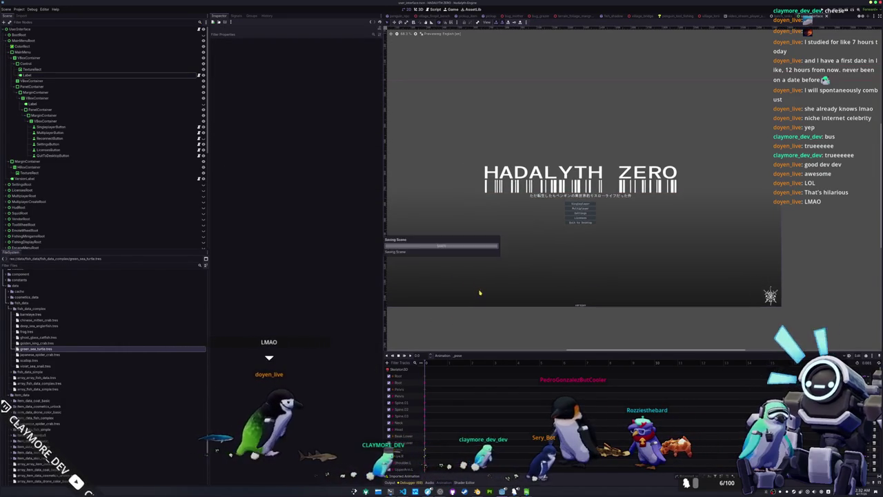
left_click(144, 75)
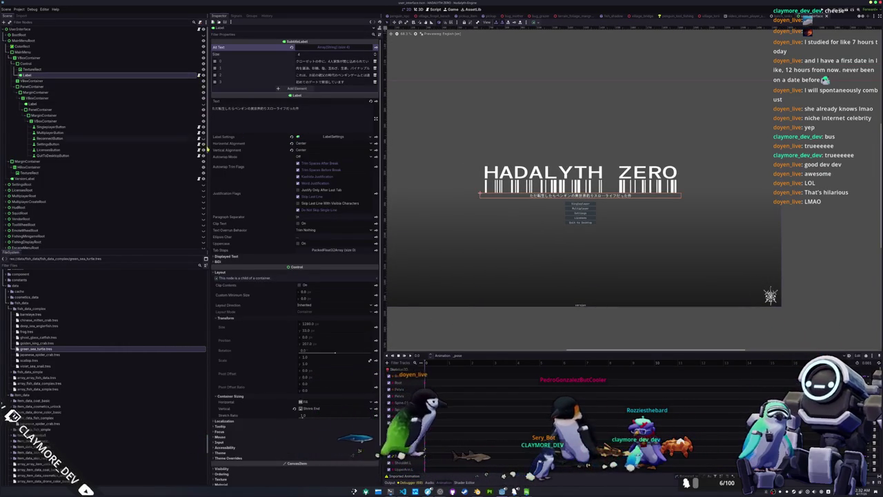
key("alt+Tab")
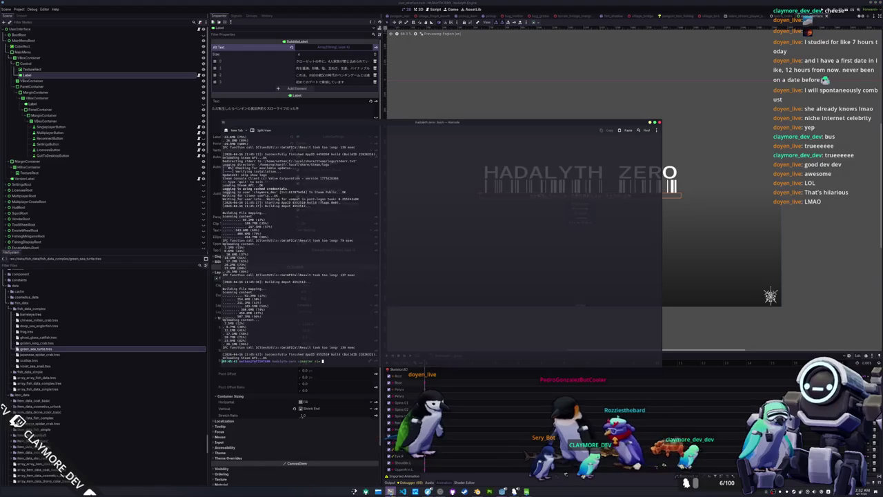
key("alt+Tab")
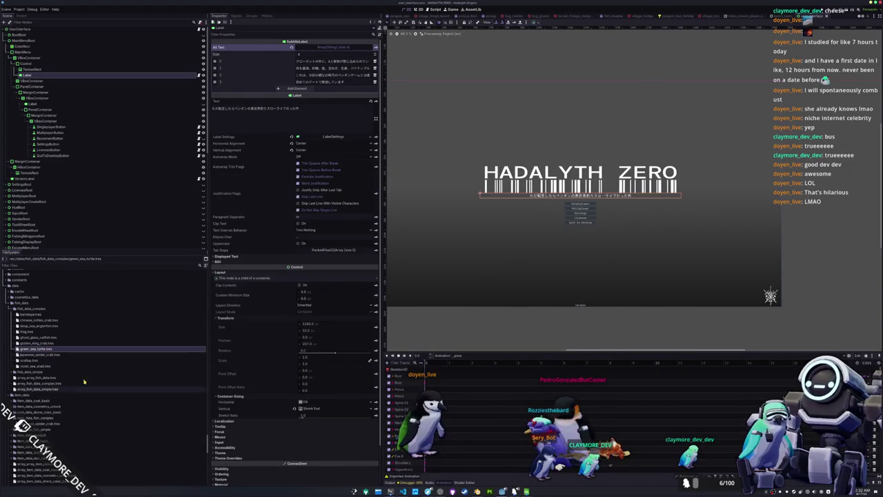
left_click(391, 482)
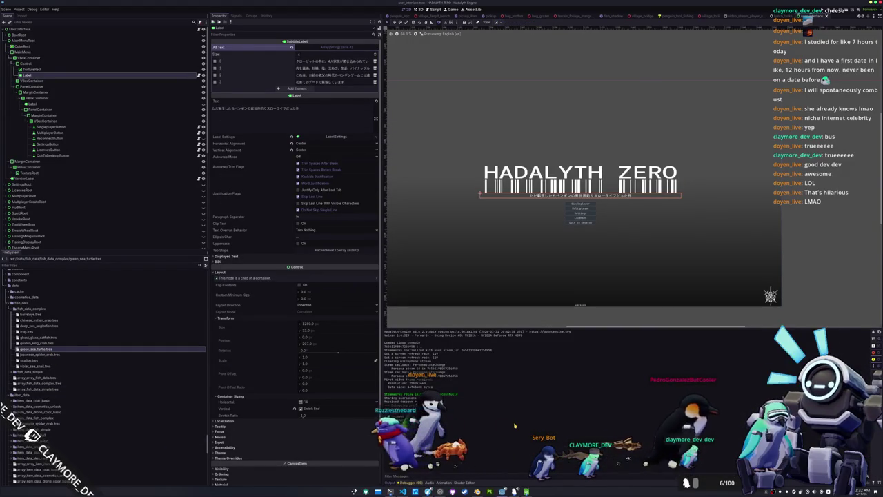
Quick-open batch_tasks.tscn and select the japanese_spider_crab lines in the output log.
key("shift+alt+o")
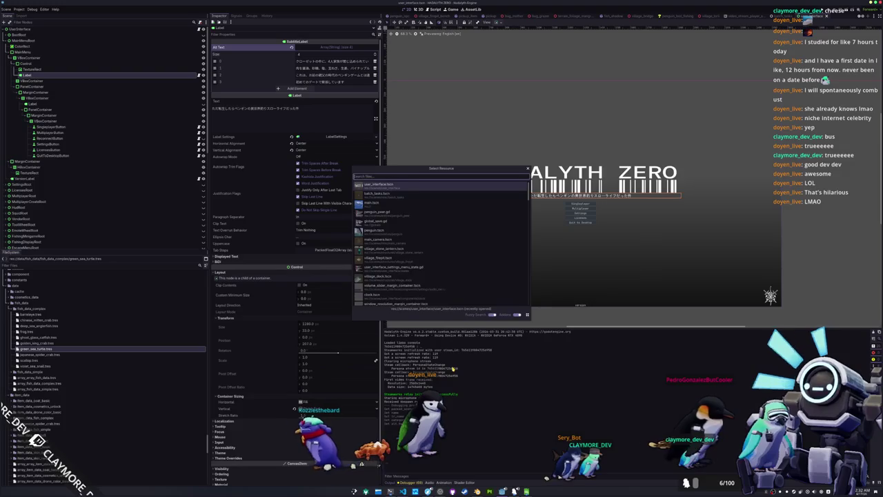
type("batch")
key("Return")
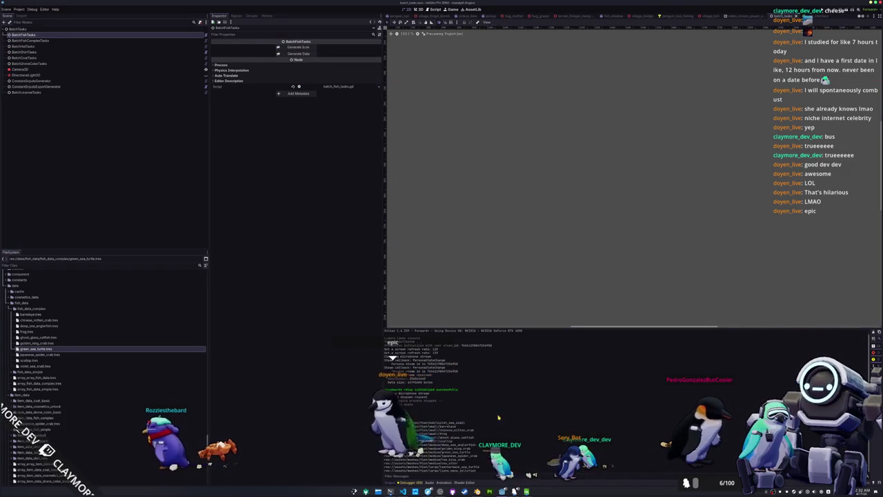
double_click(459, 456)
left_click_drag(384, 463, 483, 470)
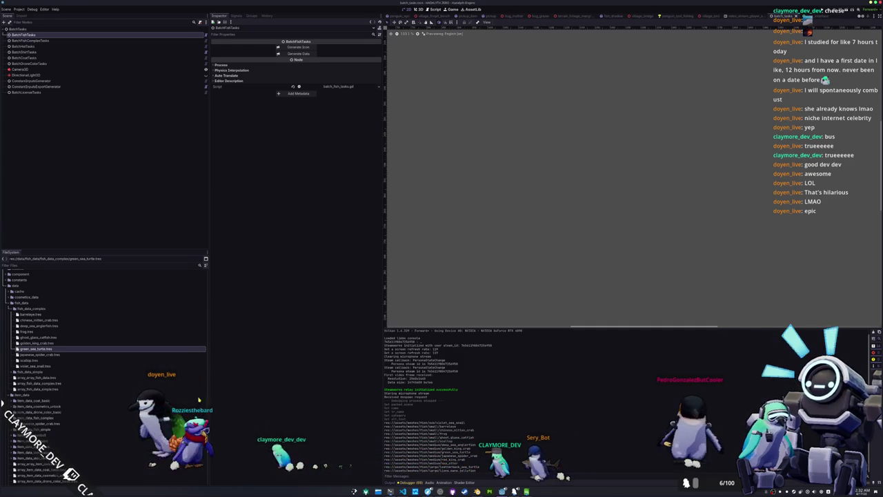
Create a red_king_crab folder inside res://scenes/misc/fish_complex.
scroll(74, 359, "down", 10)
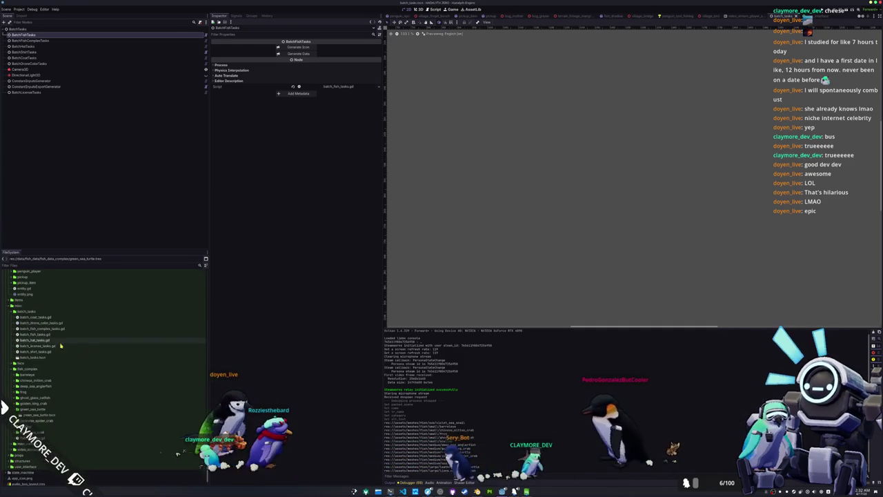
scroll(42, 359, "down", 2)
left_click(28, 377)
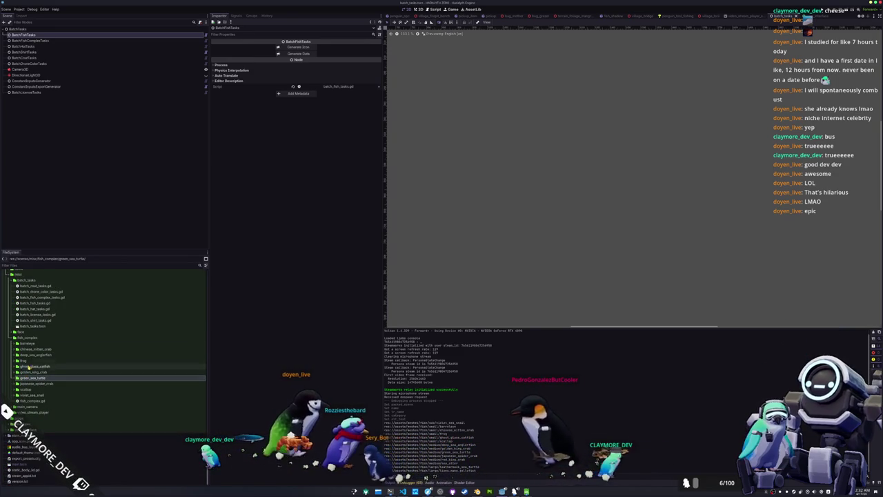
right_click(28, 338)
left_click(102, 343)
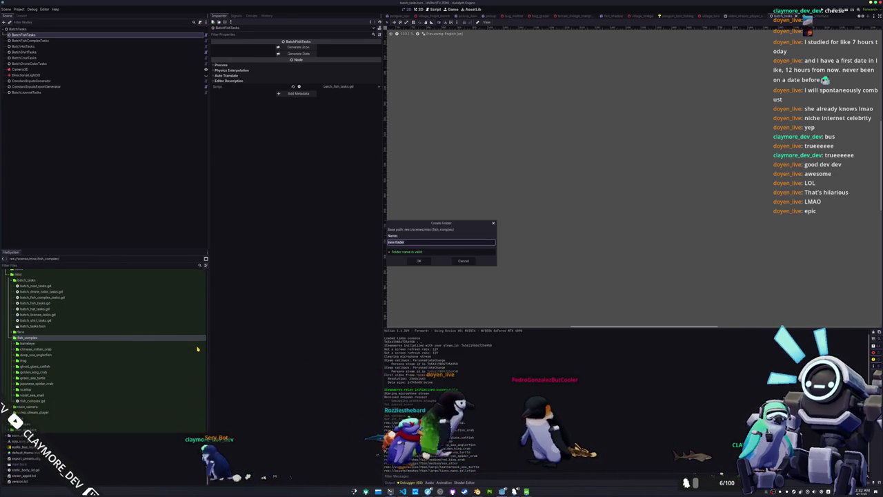
type("red_king")
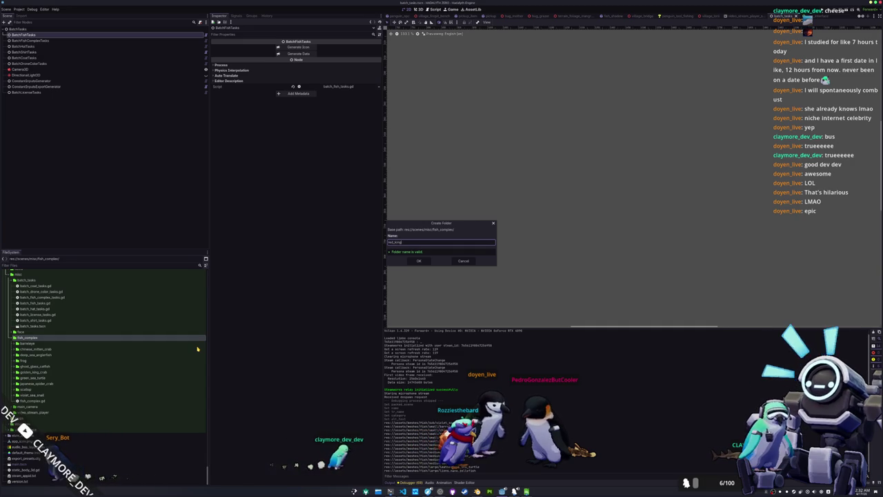
type("b")
key("Return")
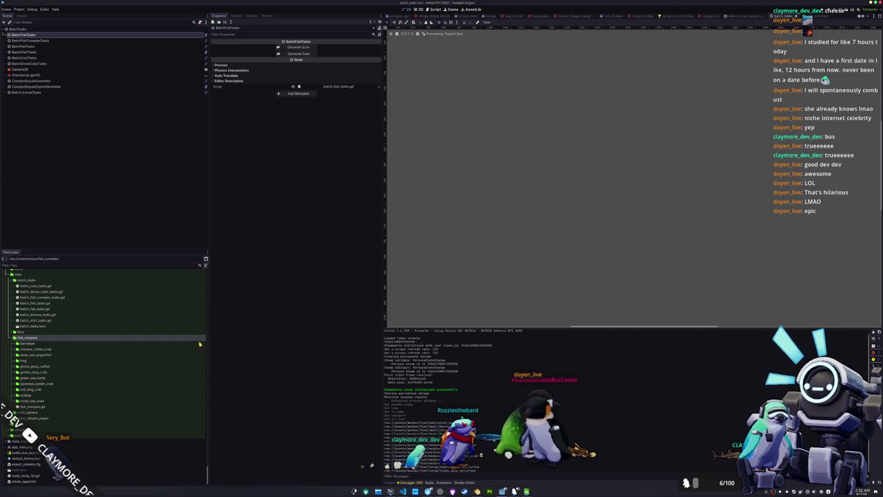
left_click(34, 390)
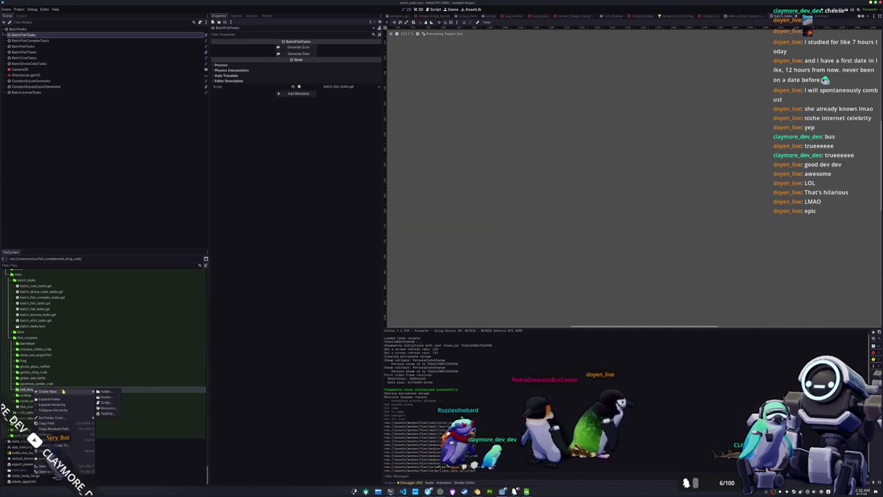
Create a 3D scene with a RedKingCrab root in the red_king_crab folder.
left_click(110, 397)
type("red_king_crab")
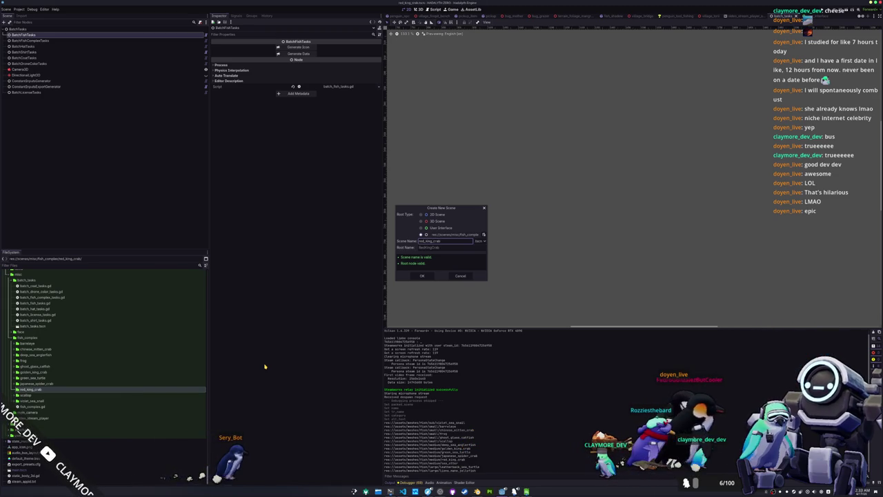
key("Return")
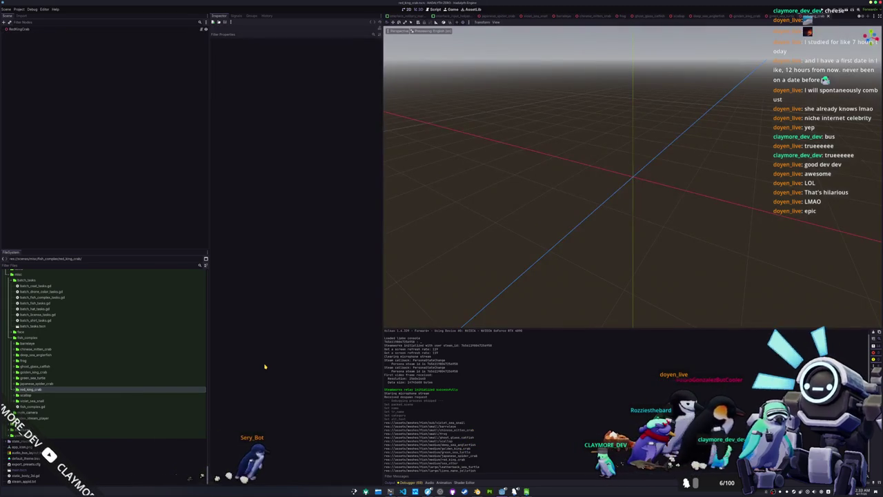
left_click(47, 396)
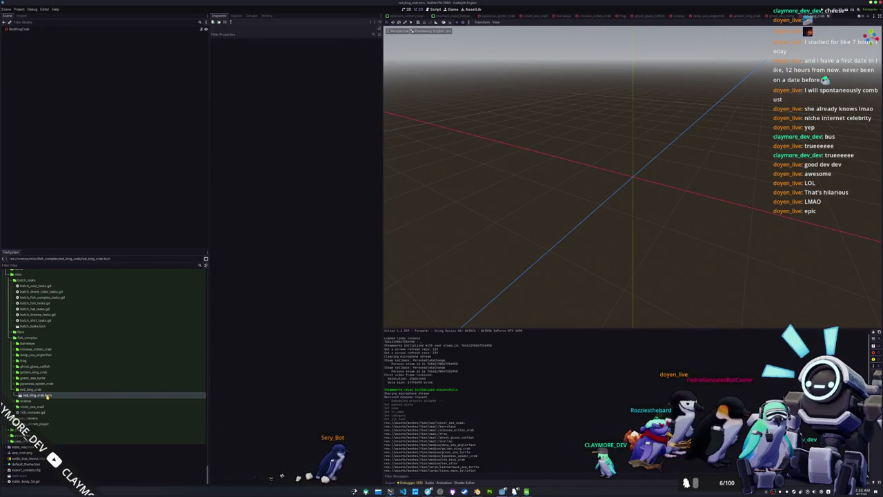
scroll(48, 401, "up", 10)
scroll(49, 407, "down", 15)
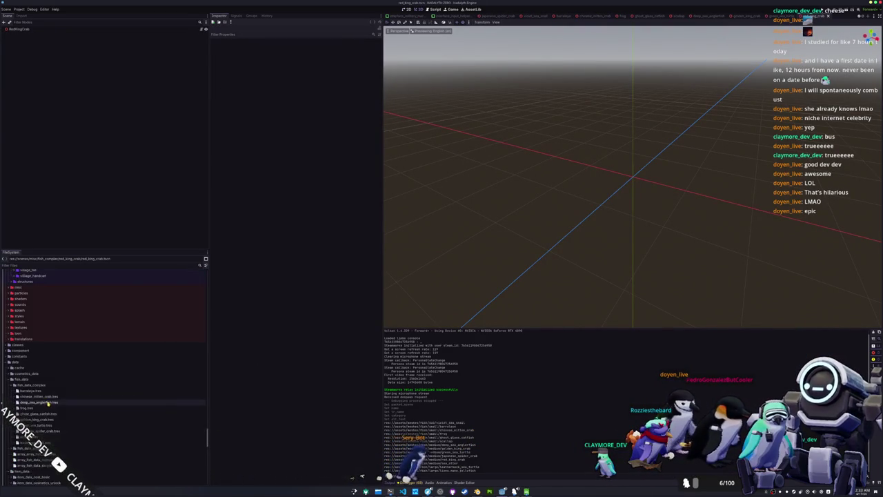
Add red_king_crab.glb under RedKingCrab and enable Editable Children on it.
left_click(37, 266)
type("red_king")
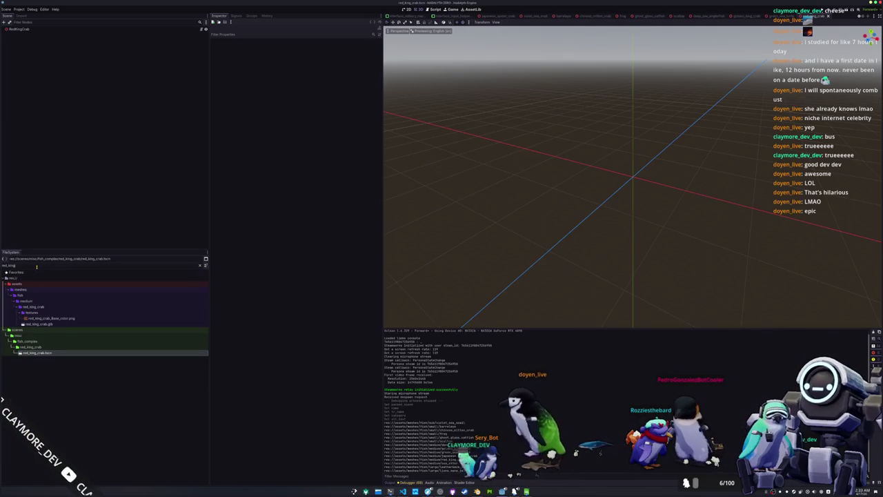
left_click_drag(30, 324, 72, 118)
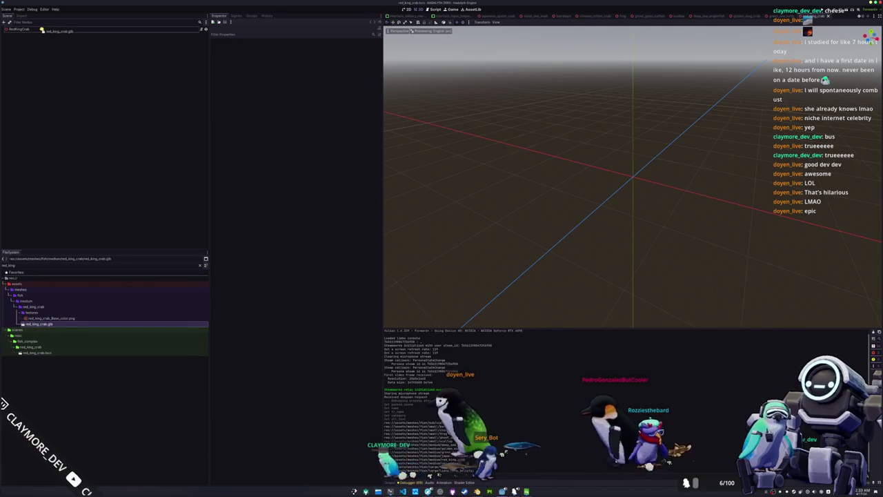
left_click_drag(42, 31, 42, 33)
right_click(45, 36)
left_click(60, 136)
Set the crab AnimationPlayer's Current Animation to idle and expand its callback mode settings.
left_click(27, 63)
left_click(304, 47)
left_click(309, 60)
left_click(226, 114)
left_click(307, 121)
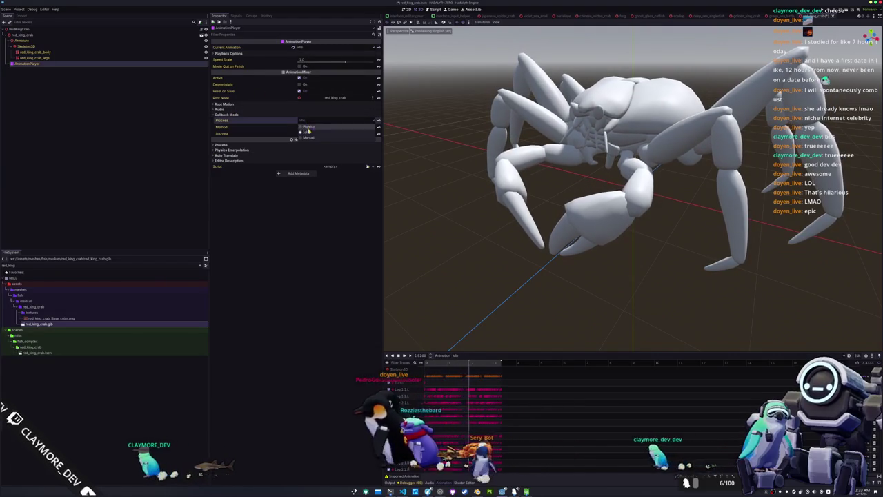
Set the AnimationPlayer's process mode to Manual and locate the red_king_crab mesh folder.
left_click(308, 137)
left_click(35, 52)
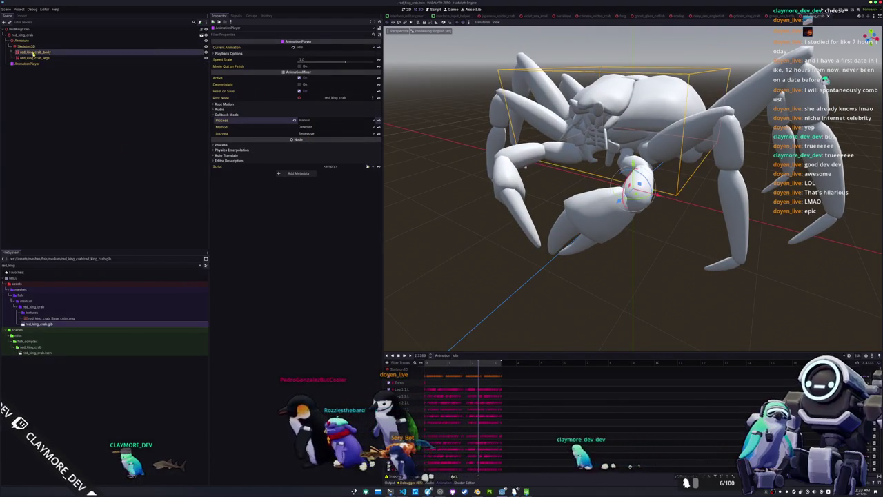
left_click(193, 307)
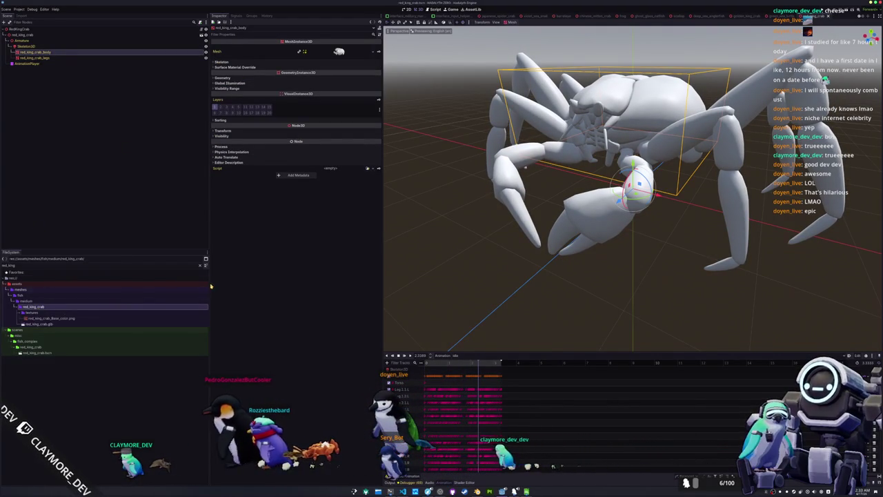
left_click(200, 265)
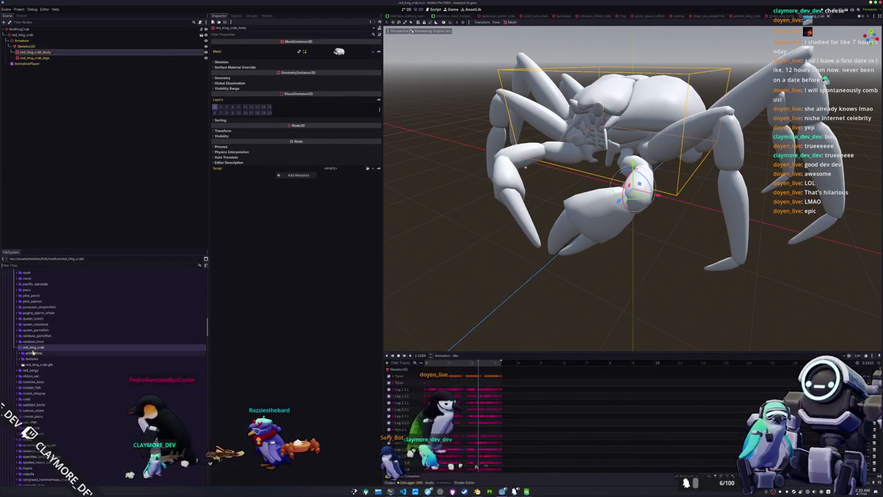
Create a materials folder inside the red_king_crab mesh folder.
right_click(33, 348)
mouse_move(62, 352)
left_click(110, 350)
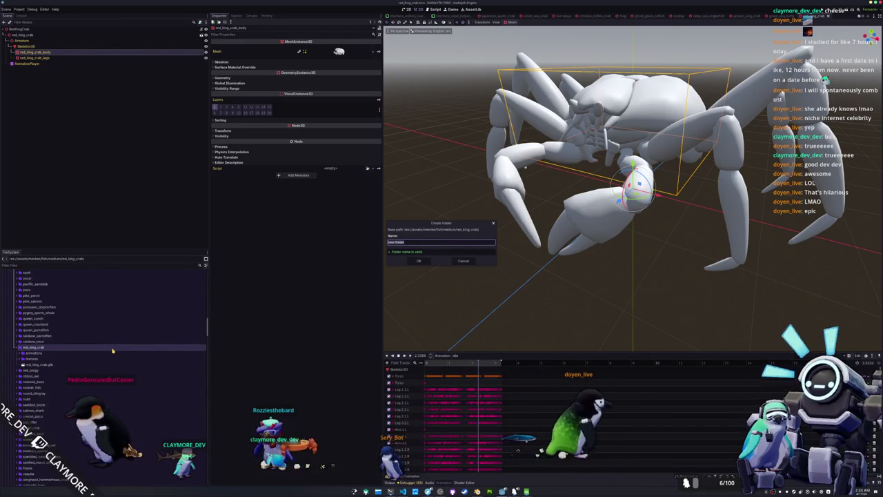
type("materials")
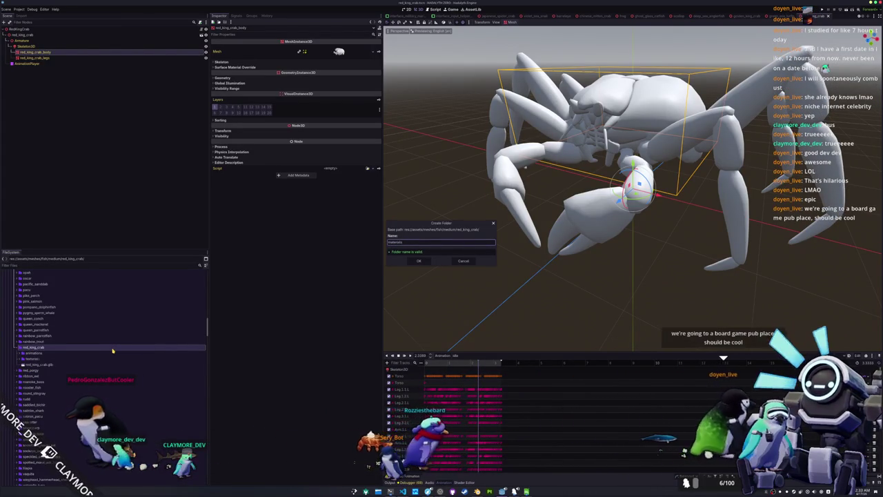
key("Return")
Create a ShaderMaterial in materials saved as red_king_crab_shader_material.tres.
right_click(31, 359)
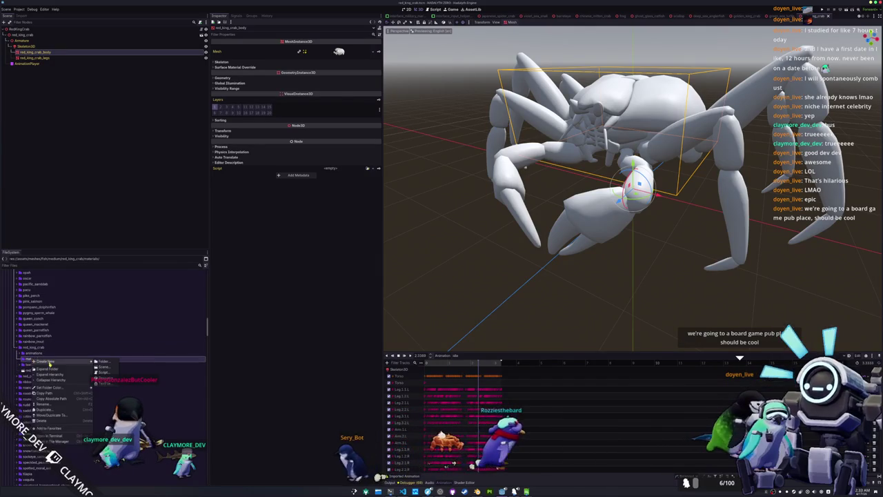
left_click(111, 379)
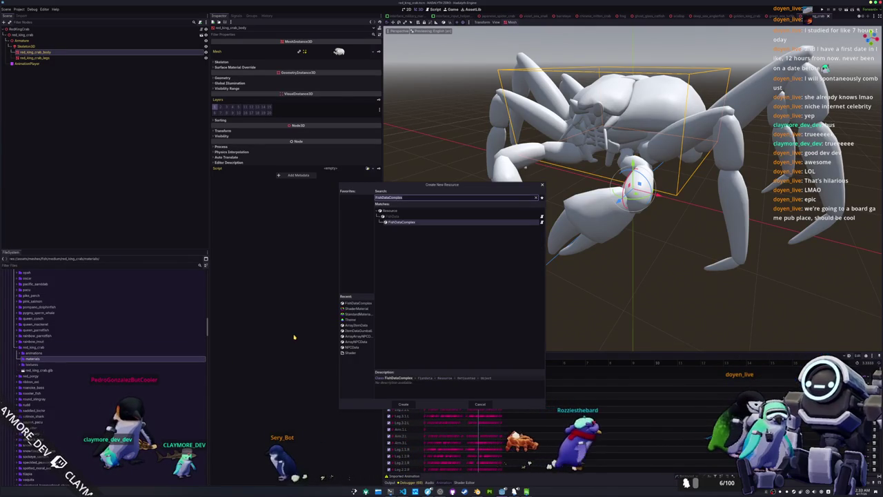
left_click(356, 308)
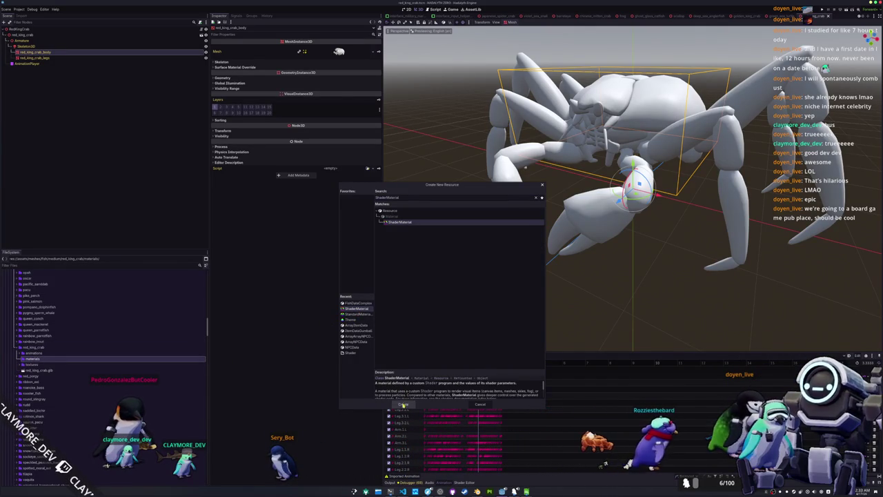
left_click(403, 405)
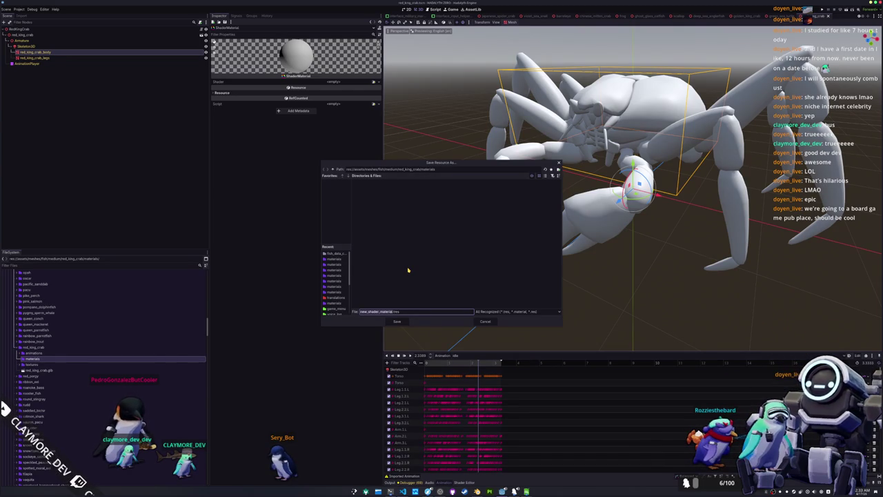
type("red_king_crab")
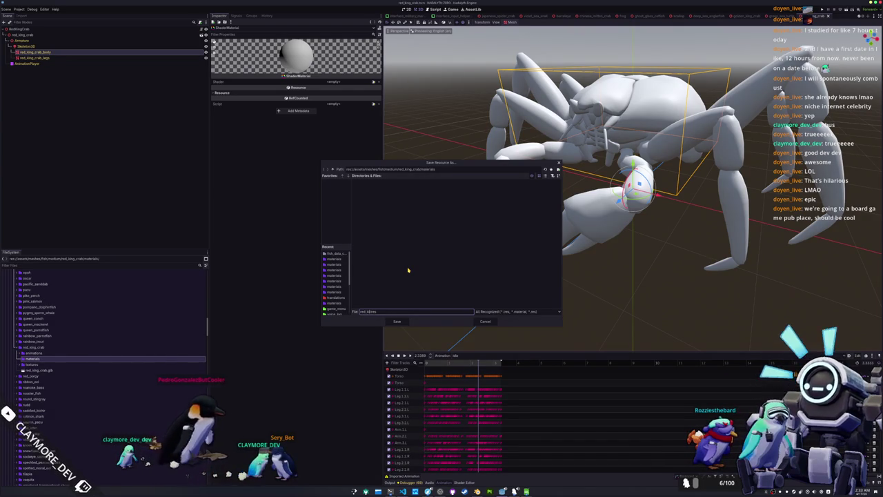
type("_st")
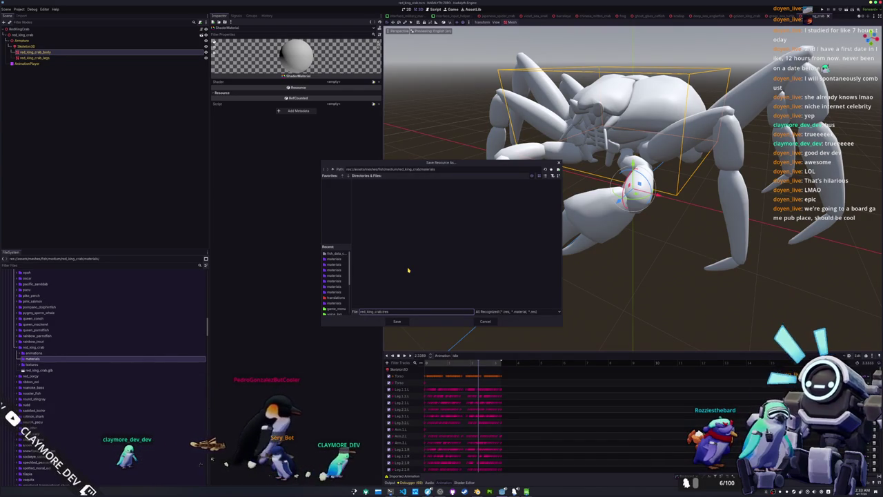
key("BackSpace")
type("hader_material")
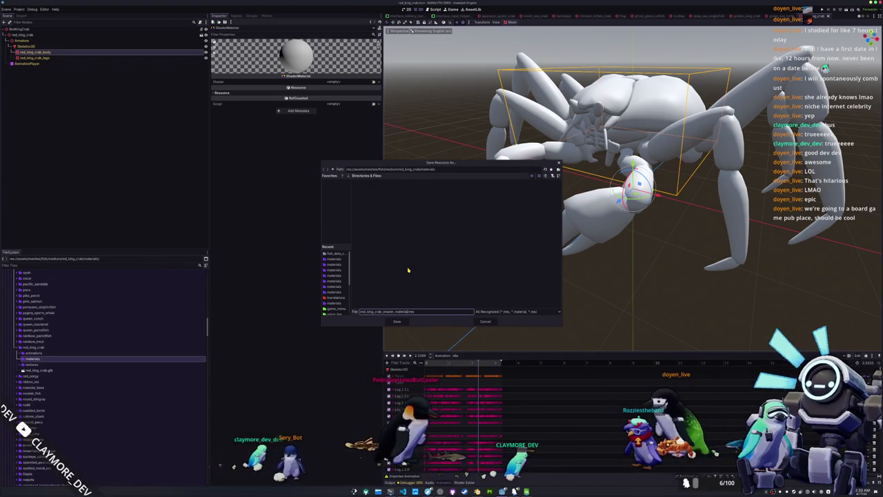
key("Return")
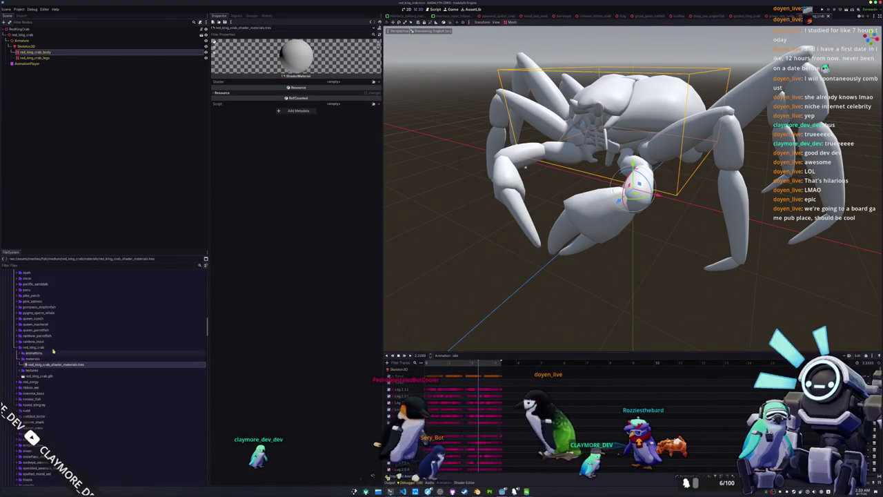
left_click(72, 55)
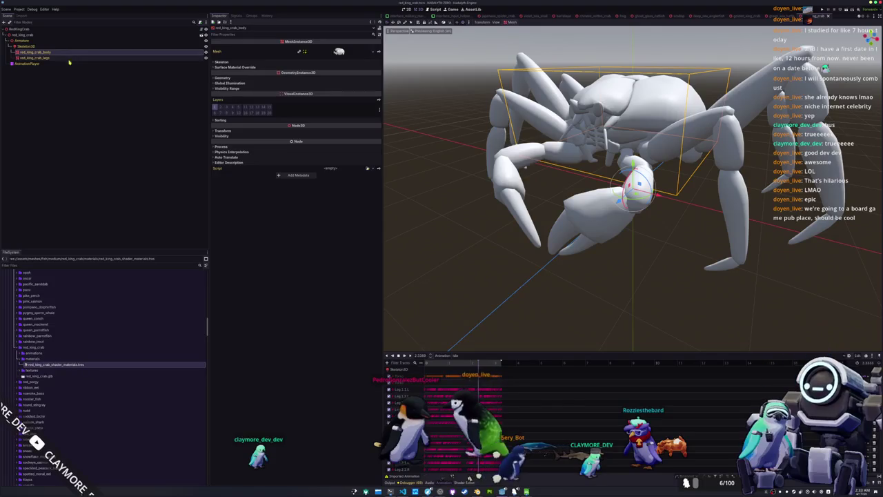
Give the material the standard_material_cell_shader and the red king crab Albedo Texture.
left_click(85, 365)
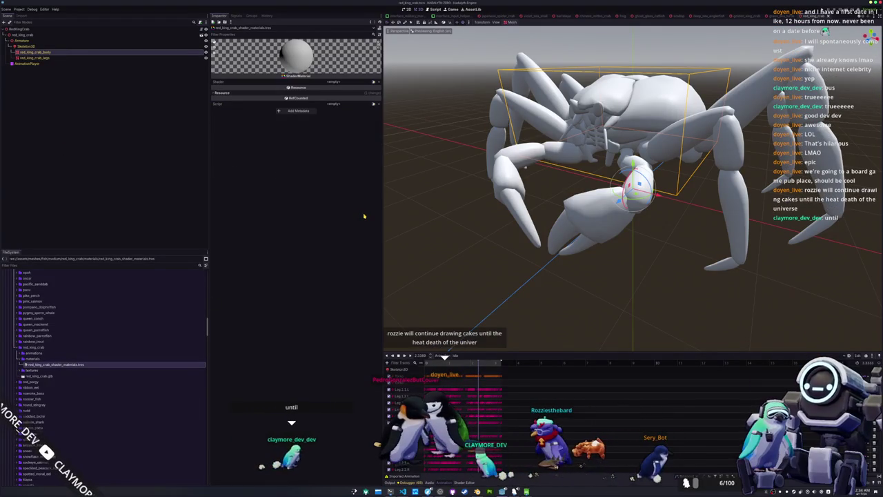
left_click(373, 82)
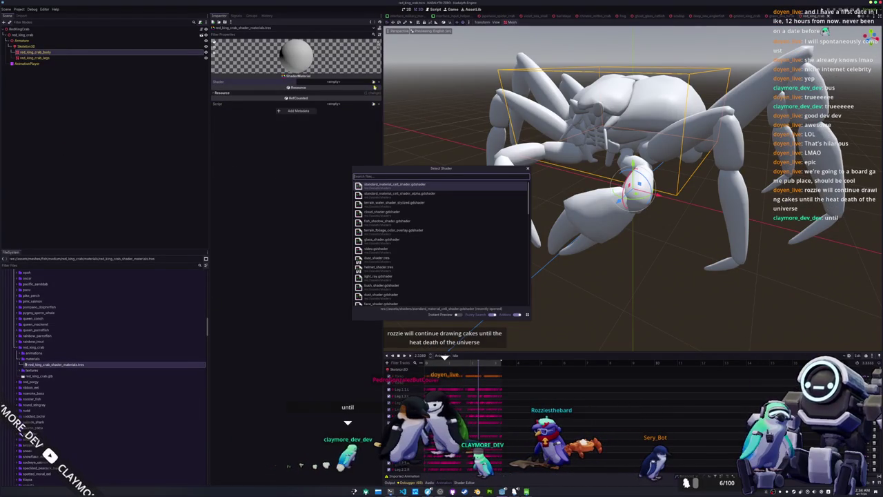
double_click(395, 186)
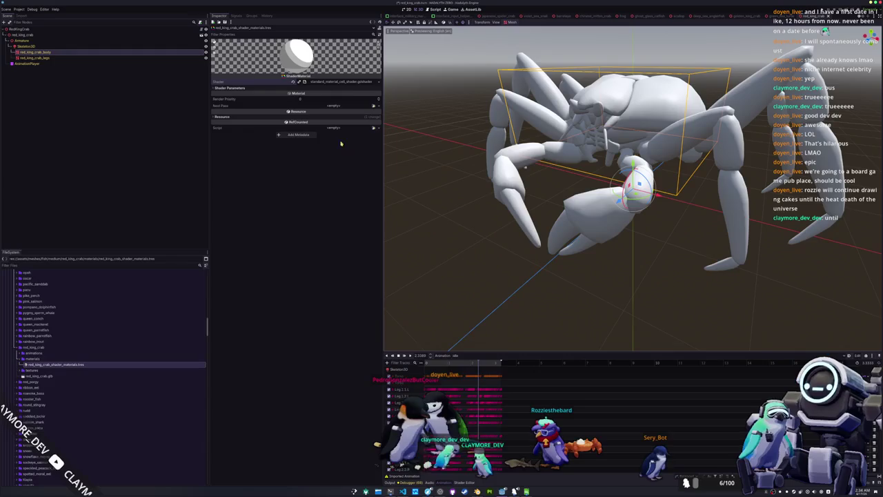
left_click(300, 88)
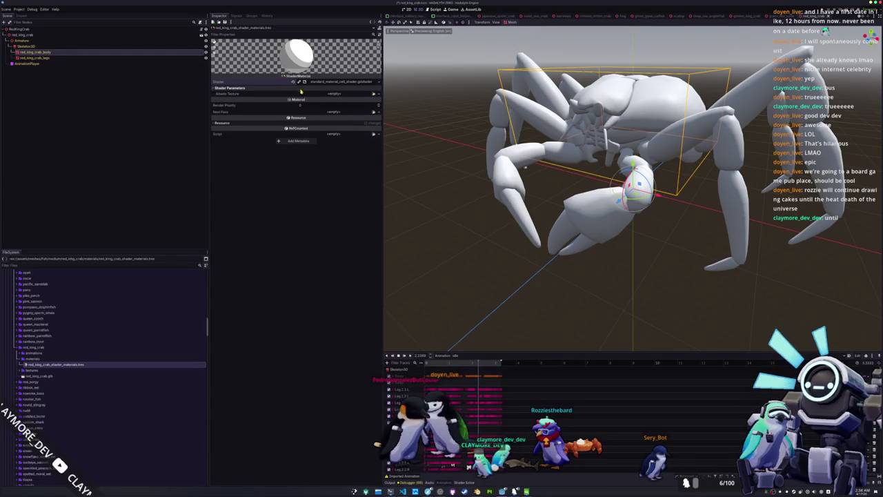
left_click(373, 95)
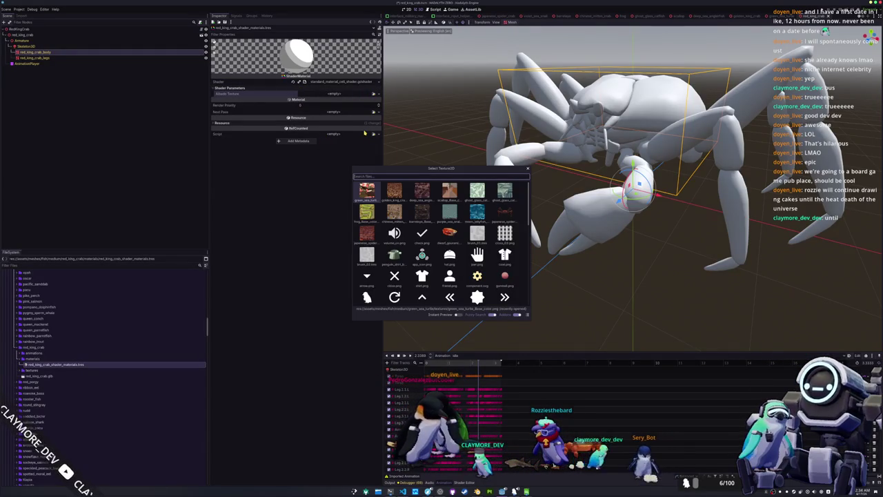
type("red_king_")
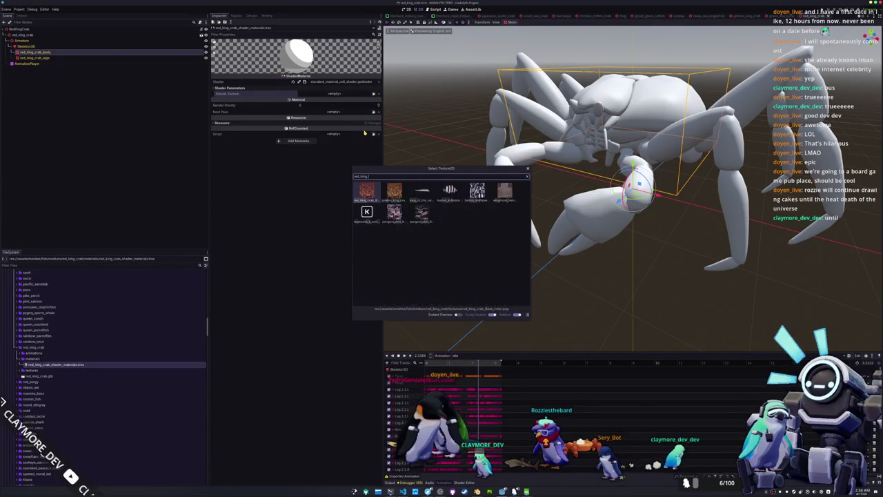
key("Return")
Set the red crab material as Material Override on both body and leg meshes.
left_click(112, 53)
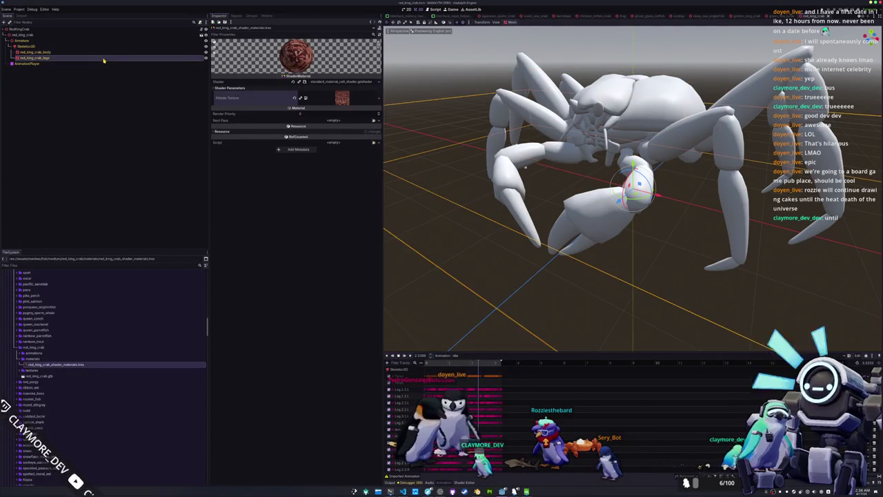
left_click(41, 58, "shift")
left_click(272, 78)
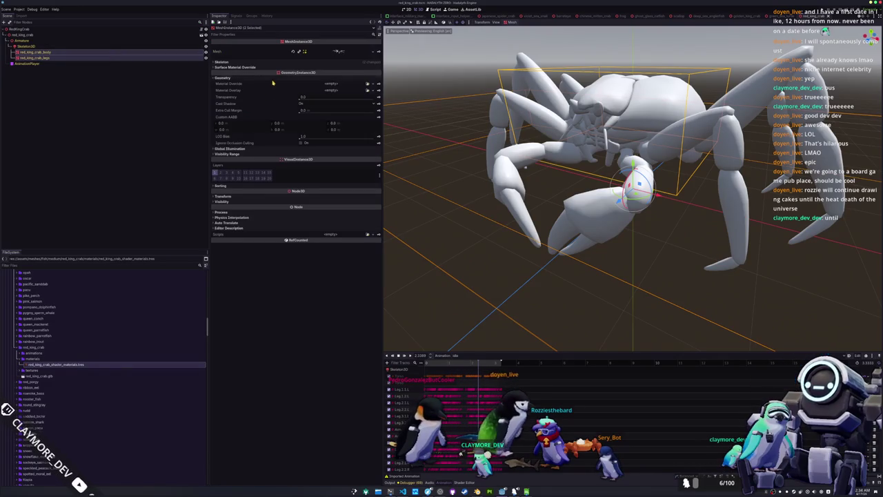
left_click(368, 88)
type("red_king")
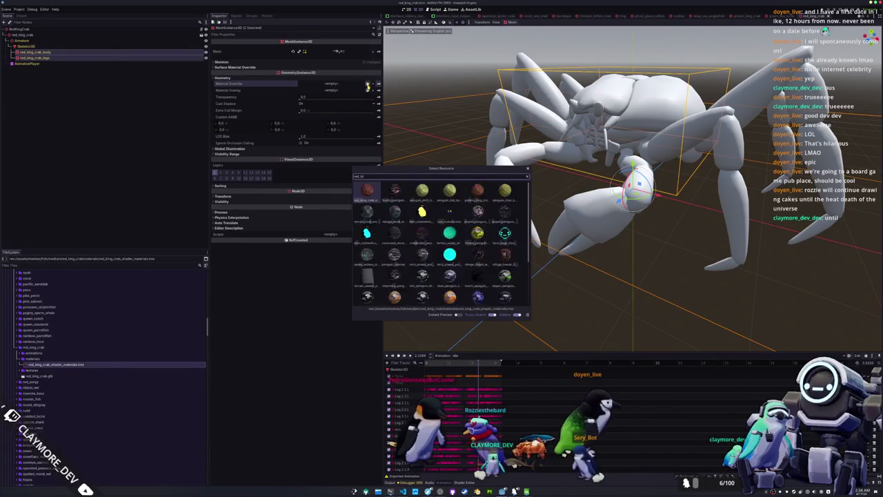
key("Return")
Switch to front view and rotate the red_king_crab model 90 degrees about the vertical.
scroll(482, 122, "down", 5)
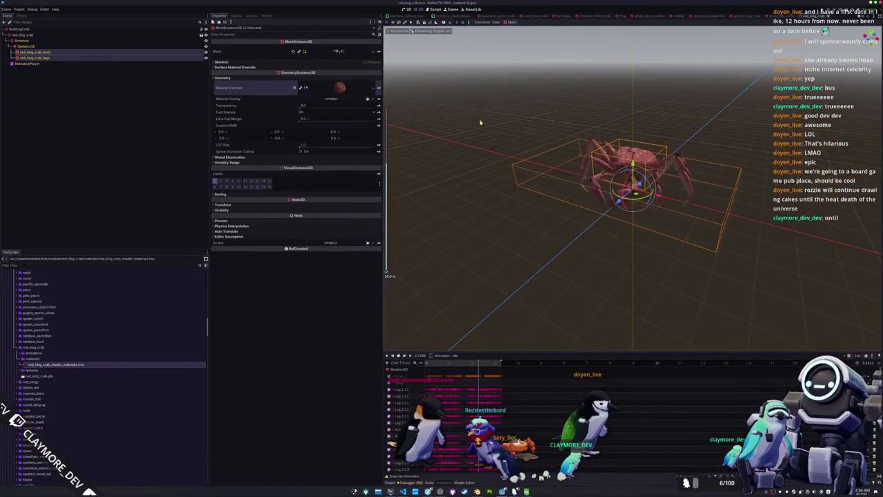
key("KP_1")
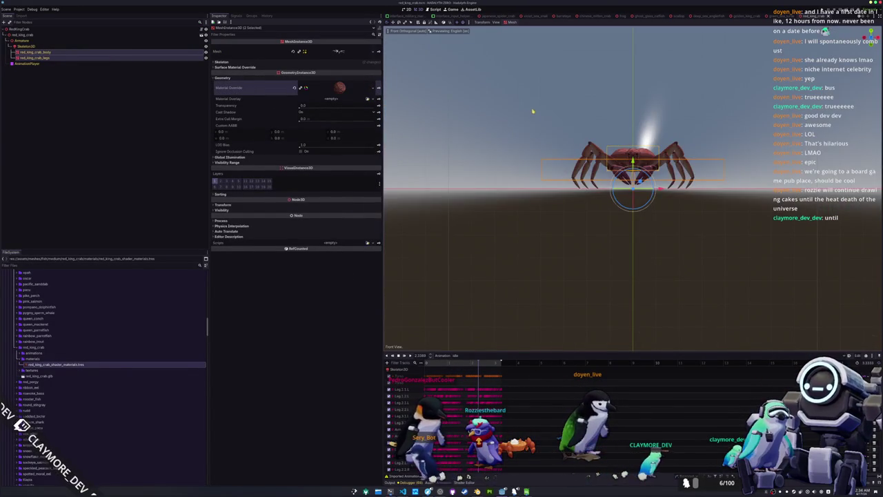
left_click_drag(532, 113, 524, 148)
left_click(68, 35)
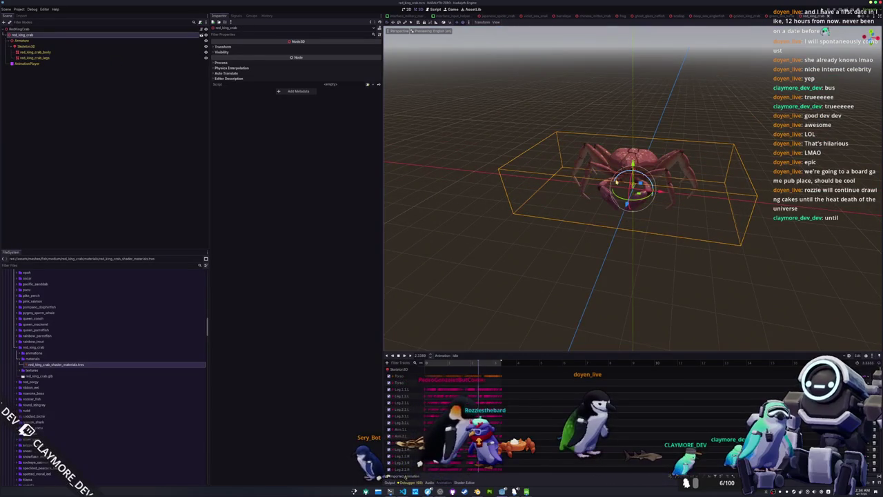
left_click_drag(642, 198, 614, 205)
left_click(49, 30)
right_click(48, 30)
left_click(65, 52)
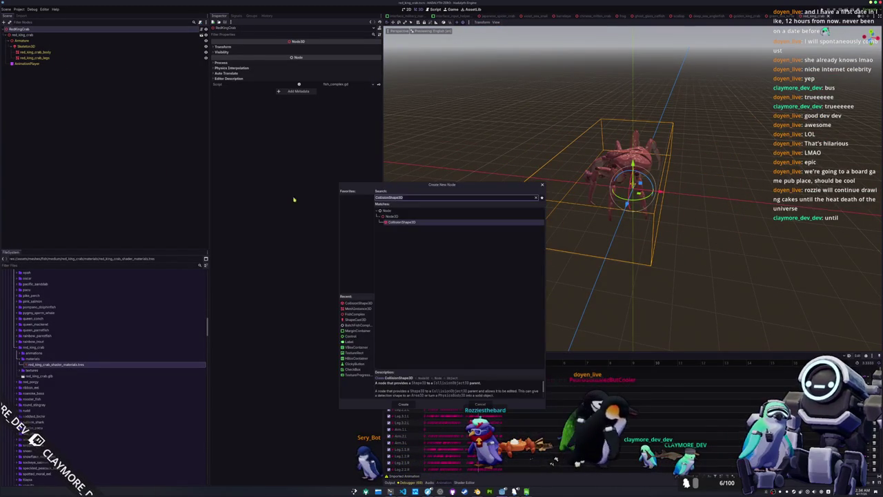
left_click(405, 405)
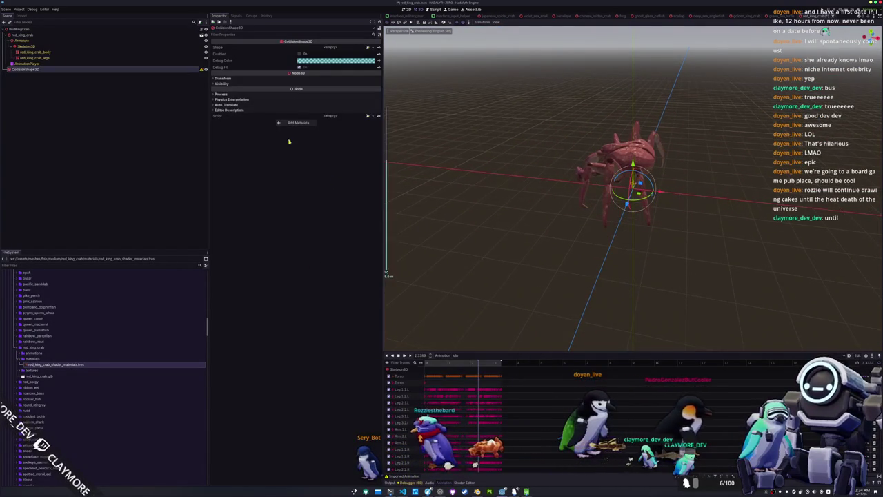
left_click(372, 48)
left_click(345, 70)
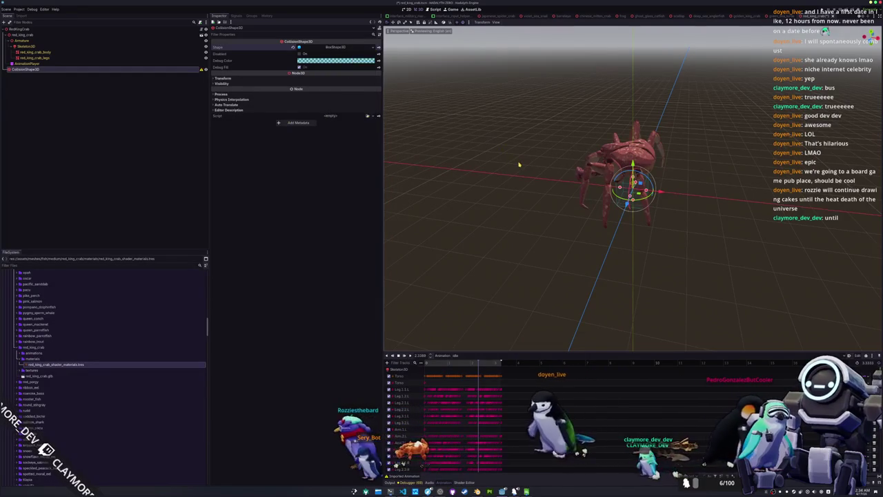
key("KP_1")
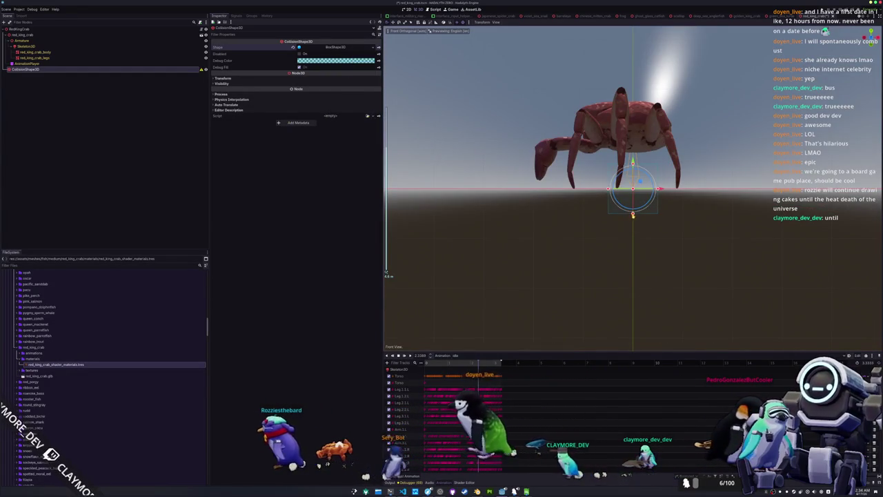
left_click_drag(633, 213, 633, 195)
mouse_move(633, 164)
left_mouse_down()
mouse_move(637, 91)
mouse_move(576, 233)
left_mouse_up()
left_click_drag(655, 160, 669, 160)
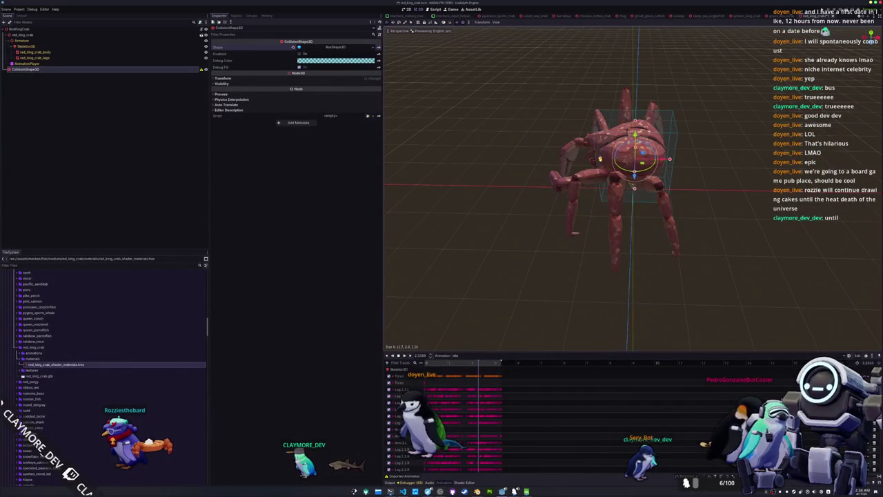
key("KP_7")
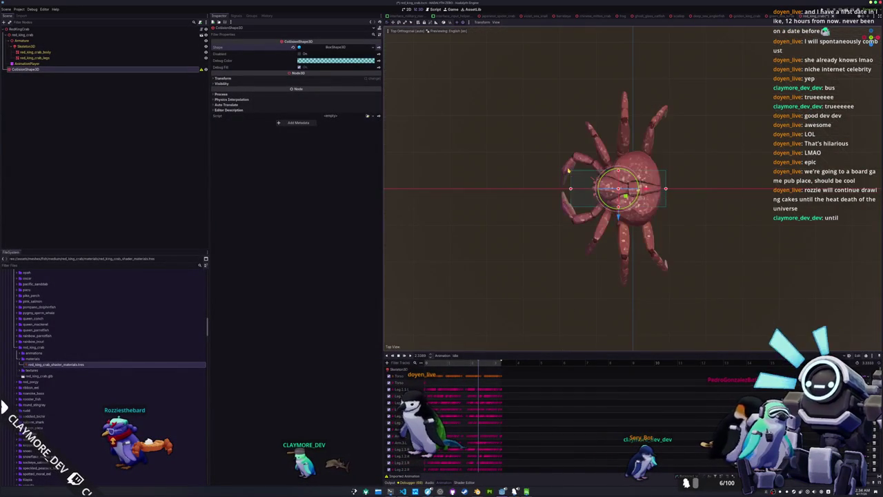
left_click_drag(618, 171, 619, 88)
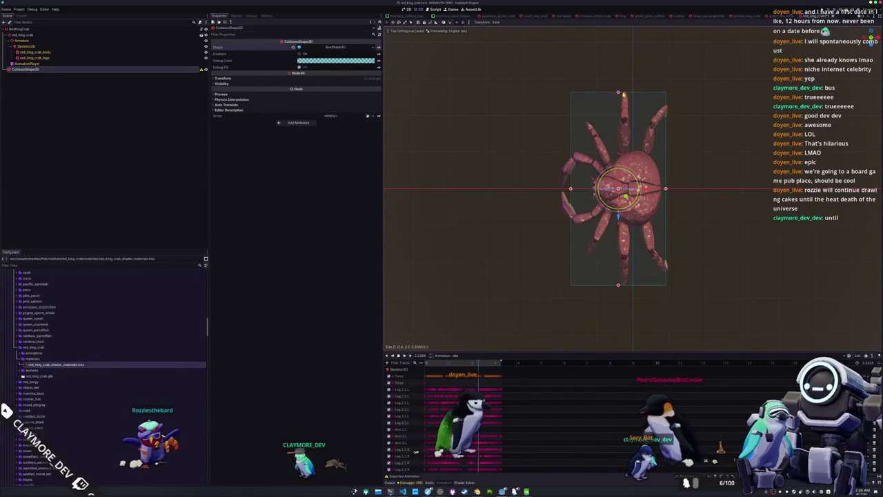
left_click_drag(570, 188, 564, 188)
mouse_move(666, 188)
left_mouse_down()
mouse_move(532, 223)
mouse_move(483, 207)
left_mouse_up()
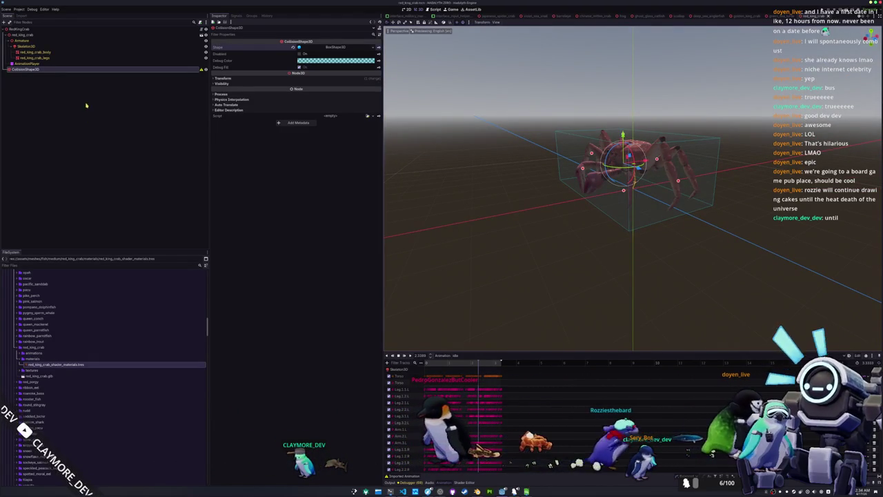
left_click(35, 30)
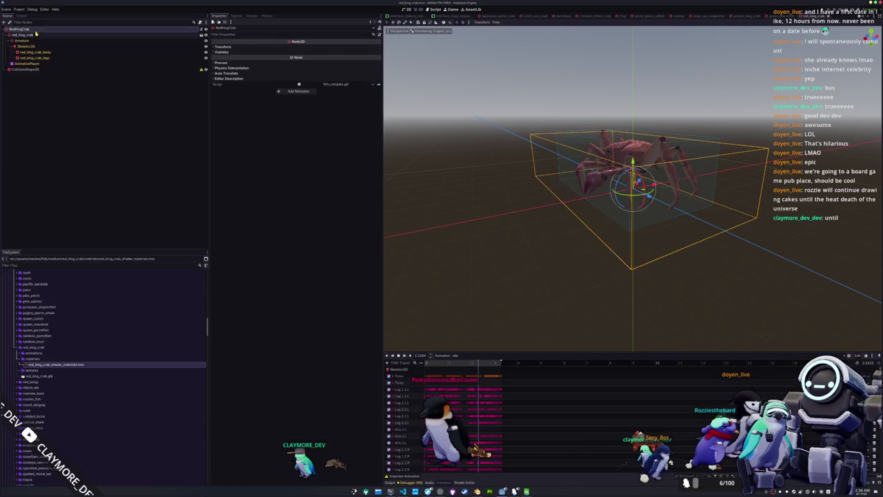
scroll(95, 358, "down", 10)
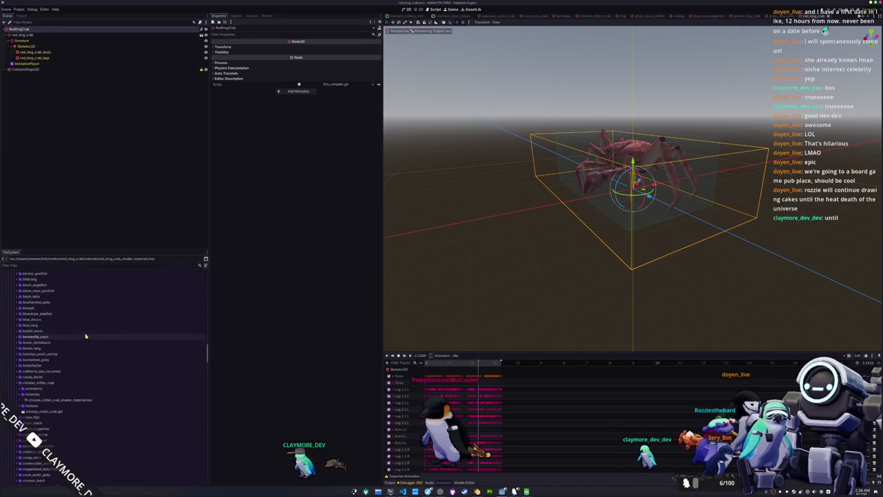
left_click(388, 483)
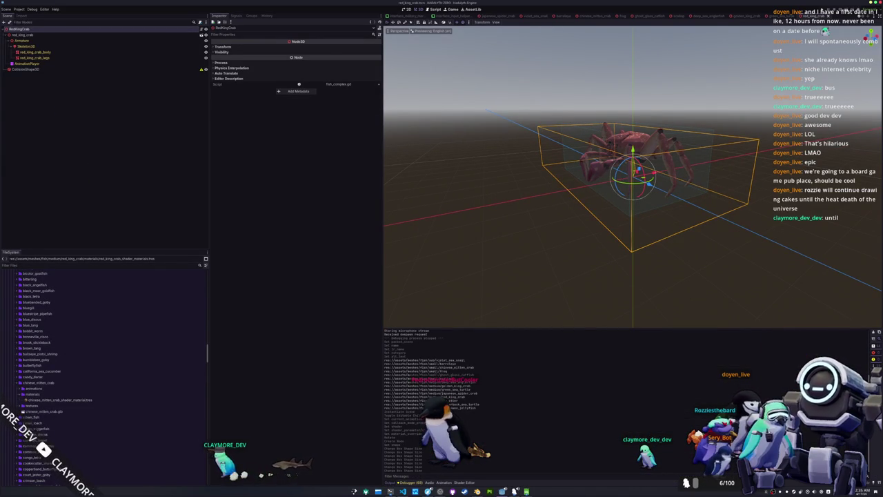
scroll(64, 388, "down", 15)
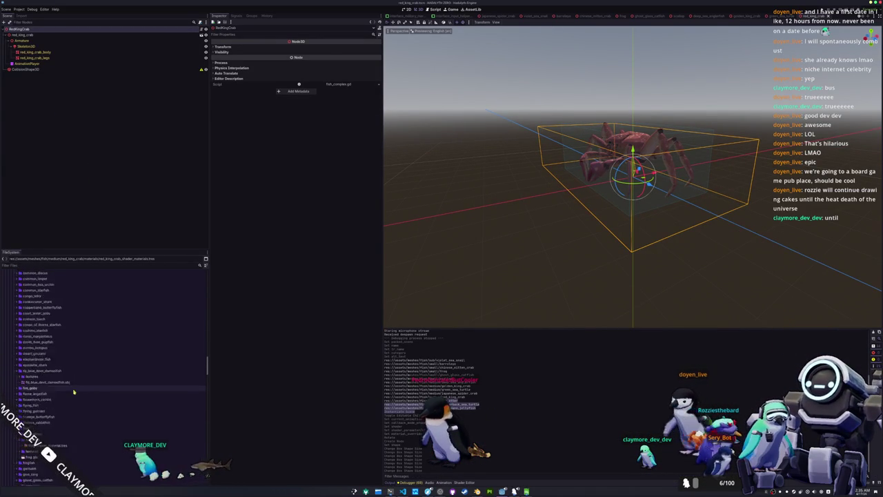
scroll(64, 387, "down", 15)
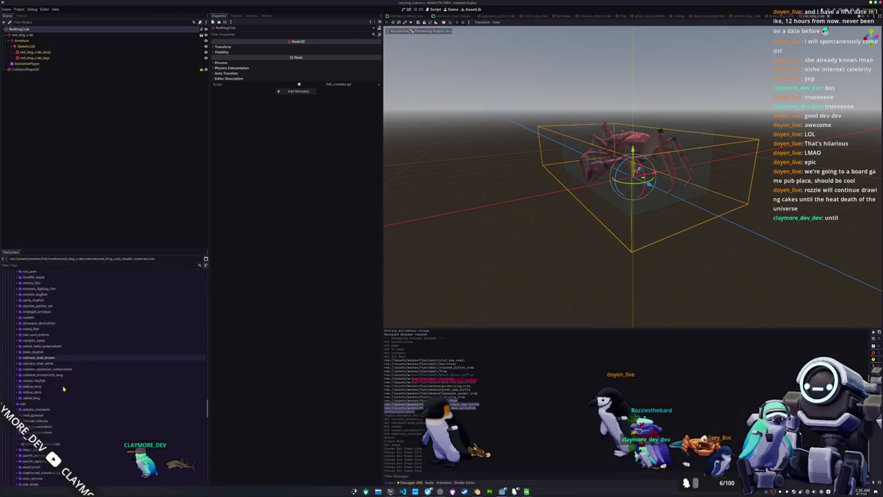
scroll(60, 388, "down", 5)
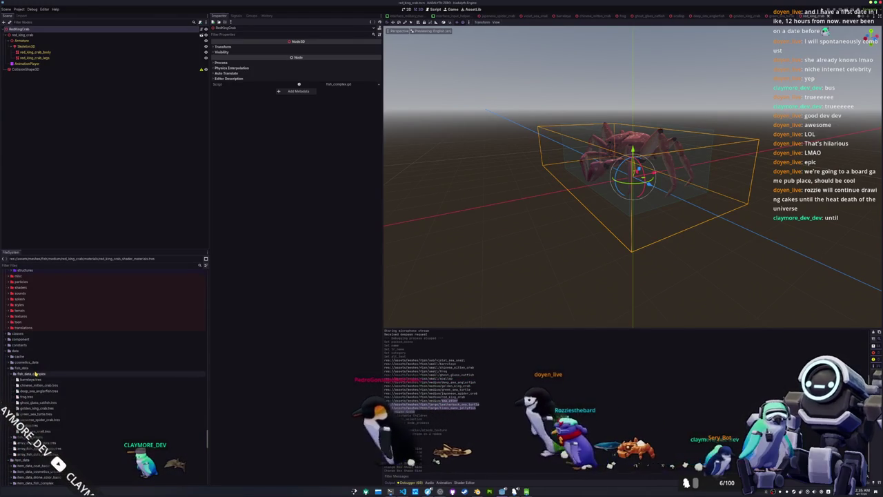
Create a FishDataComplex resource saved as red_king_crab.tres in fish_data_complex.
right_click(34, 374)
mouse_move(83, 375)
left_click(107, 391)
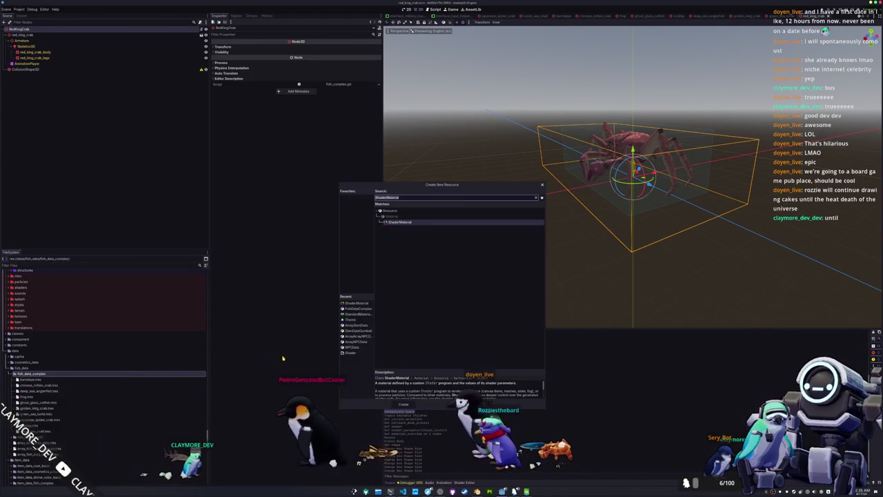
double_click(356, 309)
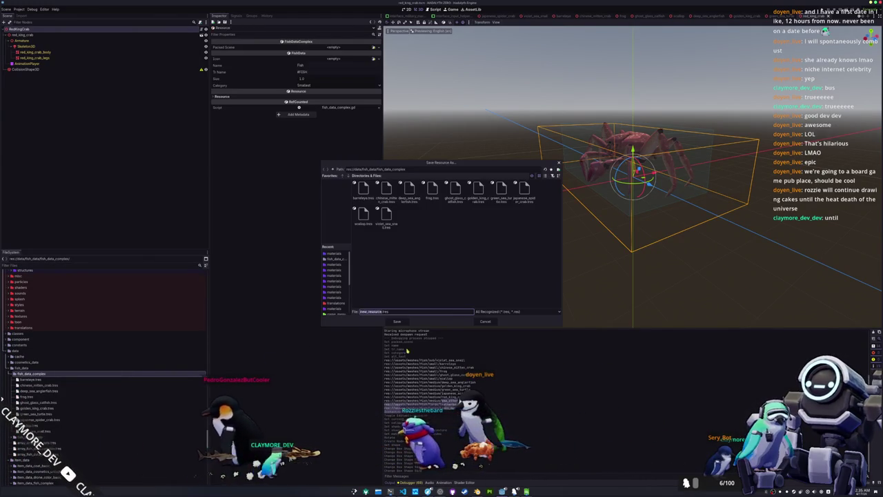
type("red_king_crab")
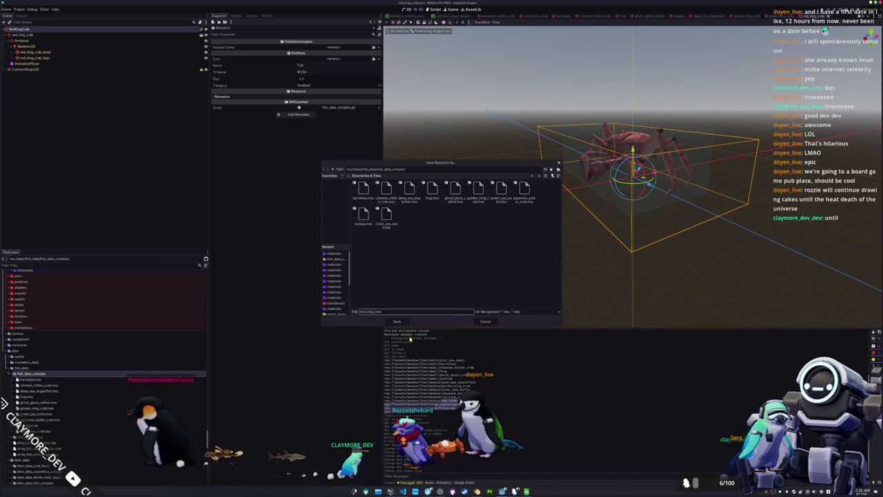
key("Return")
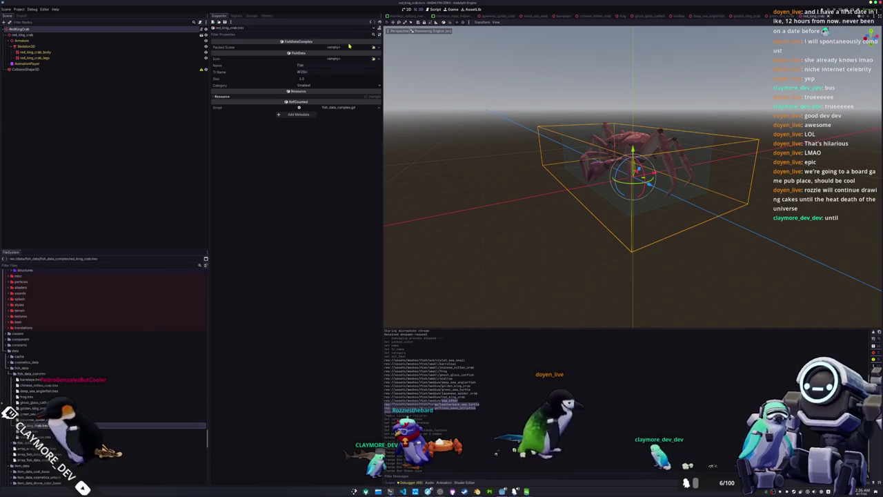
Set its Packed Scene, Name Red King Crab, Tr Name RED_KING_CRAB and Category Medium.
left_click(375, 48)
double_click(382, 196)
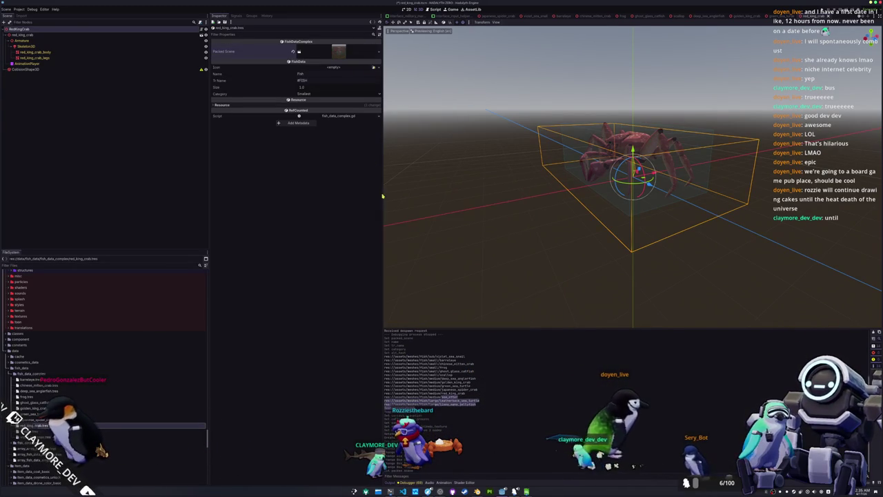
left_click(331, 74)
type("King Crab")
key("Tab")
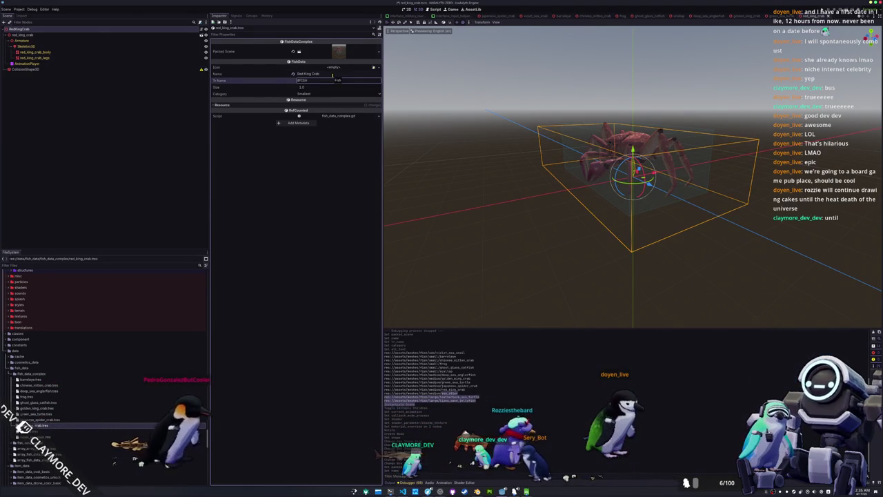
type("CRAB_")
type("RED_KING_")
key("BackSpace")
key("BackSpace")
key("BackSpace")
left_click(304, 93)
left_click(305, 112)
double_click(338, 82)
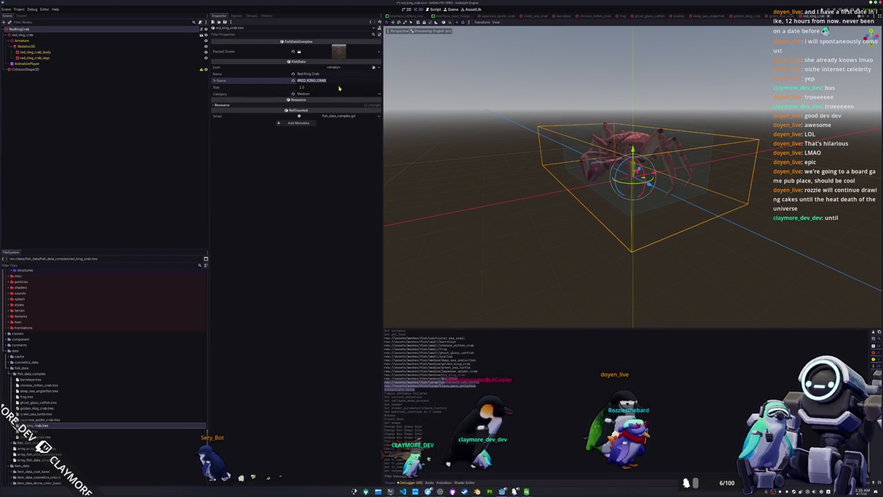
key("alt+Tab")
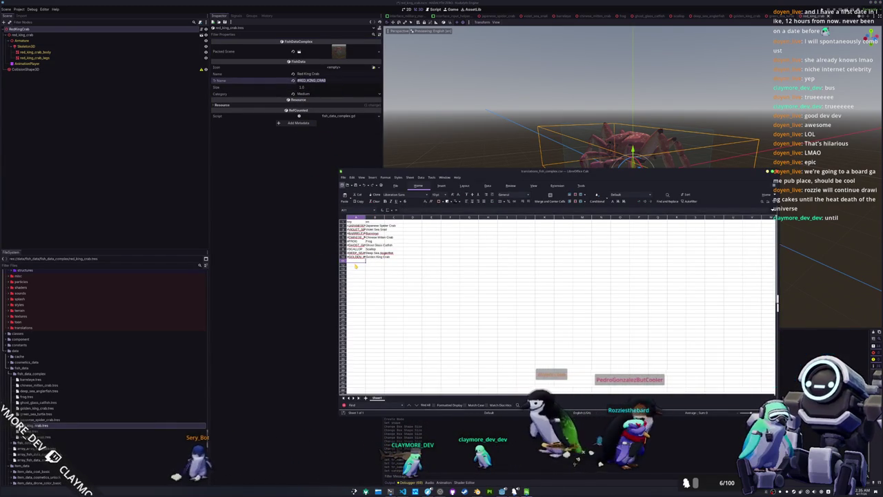
Paste #RED_KING_CRAB into A12 and enter 'Red King Crab' in B12, then go back to the editor.
left_click(355, 265)
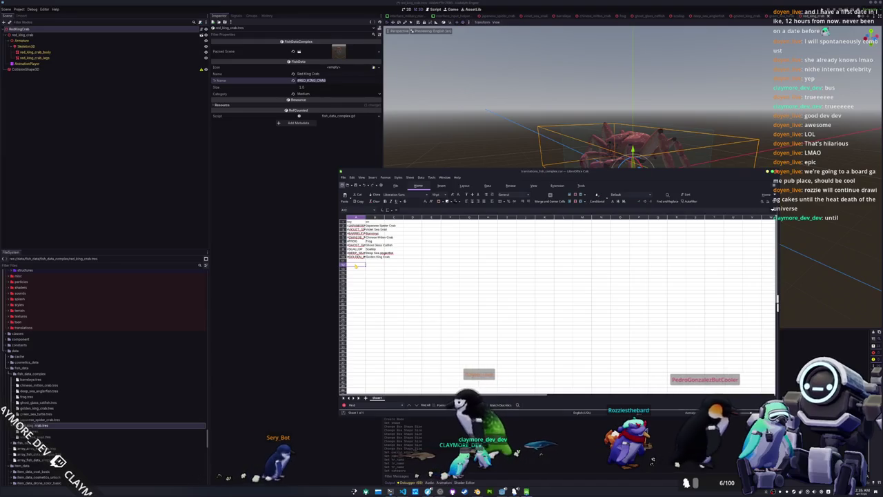
key("ctrl+v")
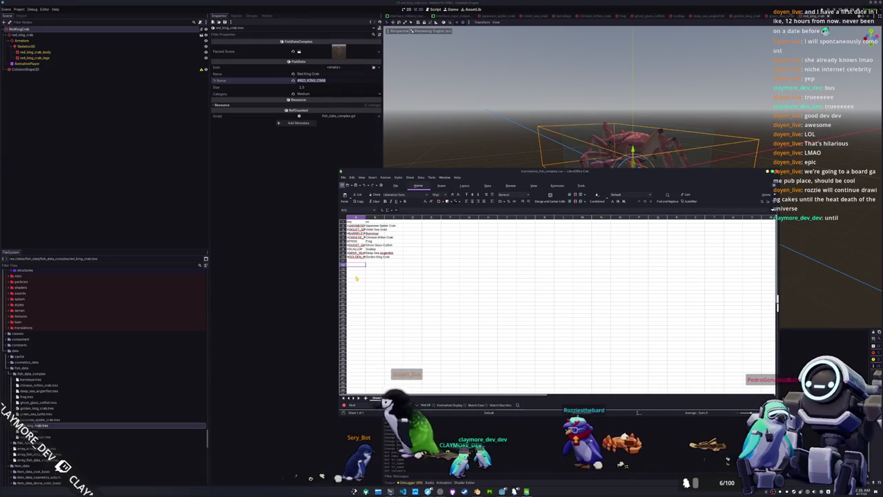
key("Tab")
type("Red King Crab")
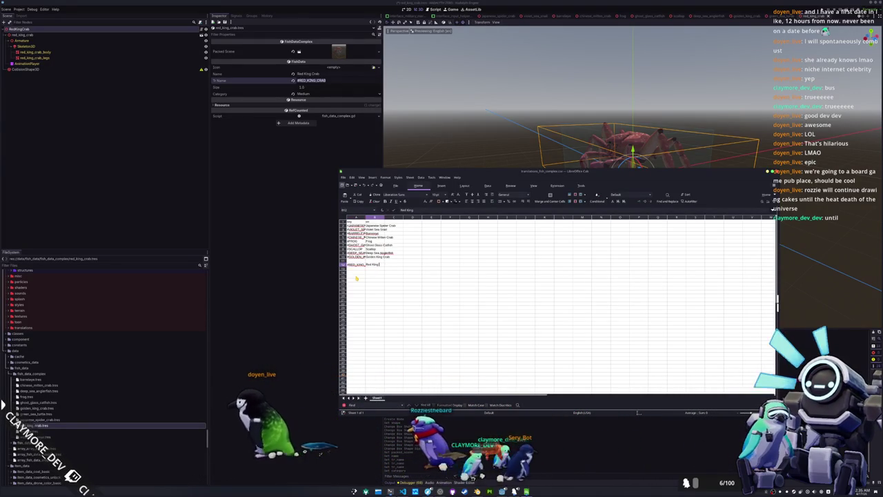
key("shift+Tab")
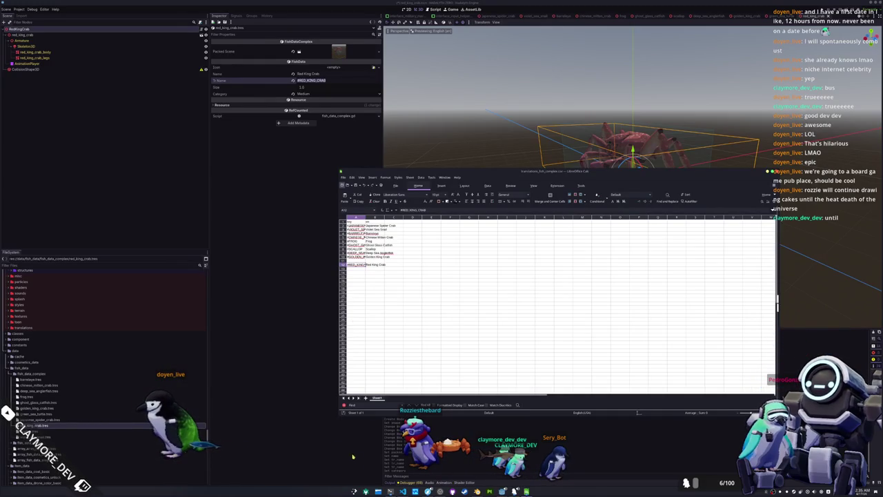
key("alt+Tab")
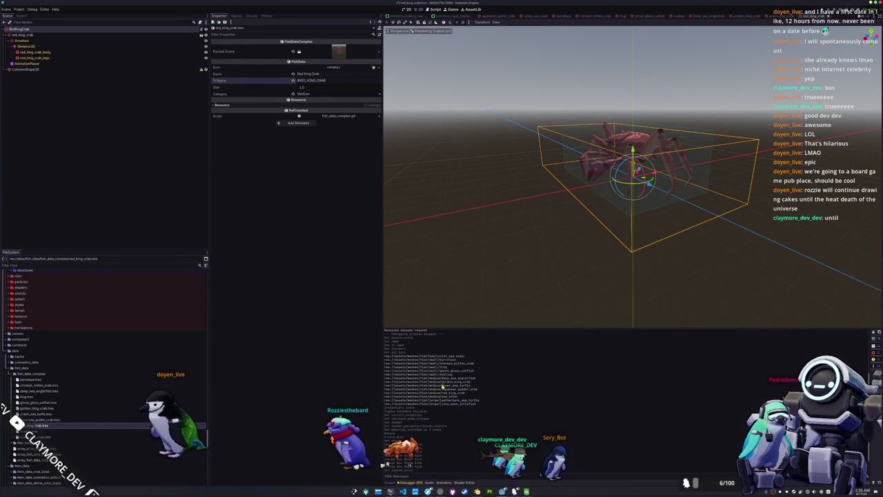
key("alt+Tab")
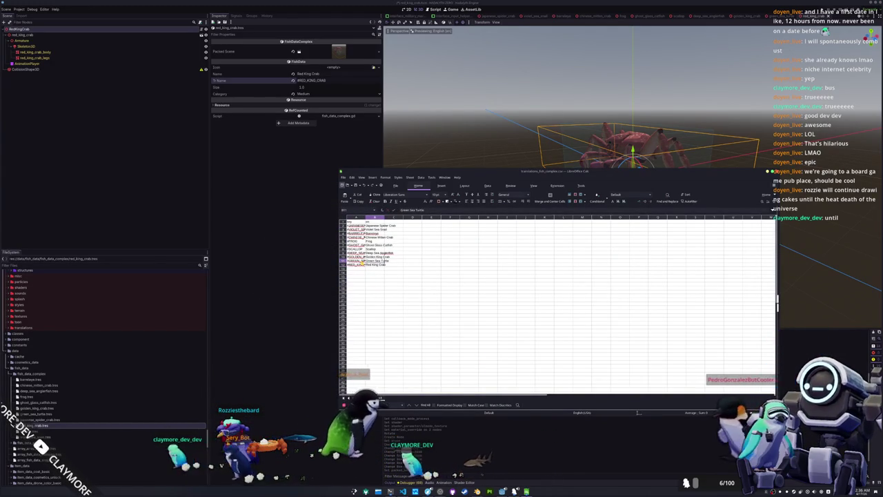
key("alt+Tab")
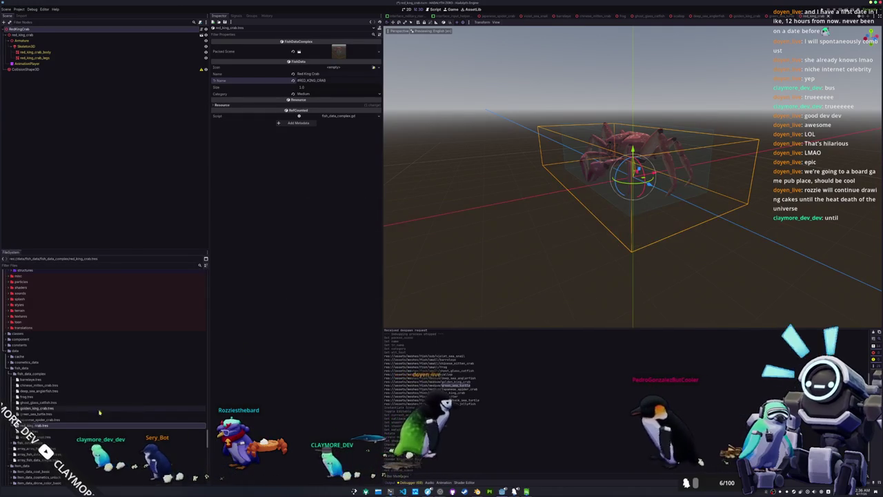
Create a sea_otter folder inside the fish_complex scenes folder.
left_click(50, 415)
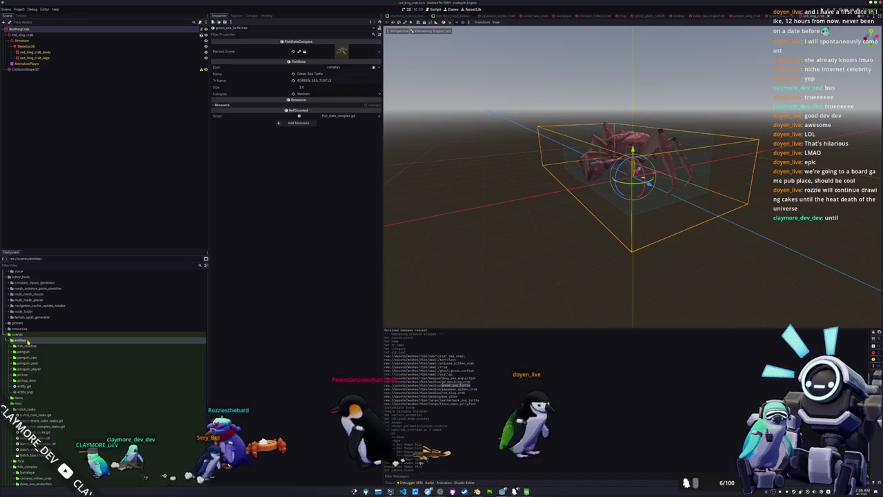
left_click(28, 334)
scroll(28, 342, "down", 5)
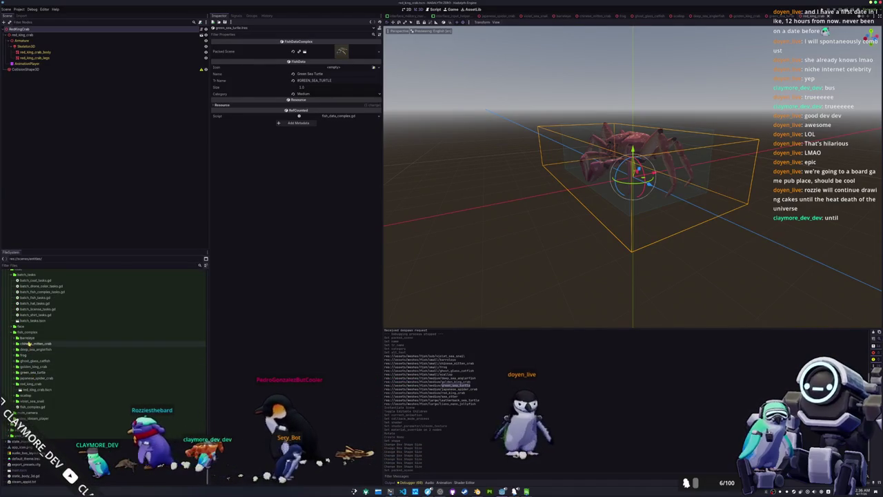
double_click(34, 332)
right_click(34, 332)
mouse_move(69, 337)
left_click(116, 338)
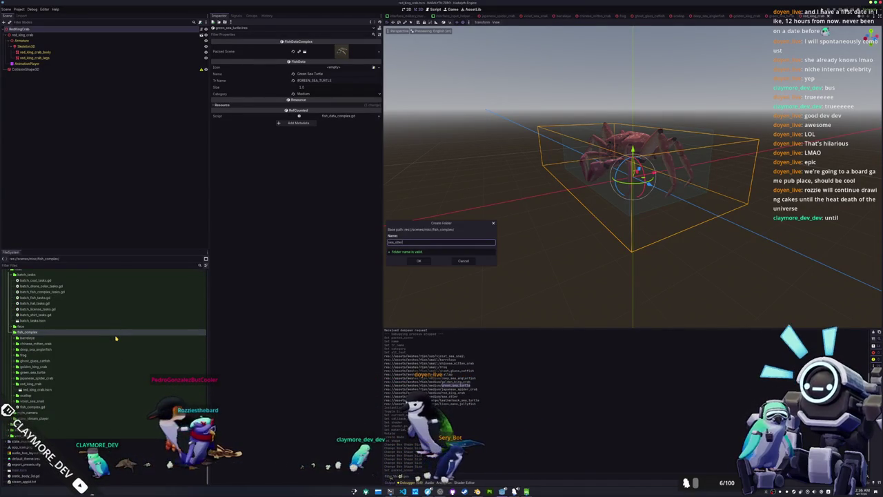
key("Return")
Create a sea_otter scene with a SeaOtter root in the sea_otter folder.
right_click(28, 402)
mouse_move(43, 403)
left_click(100, 409)
type("sea_otter")
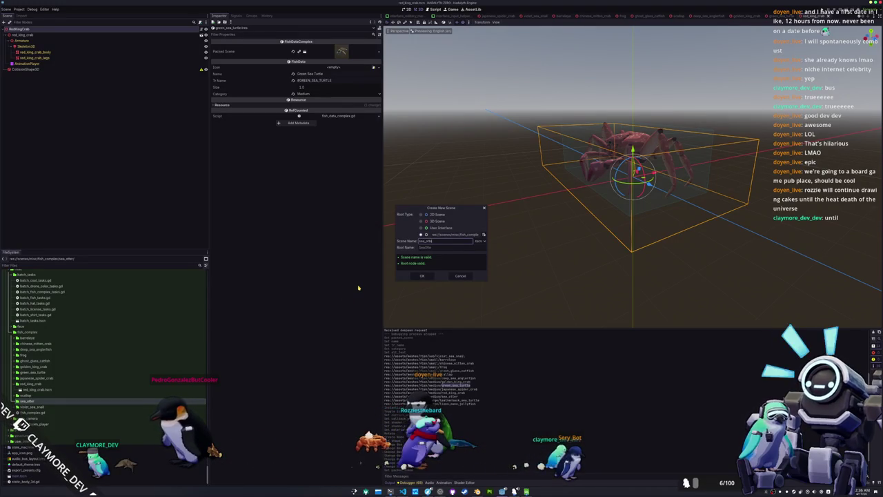
left_click(423, 276)
scroll(82, 404, "up", 5)
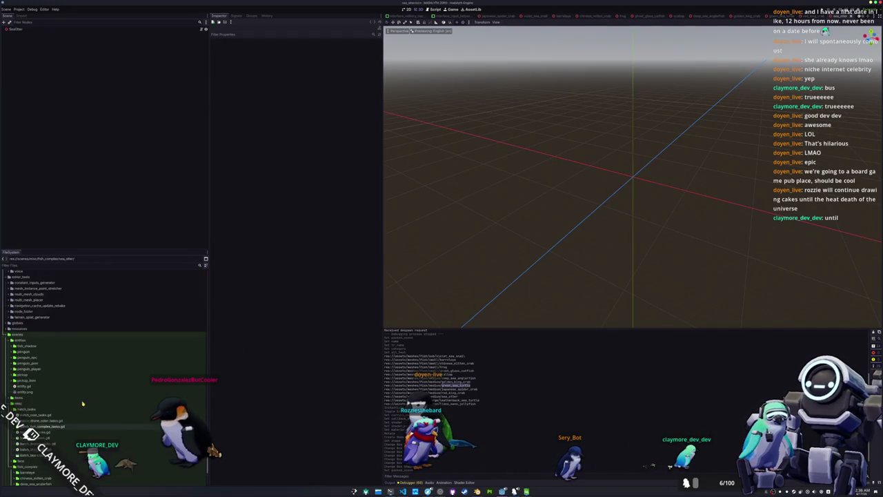
Filter the files for 'sea_o' and add two MeshInstance3D children under SeaOtter.
left_click(82, 266)
type("sea")
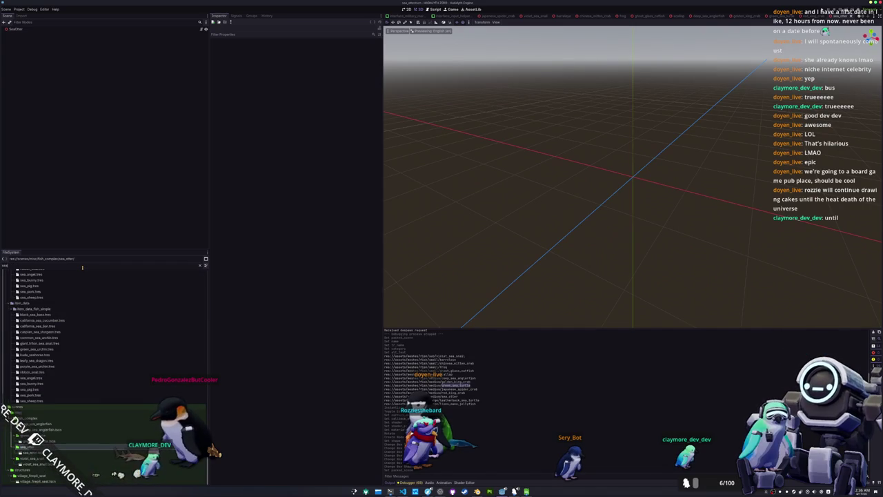
type("_o")
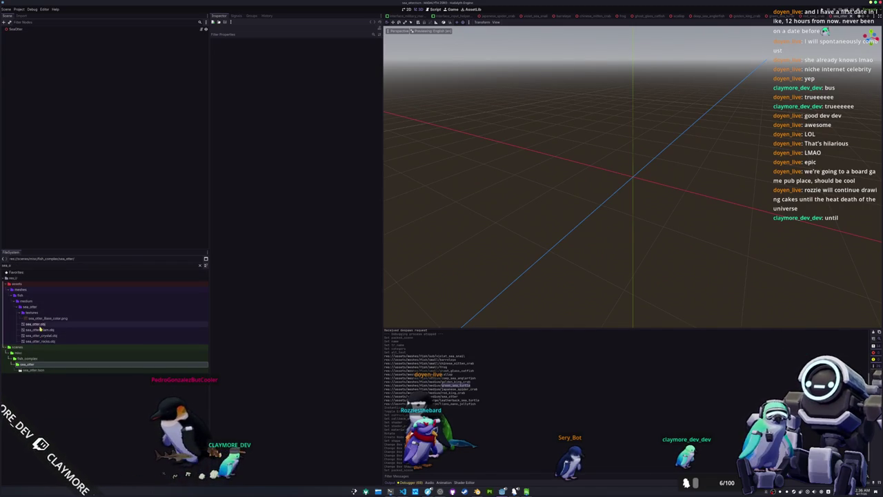
right_click(45, 29)
left_click(62, 34)
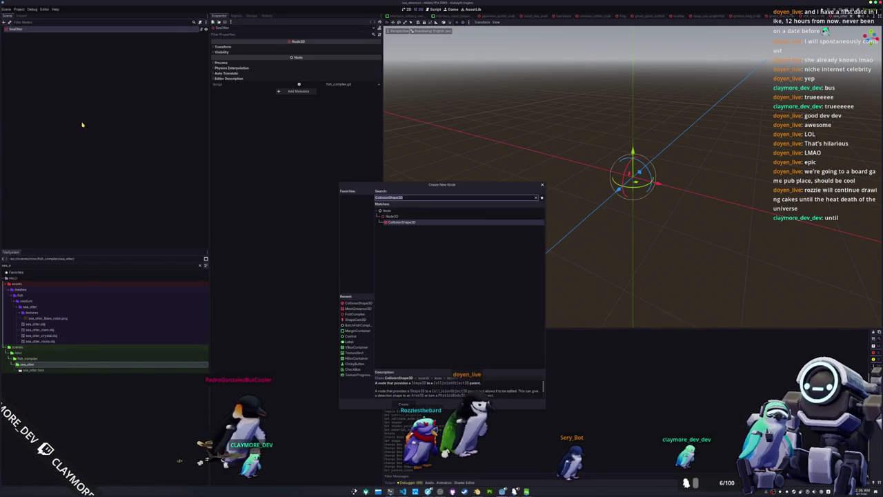
left_click(359, 309)
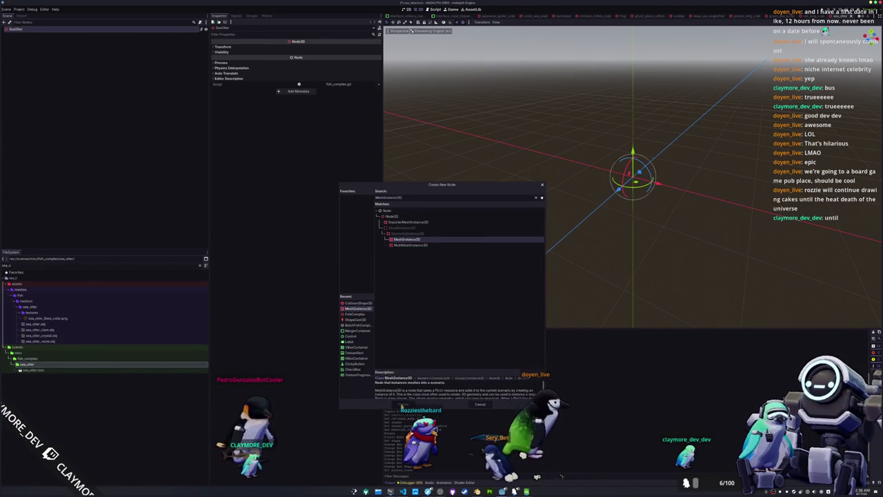
left_click(403, 405)
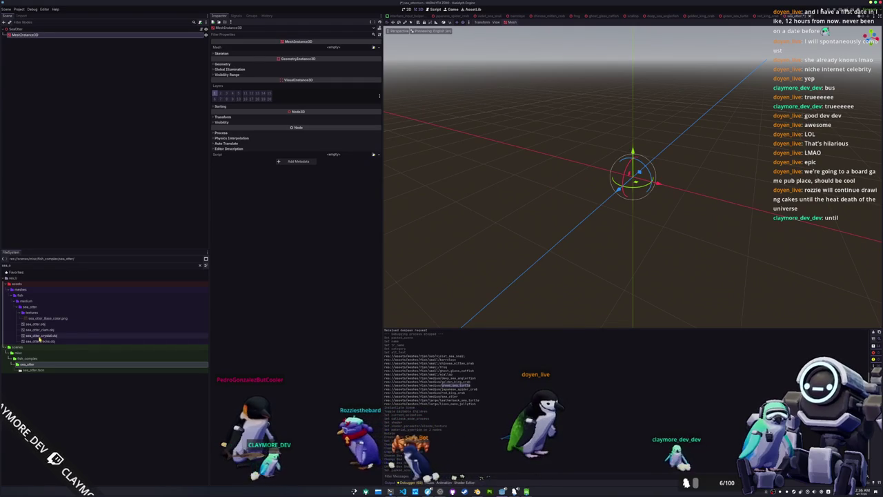
key("ctrl+d")
Assign sea_otter.obj and sea_otter_clam.obj to the two mesh nodes, then show the sea_otter folder.
left_click(47, 34)
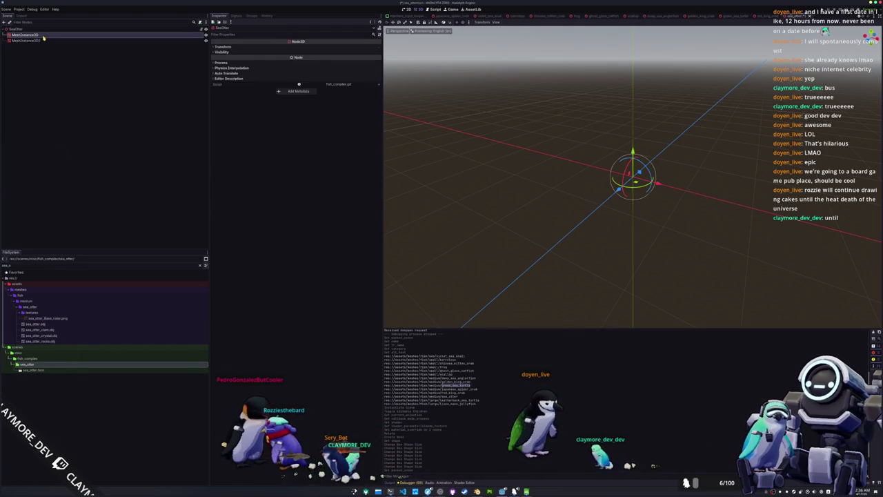
left_click_drag(35, 324, 208, 119)
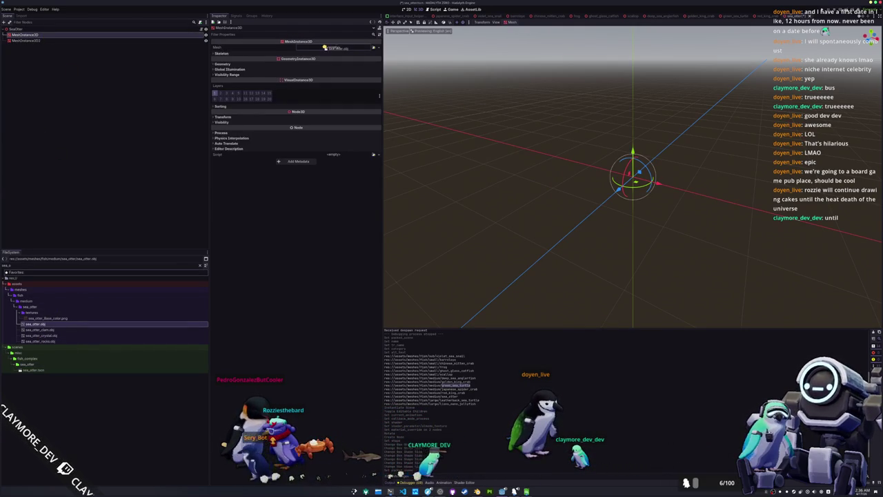
left_click_drag(325, 46, 325, 47)
left_click(76, 41)
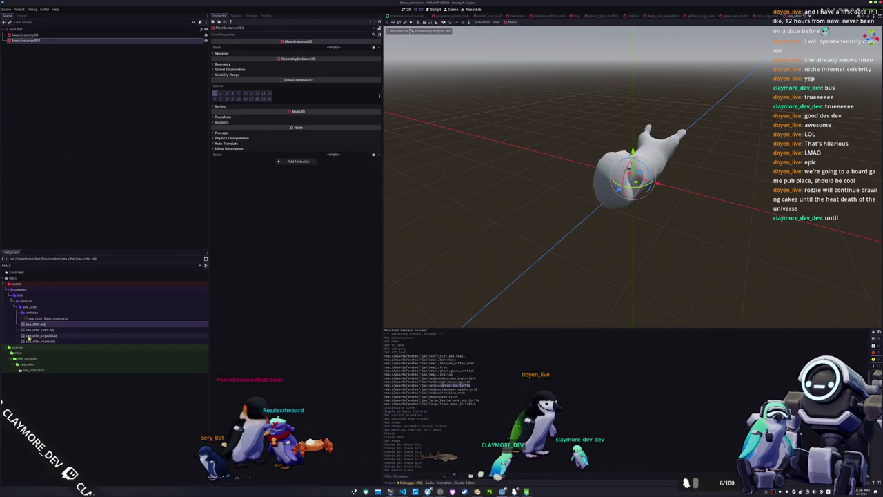
left_click_drag(41, 331, 239, 211)
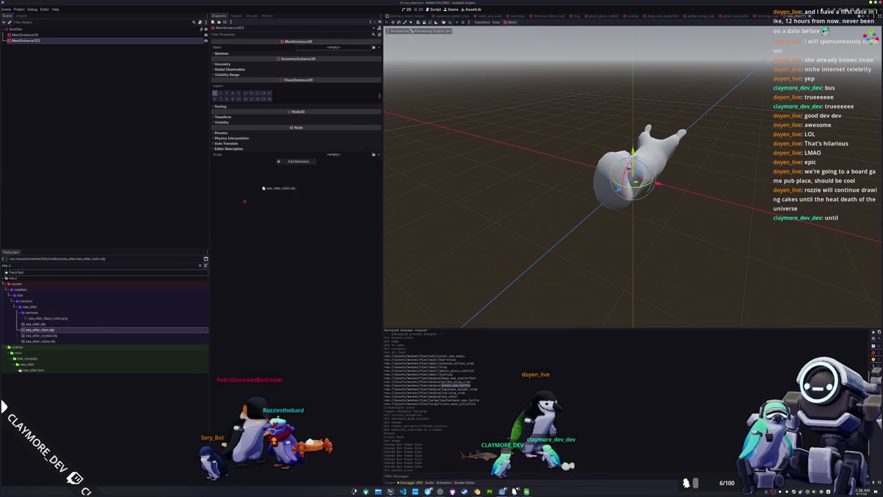
left_click_drag(340, 53, 341, 53)
left_click_drag(428, 165, 483, 183)
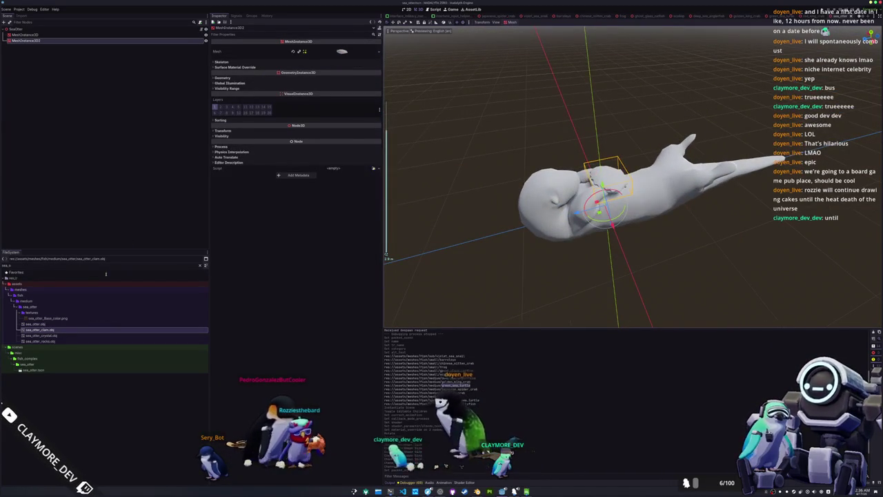
left_click(31, 307)
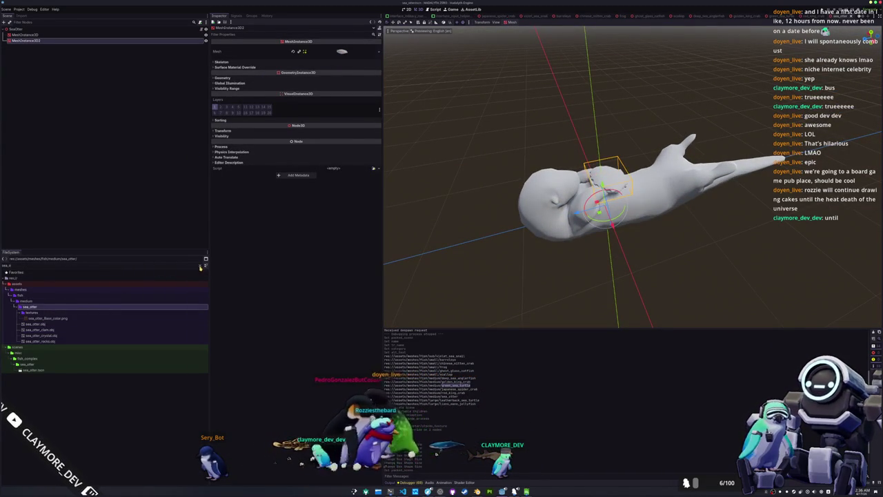
Create a materials folder inside the sea_otter folder.
left_click(200, 265)
scroll(107, 344, "down", 5)
right_click(39, 401)
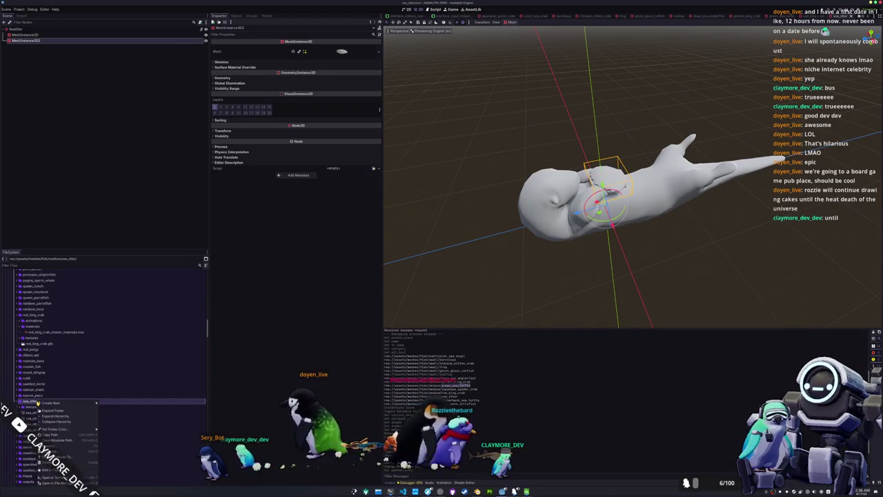
left_click(108, 403)
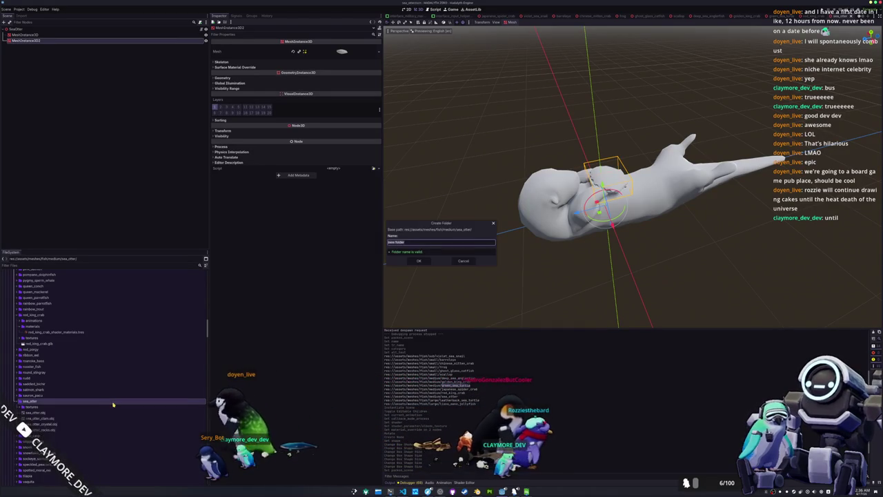
key("Return")
Create a ShaderMaterial in materials and save it as sea_otter_shader_material.tres.
right_click(41, 407)
mouse_move(76, 403)
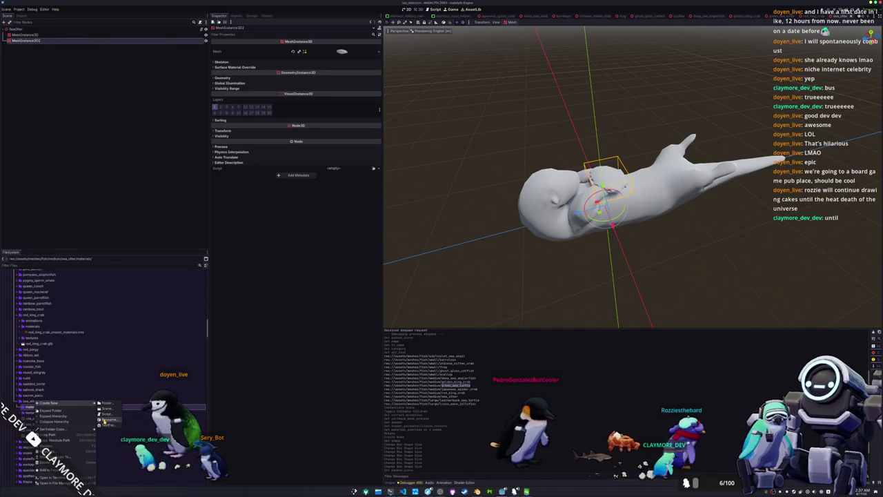
left_click(110, 420)
left_click(357, 309)
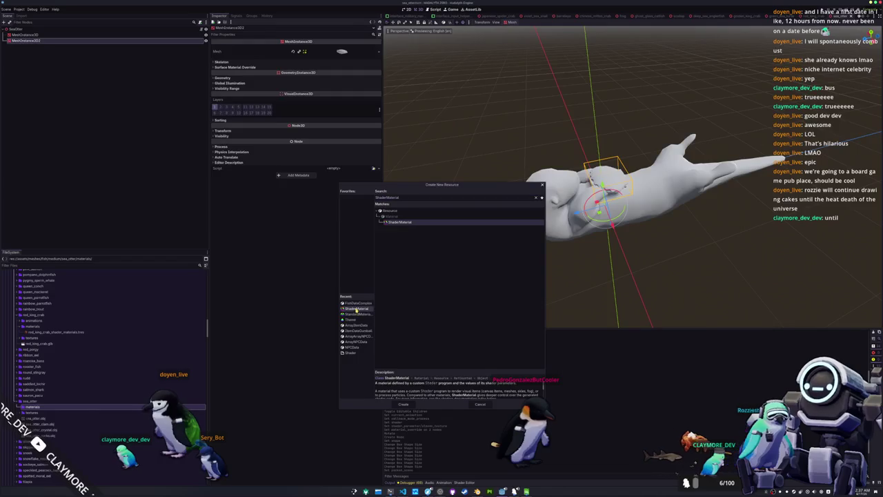
left_click(408, 404)
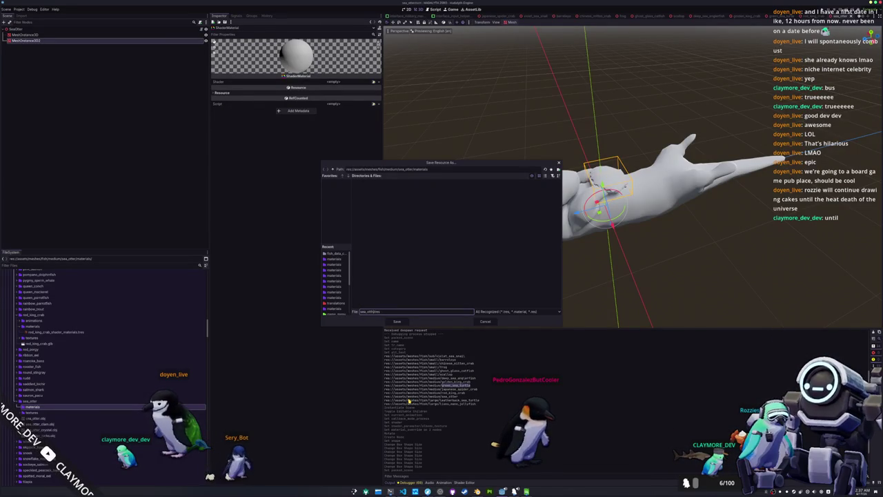
type("der_material")
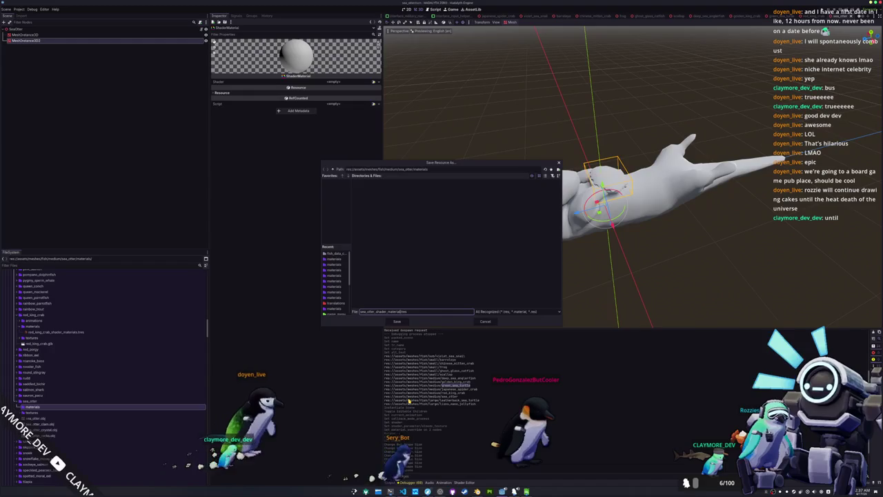
key("Return")
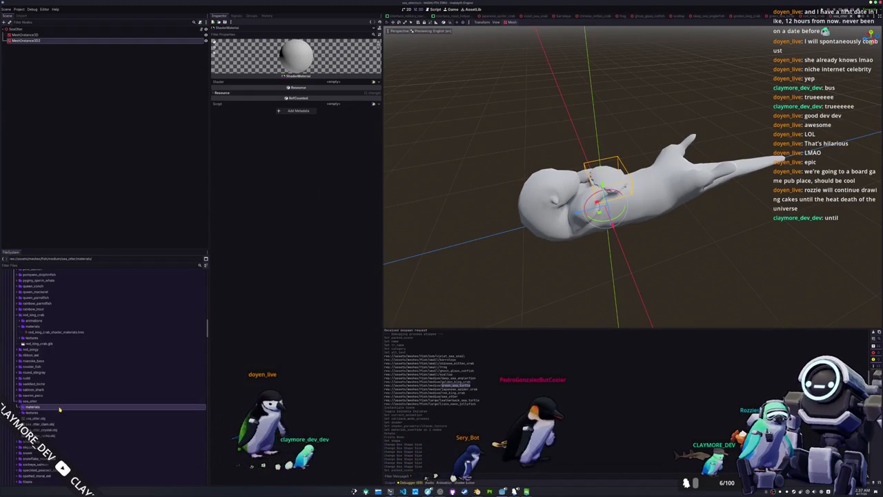
Give the otter material the cell shader and the sea otter base-colour albedo texture.
left_click(374, 82)
key("Return")
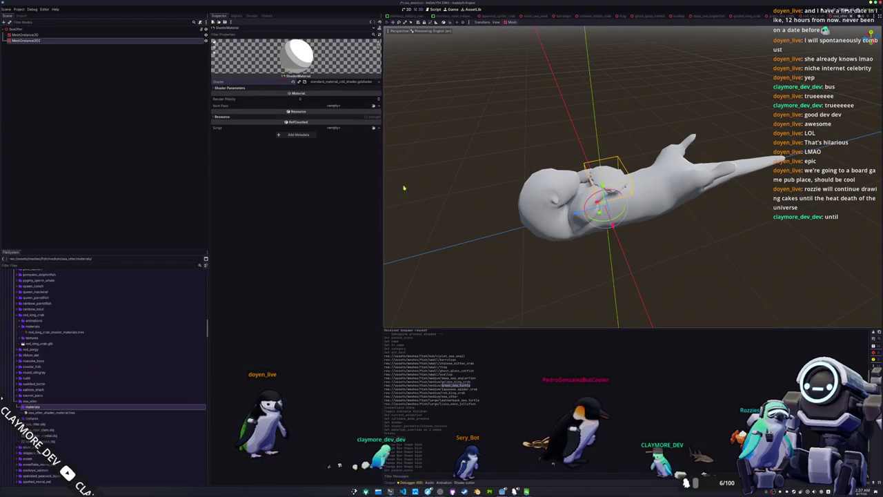
left_click(373, 94)
type("sea_otter")
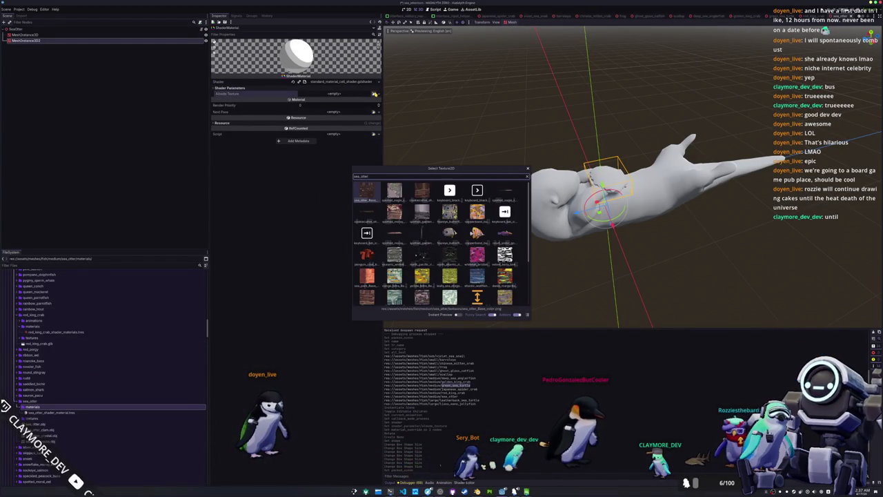
key("Return")
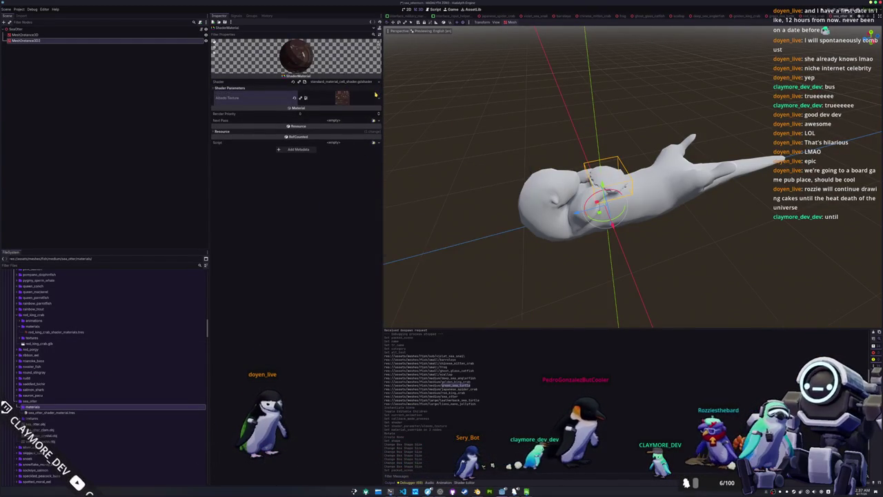
left_click(131, 34)
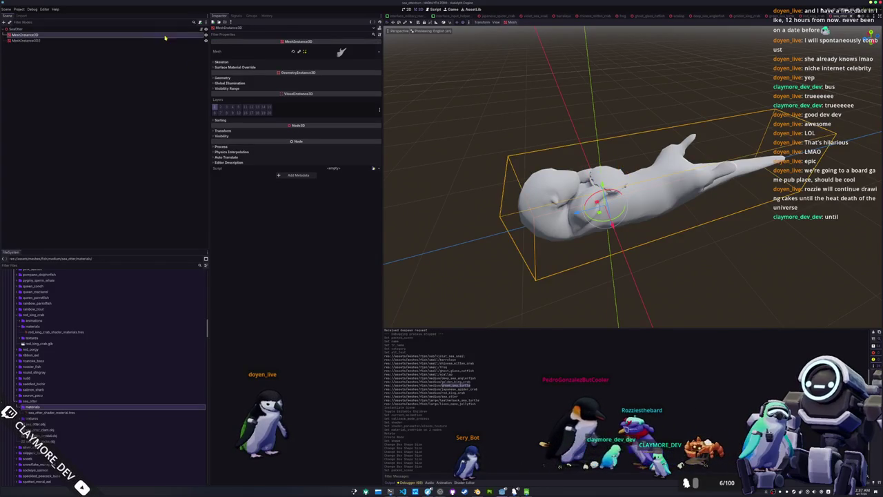
Set sea_otter_shader_material as the otter body's Material Override and save the scene.
left_click(355, 84)
type("sea_otte")
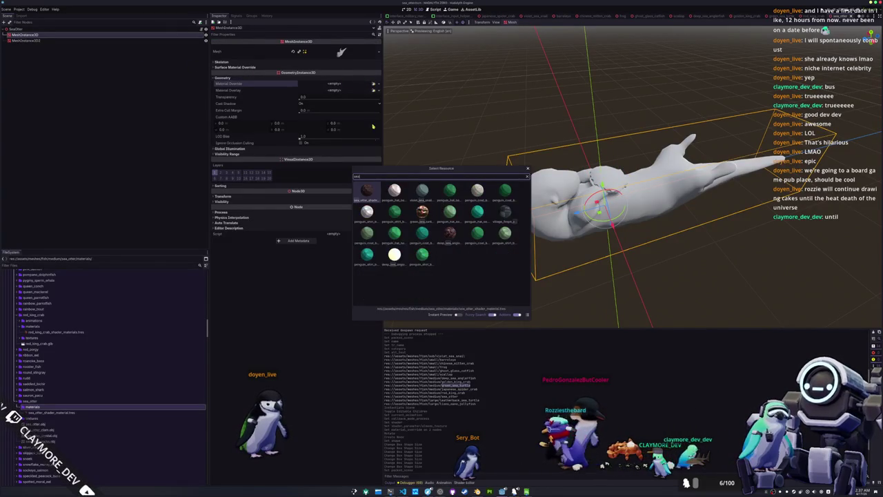
key("Return")
key("ctrl+s")
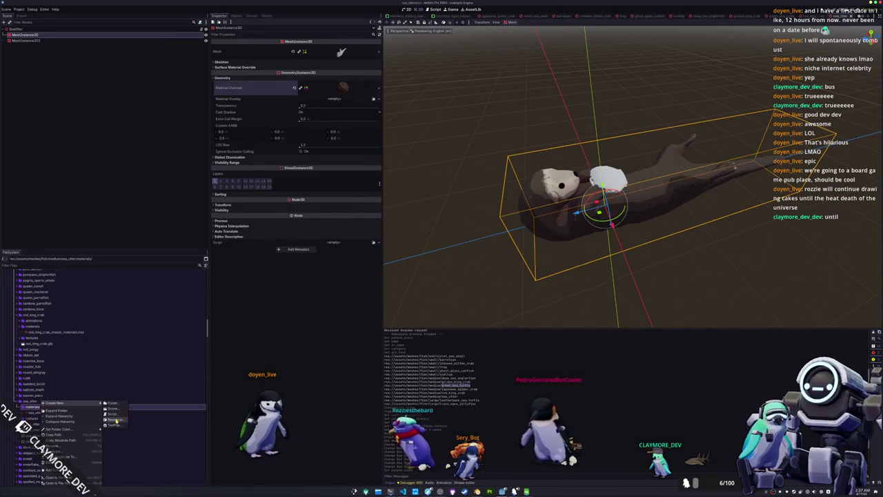
Create sea_otter_clam_shader_material.tres as a ShaderMaterial using the cell shader.
left_click(126, 419)
left_click(399, 223)
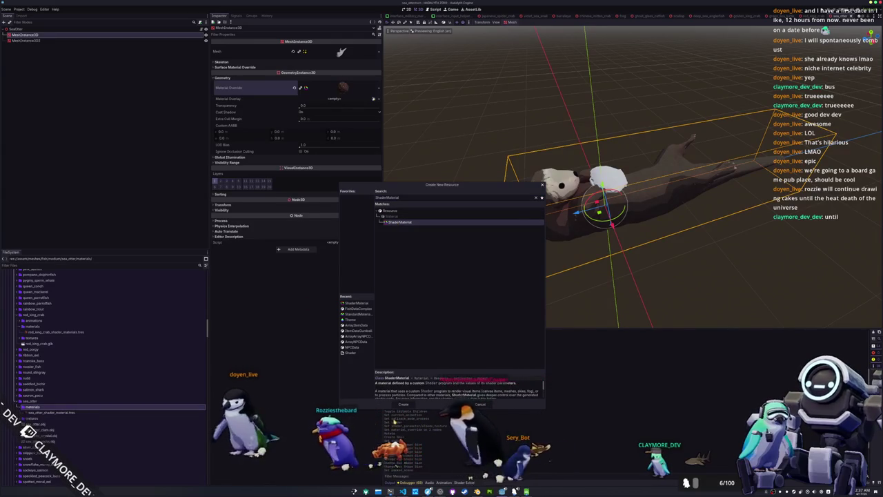
left_click(403, 404)
type("ter_clam_shader.tres")
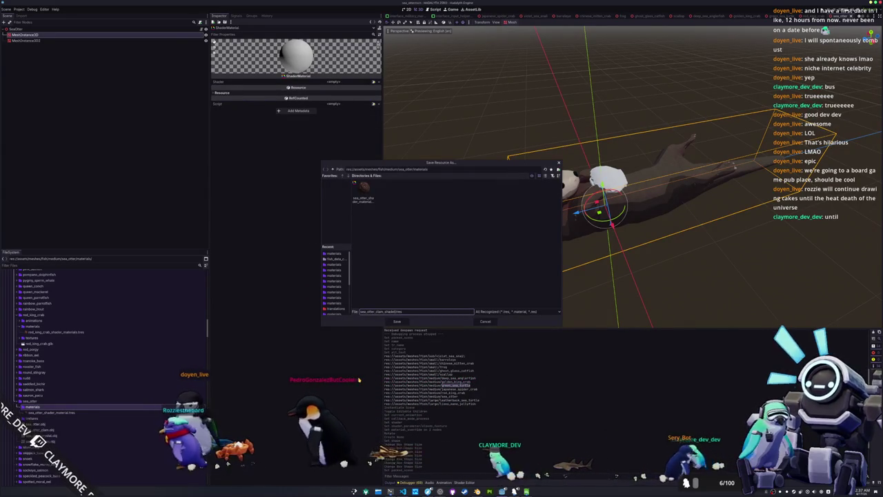
type("erial")
key("Return")
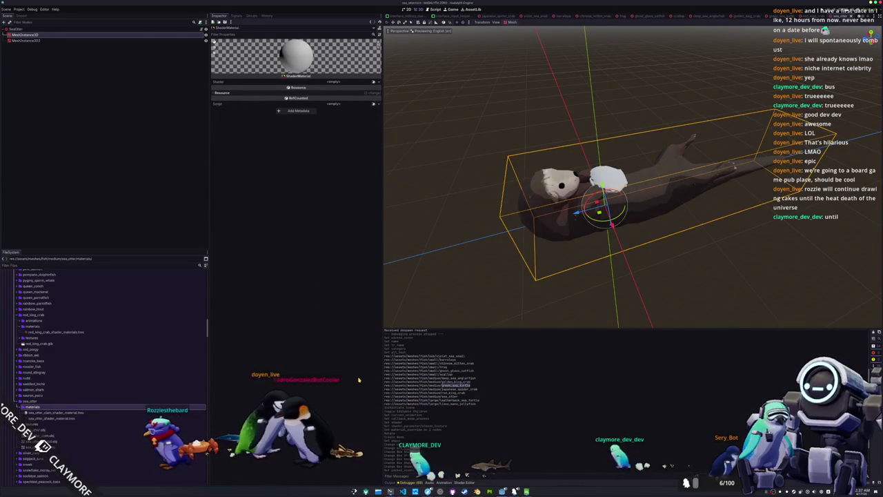
left_click(373, 83)
key("Return")
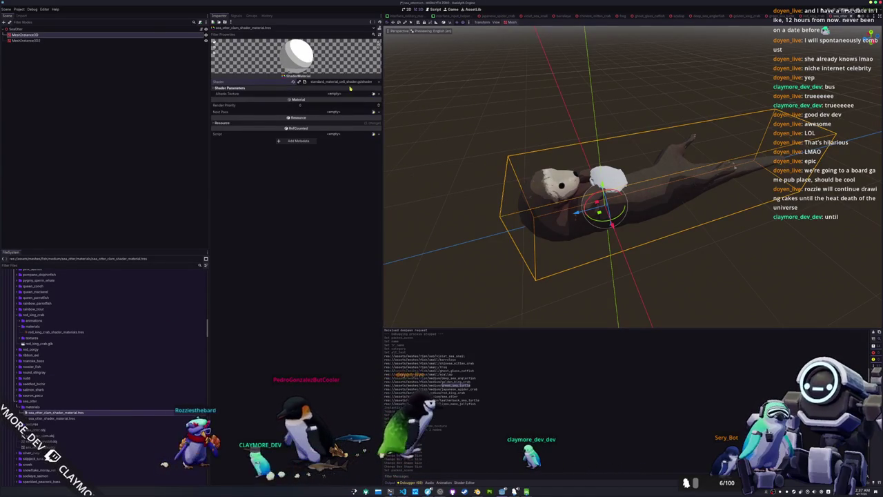
Search for a clam albedo texture, then close the picker without assigning one.
left_click(345, 93)
type("sea")
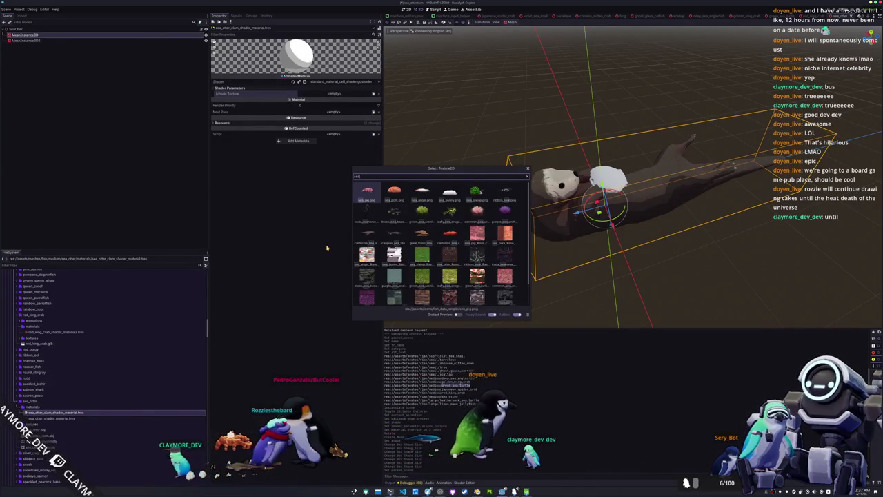
type("_otter_")
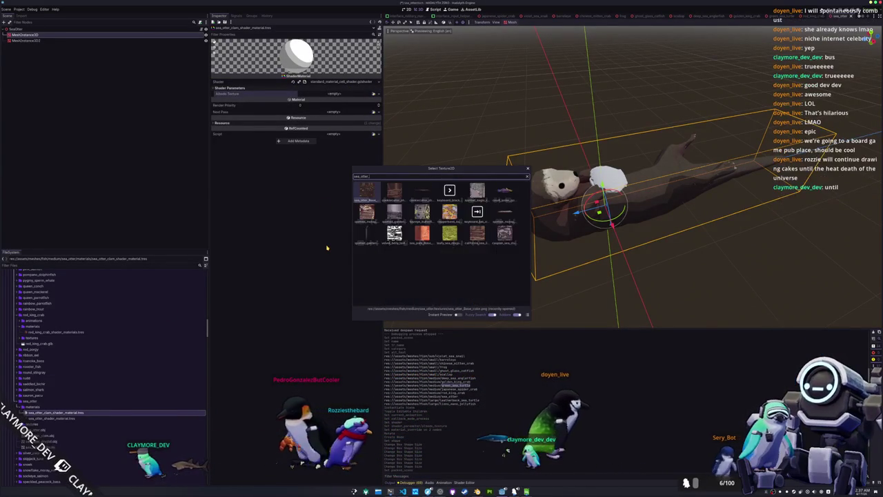
type("clam")
key("ctrl+a")
type("clam")
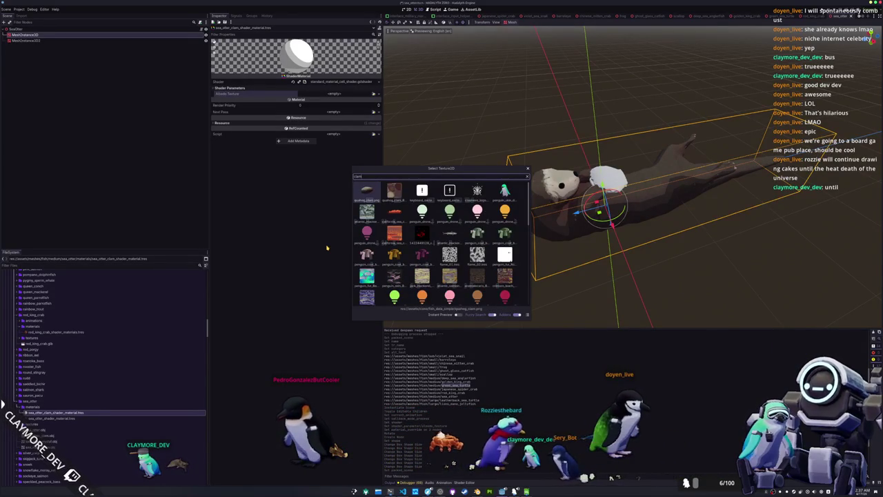
key("Escape")
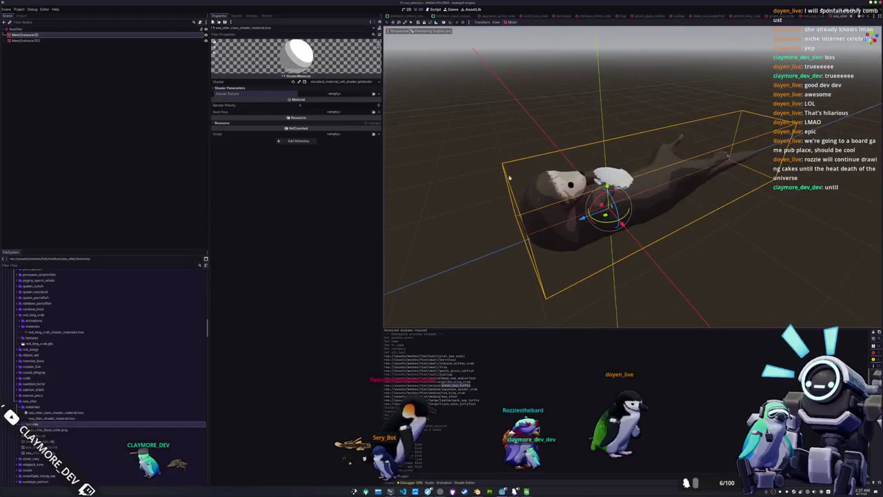
Switch the clam material to the alpha cell shader with a light pink colour.
left_click(366, 82)
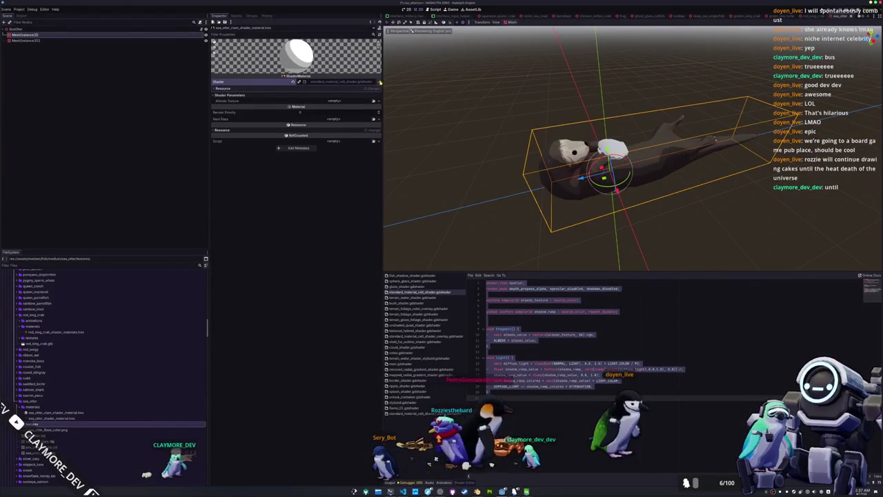
left_click(380, 82)
left_click(359, 114)
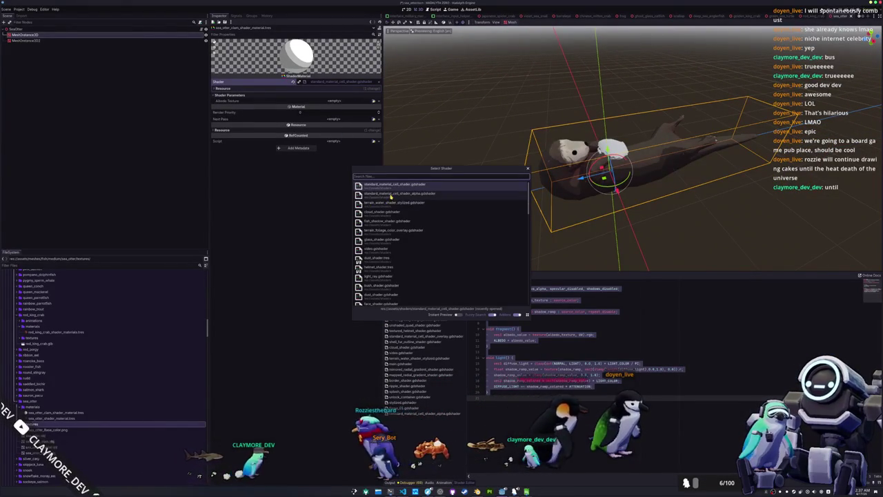
double_click(391, 193)
scroll(420, 143, "up", 3)
left_click(339, 114)
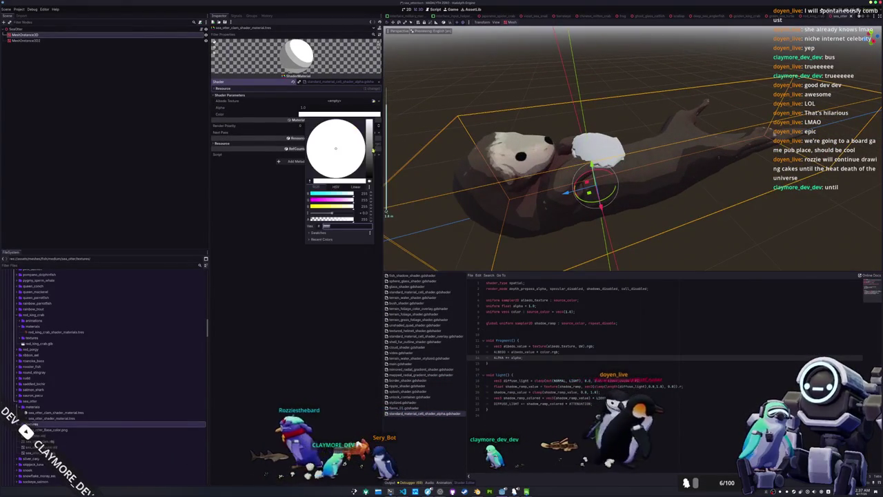
left_click(354, 141)
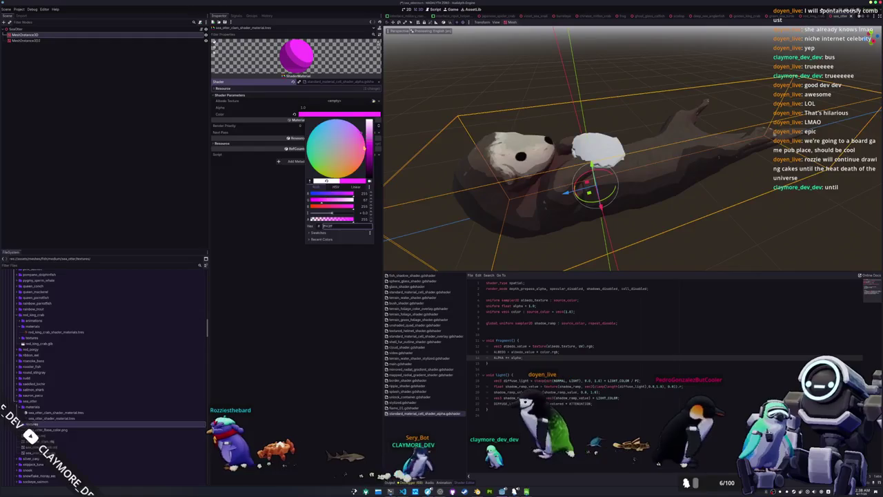
left_click(347, 148)
left_click(165, 113)
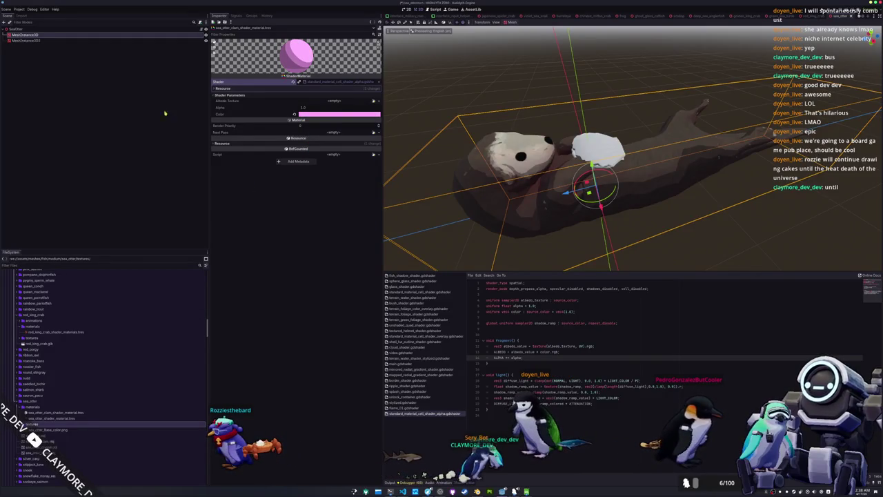
Apply the clam material as MeshInstance3D2's Material Override and view the pink clam.
left_click(44, 41)
left_click(373, 86)
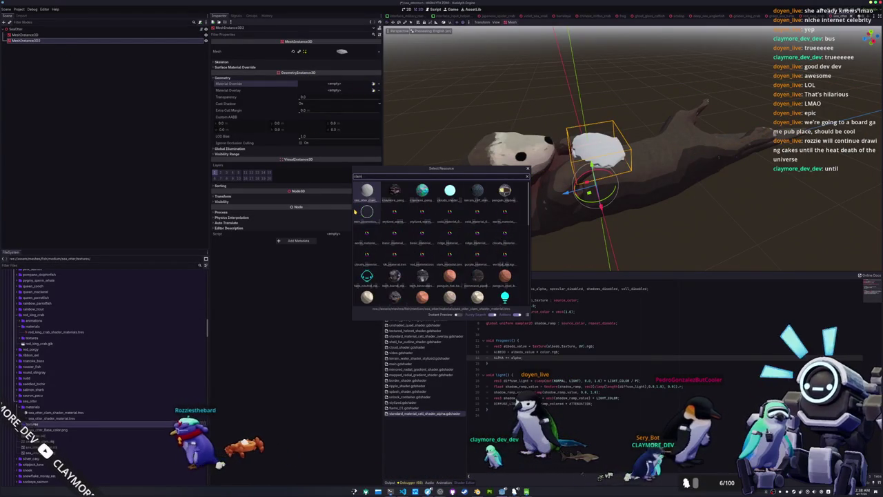
key("Return")
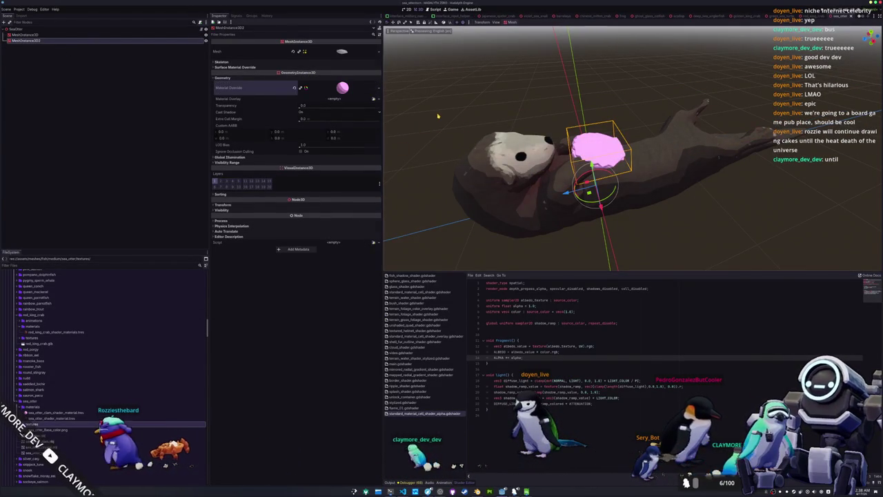
left_click(470, 122)
mouse_move(470, 123)
left_mouse_down()
mouse_move(556, 125)
mouse_move(460, 123)
left_mouse_up()
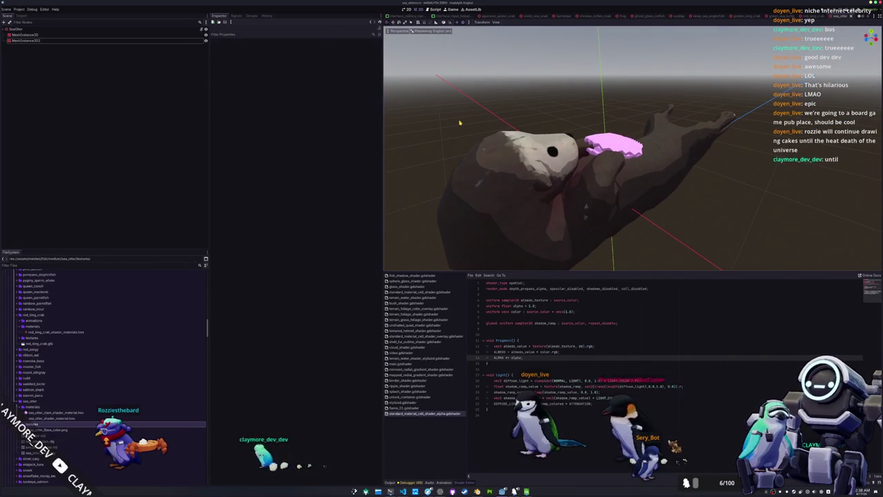
scroll(459, 123, "down", 5)
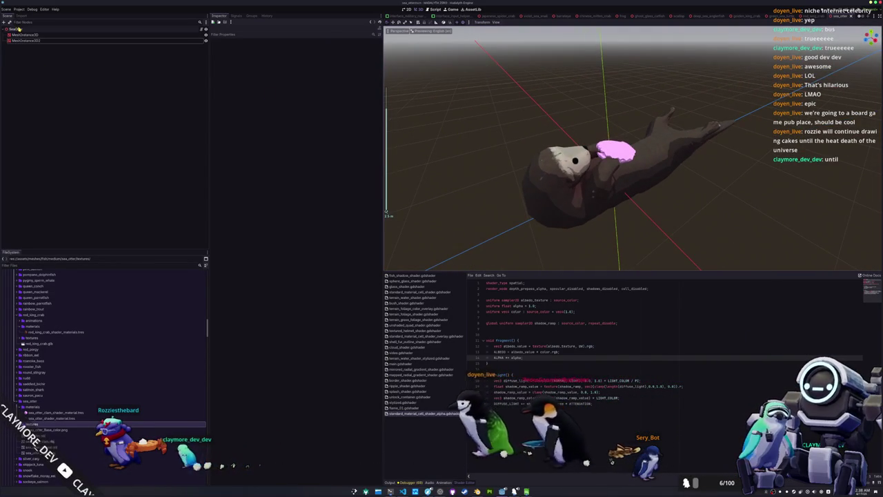
Add a CollisionShape3D child under the SeaOtter root, found by searching 'collision'.
left_click(18, 29)
right_click(19, 29)
left_click(39, 43)
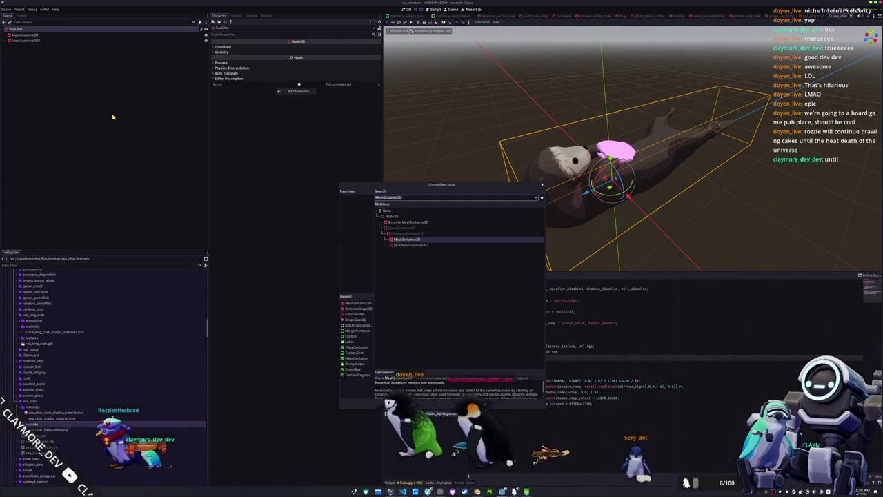
type("collision")
key("Return")
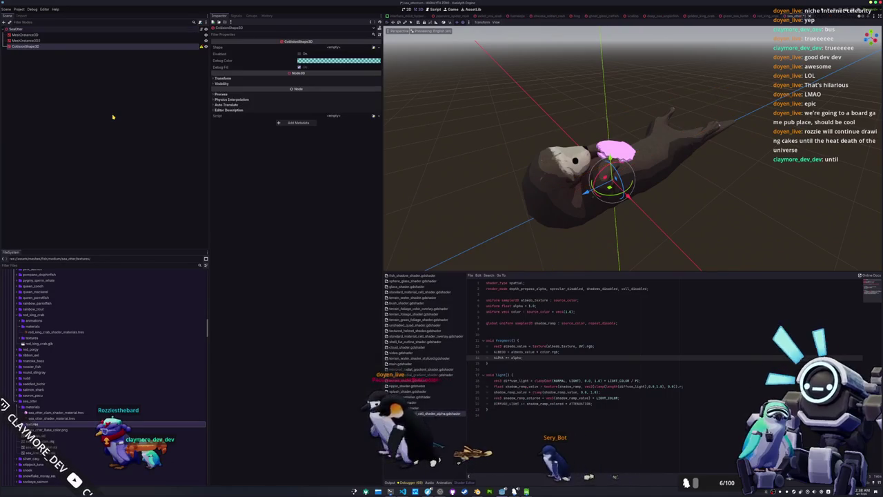
Give the CollisionShape3D a BoxShape3D resized to height 1.0 and length 4.0 around the otter.
key("KP_3")
mouse_move(446, 125)
left_mouse_down()
mouse_move(588, 159)
mouse_move(522, 122)
mouse_move(530, 131)
left_mouse_up()
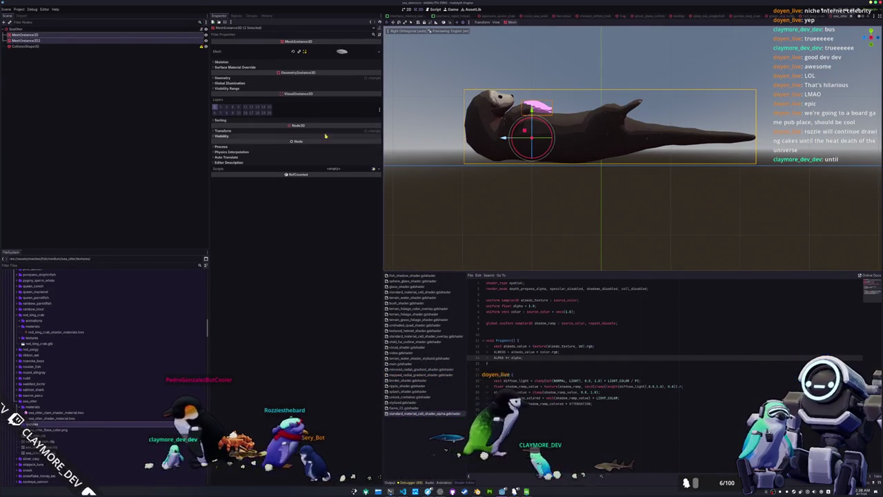
left_click(25, 46)
left_click(380, 49)
left_click(349, 56)
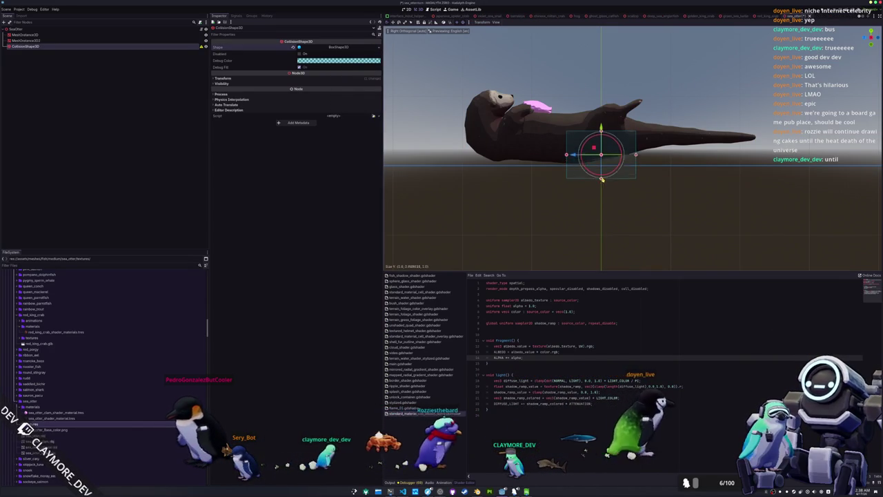
left_click_drag(601, 131, 601, 97)
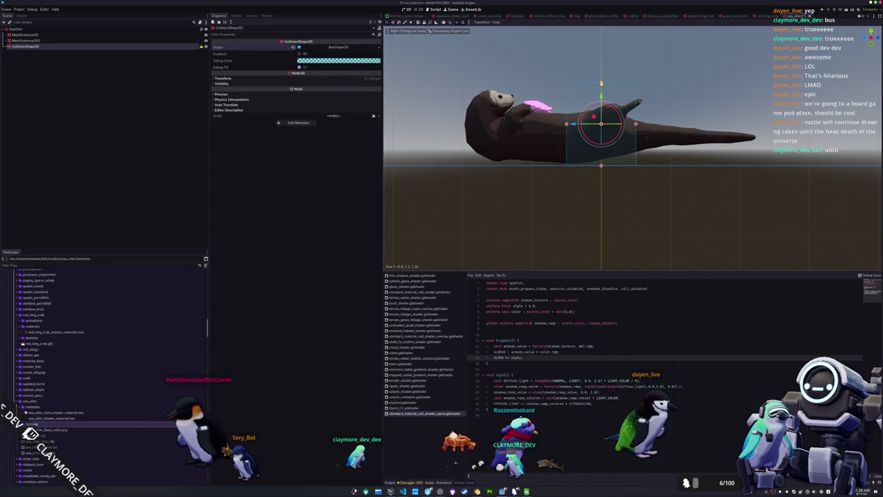
left_click_drag(548, 124, 468, 127)
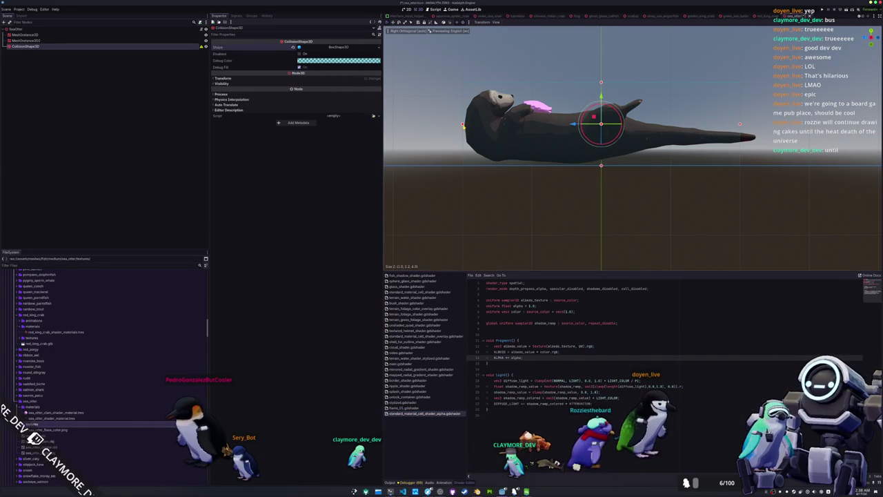
left_click(473, 175)
left_click_drag(473, 165, 525, 194)
scroll(525, 195, "down", 3)
left_click_drag(466, 191, 449, 214)
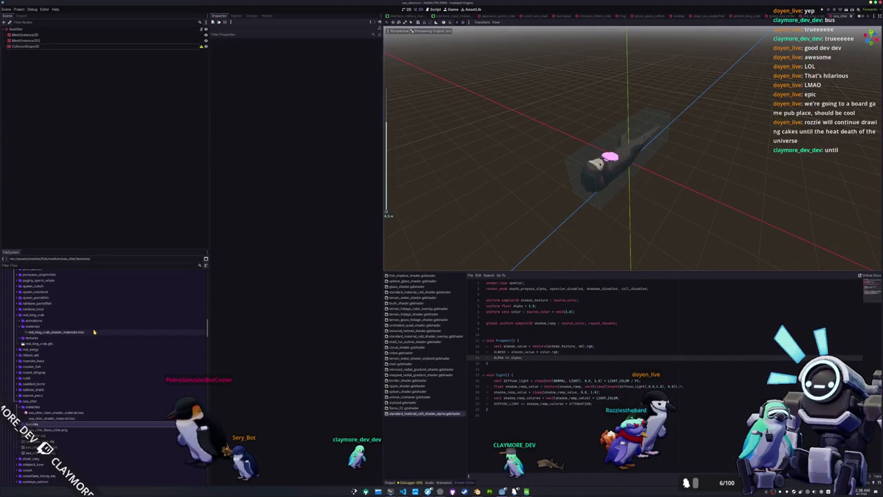
Scroll the log and select the leatherback_sea_turtle name.
scroll(74, 386, "down", 3)
scroll(72, 385, "down", 5)
scroll(70, 381, "down", 2)
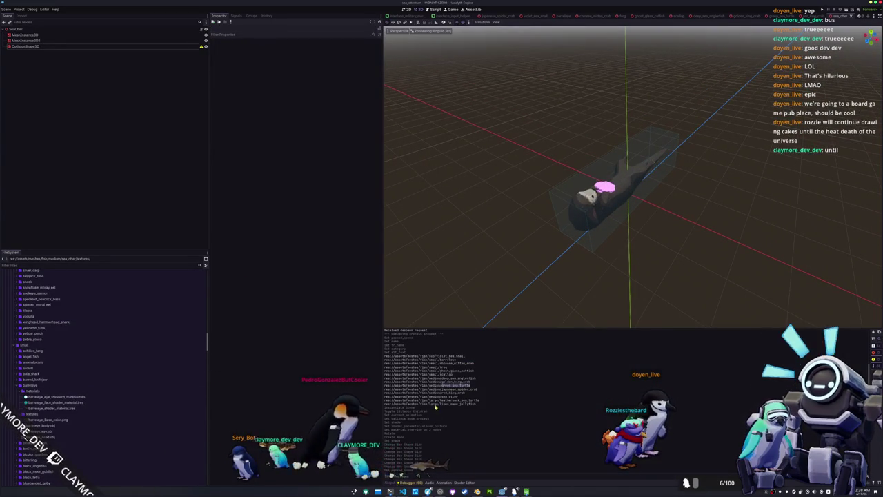
double_click(481, 400)
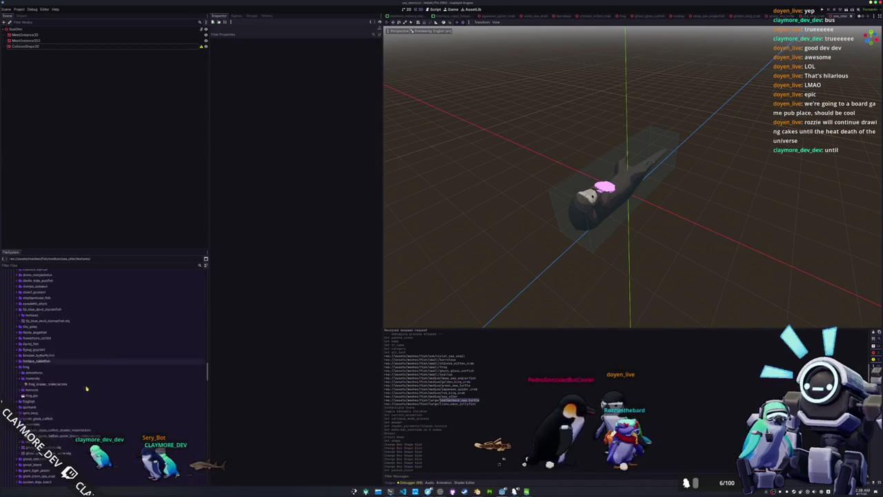
scroll(86, 392, "up", 5)
Create a leatherback_sea_turtle folder under fish_complex.
scroll(84, 393, "down", 10)
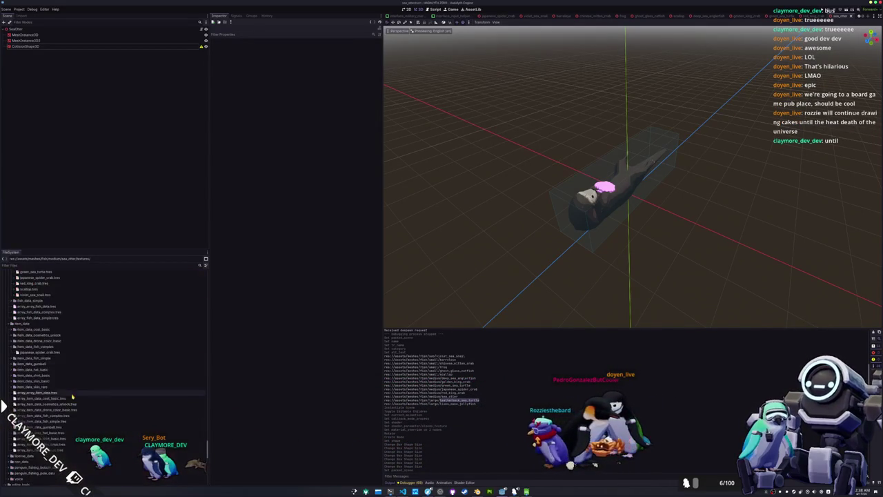
scroll(36, 399, "down", 5)
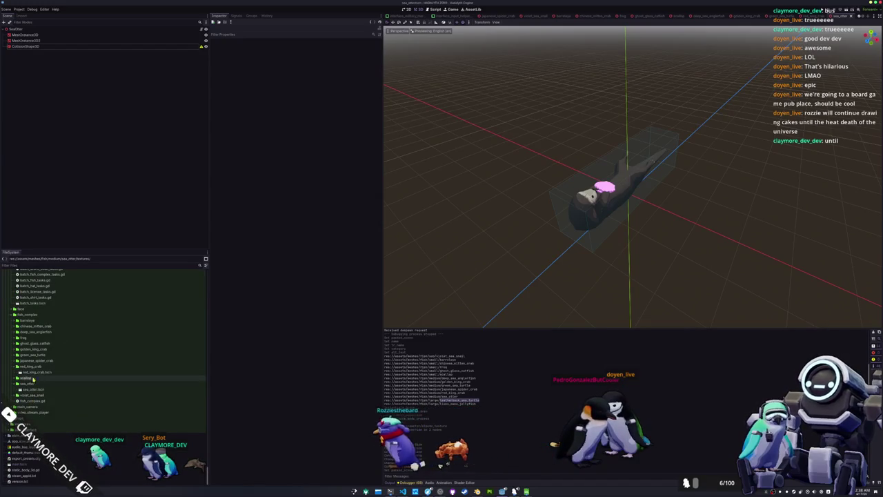
scroll(29, 316, "down", 3)
right_click(29, 316)
mouse_move(55, 318)
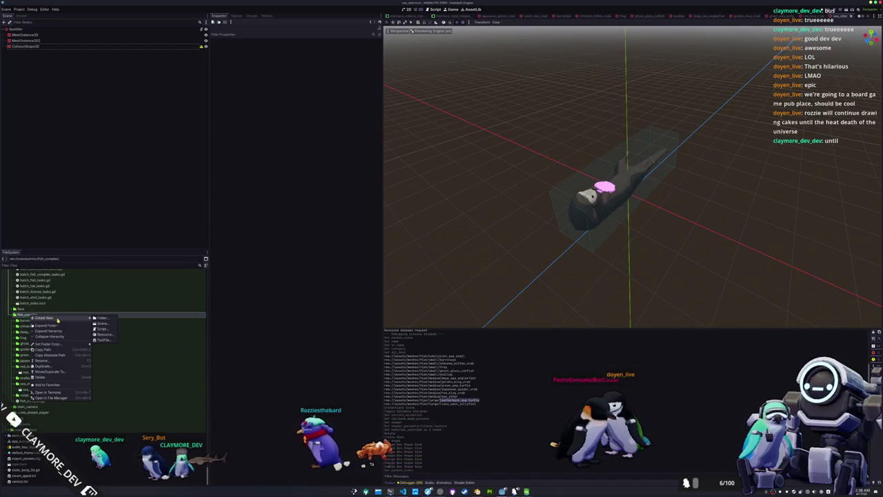
left_click(101, 318)
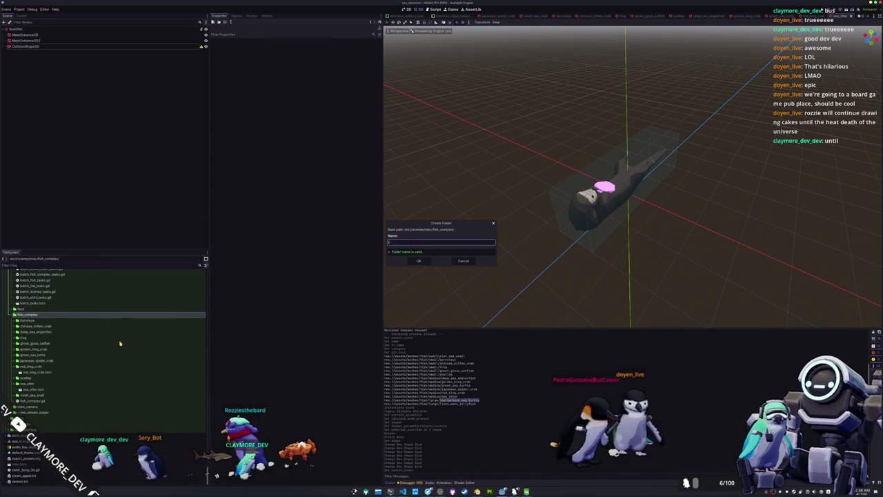
type("leatherback_sea_turtle")
key("Return")
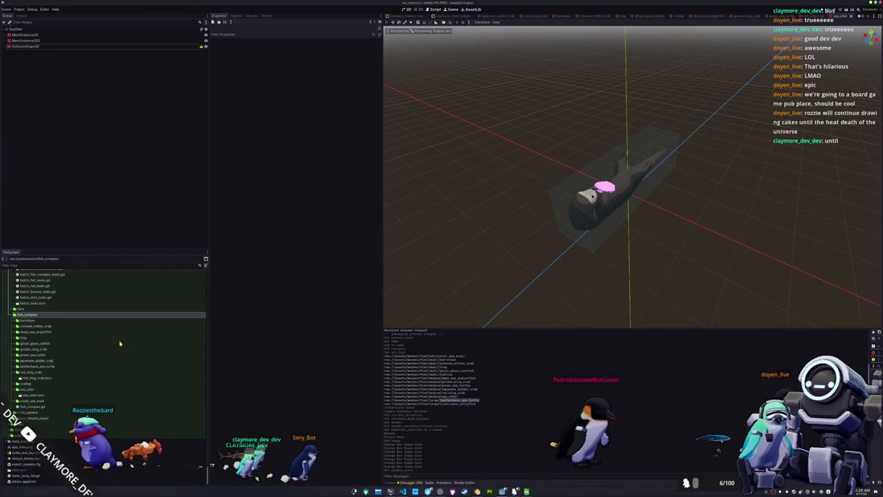
scroll(99, 338, "up", 10)
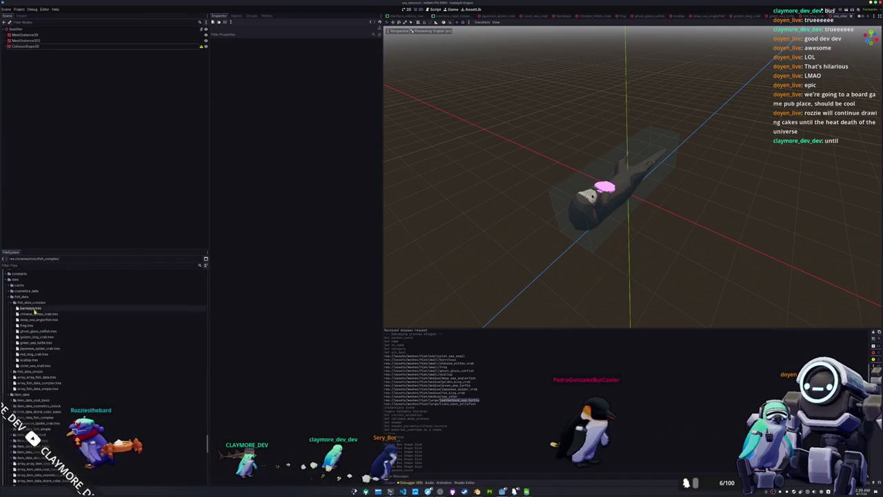
Create a FishDataComplex resource in fish_data_complex saved as sea_otter.tres.
left_click(38, 303)
right_click(38, 303)
mouse_move(69, 305)
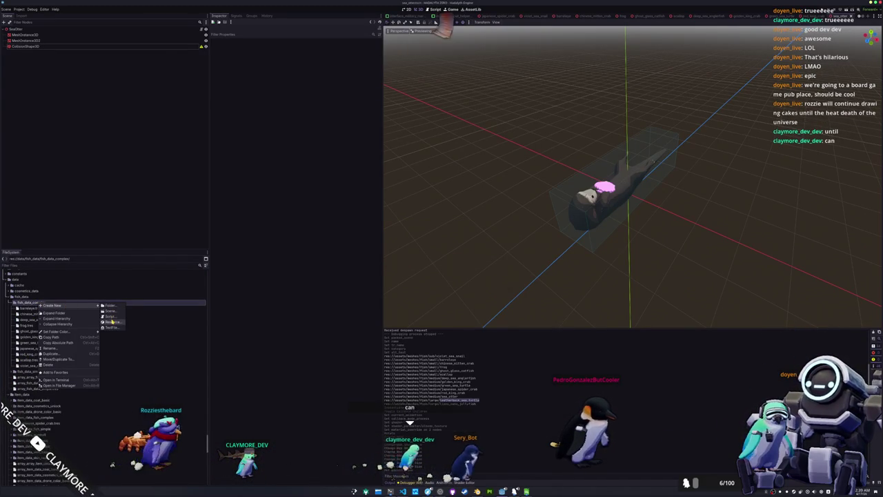
left_click(112, 321)
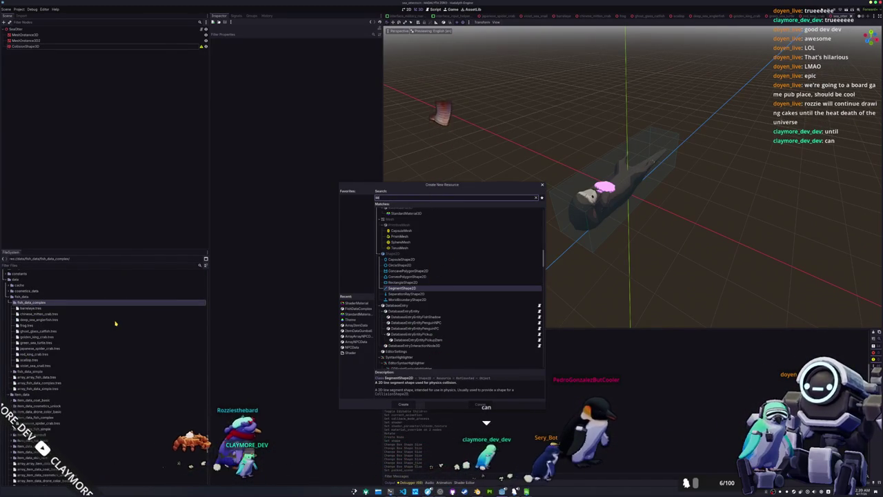
type("complex")
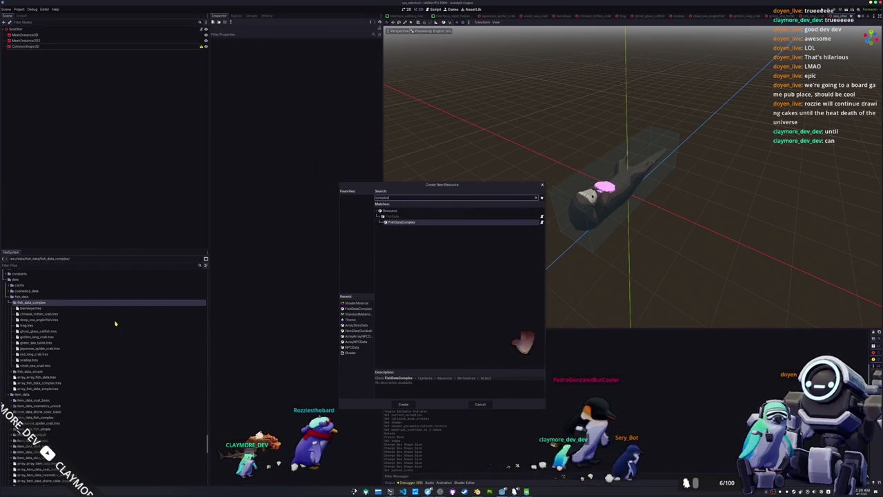
key("Return")
type("ea_otter.tres")
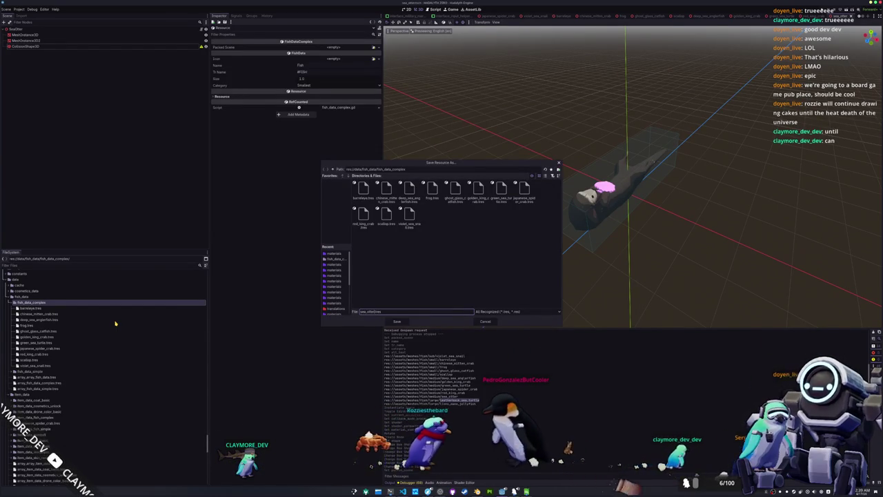
key("Return")
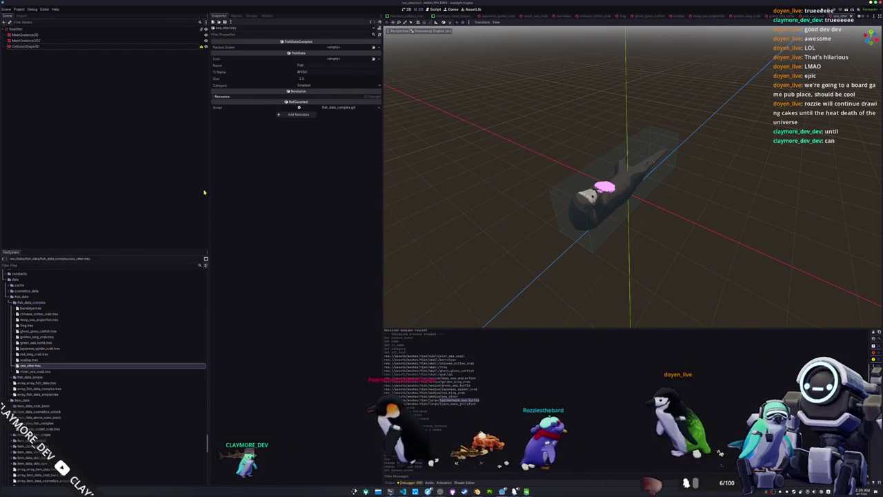
Link the sea otter scene as Packed Scene and fill in Name 'Sea Otter' and Tr Name '#SEA_OTTER'.
left_click(373, 47)
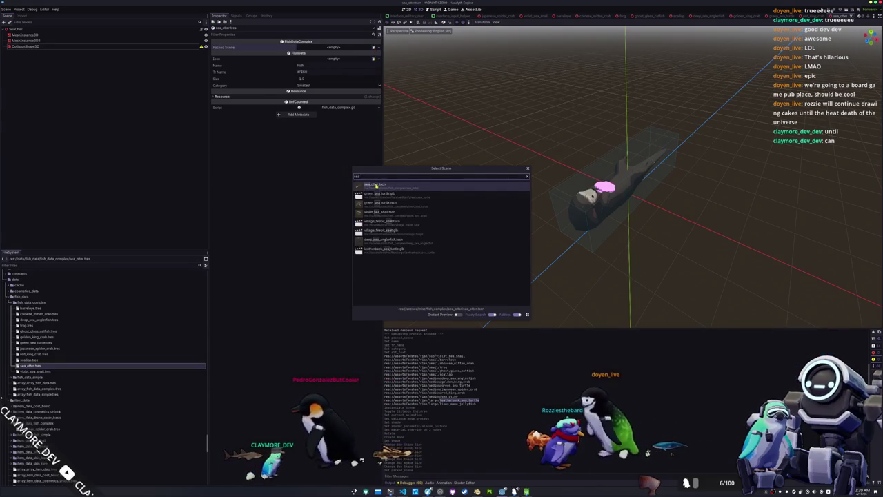
key("Return")
left_click(339, 74)
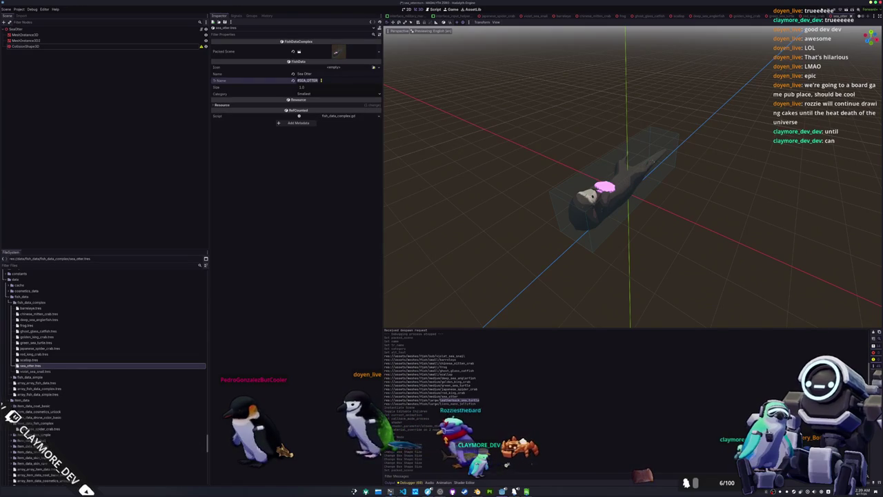
key("alt+Tab")
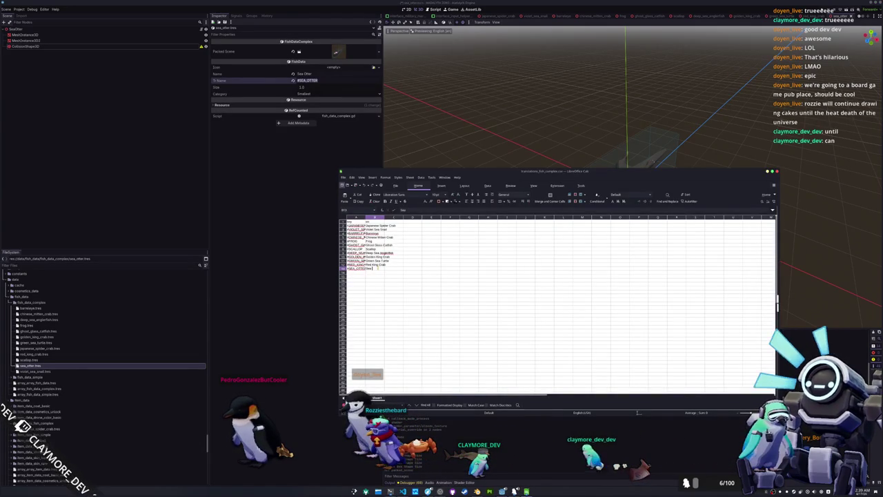
left_click(281, 205)
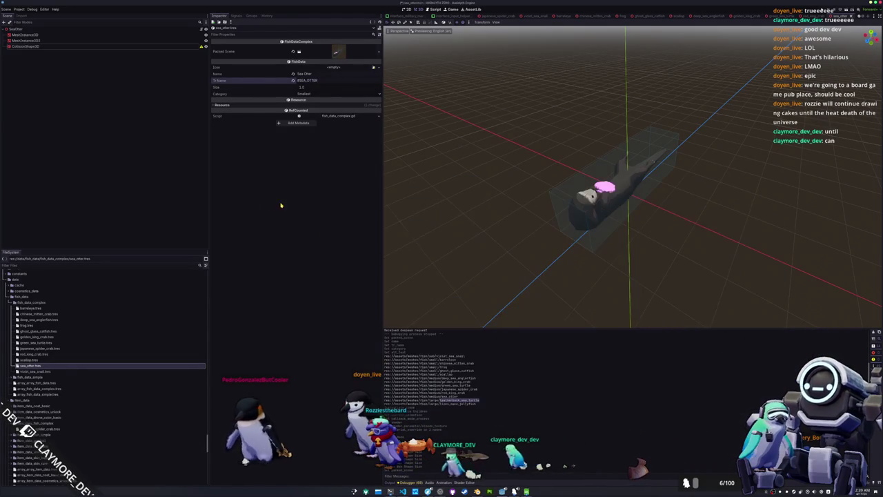
left_click(303, 94)
Set the sea otter category to Medium and create a LeatherbackSeaTurtle scene in leatherback_sea_turtle.
left_click(308, 111)
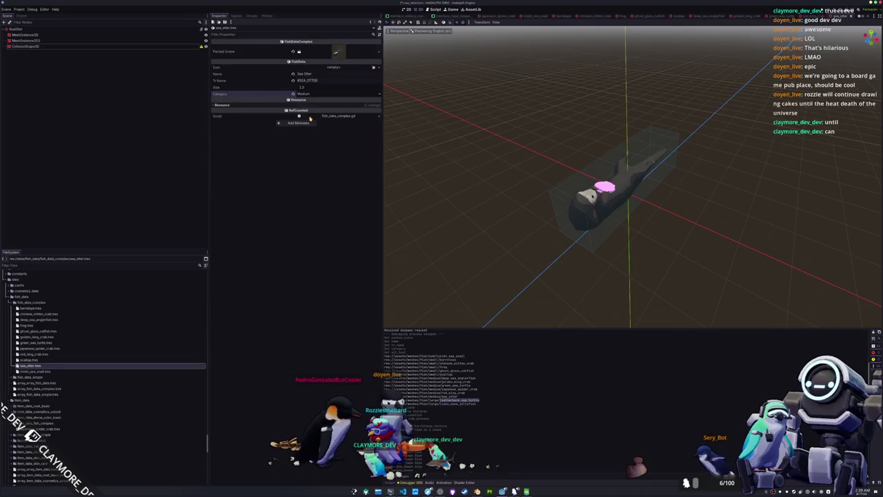
scroll(83, 363, "down", 8)
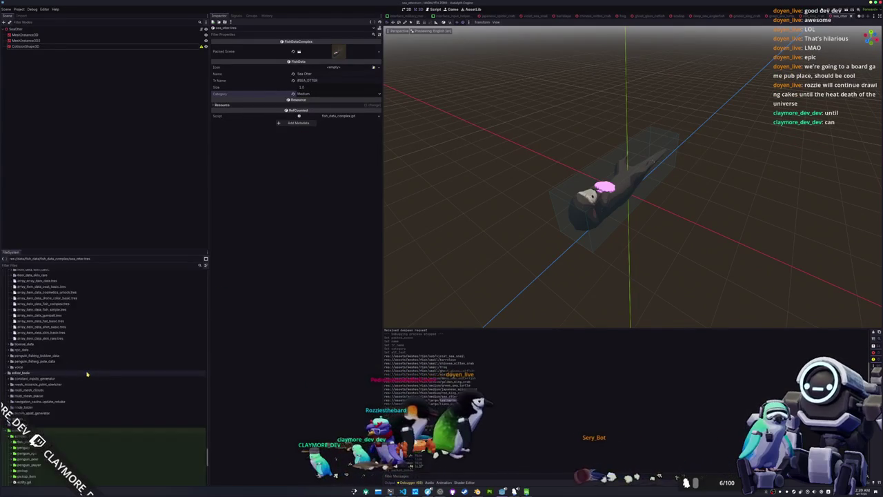
right_click(40, 360)
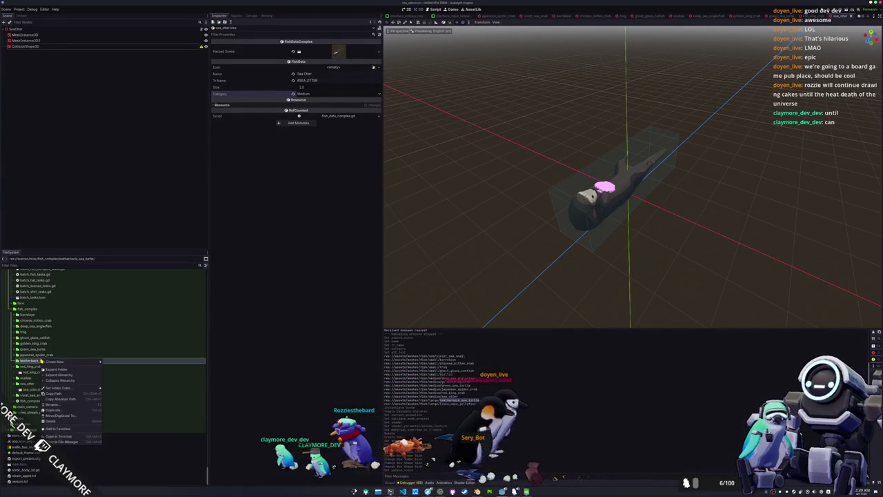
mouse_move(58, 361)
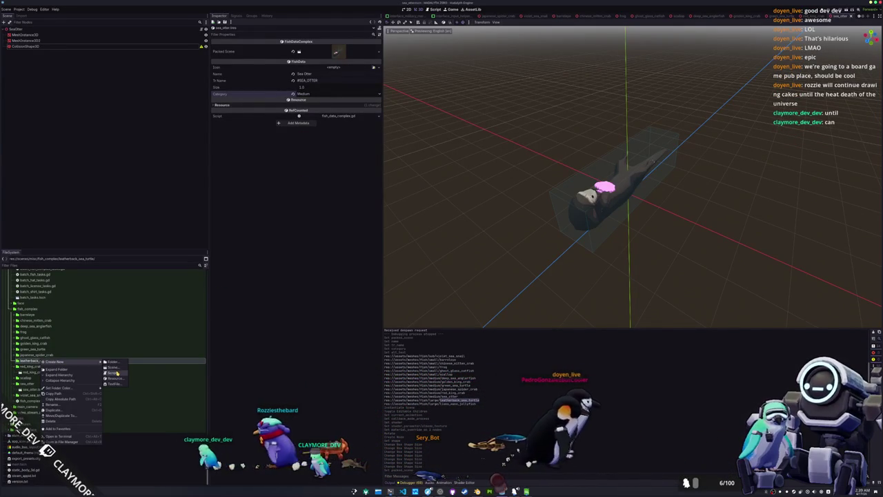
left_click(114, 367)
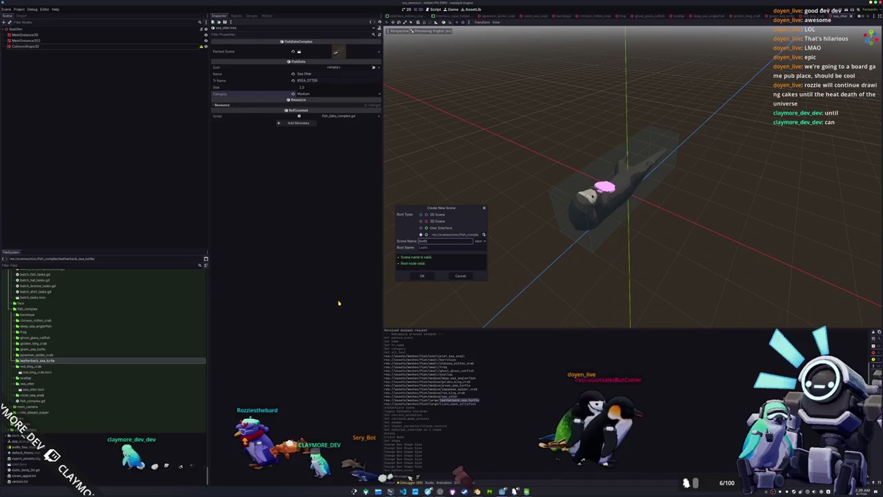
type("leatherback_sea_turtle")
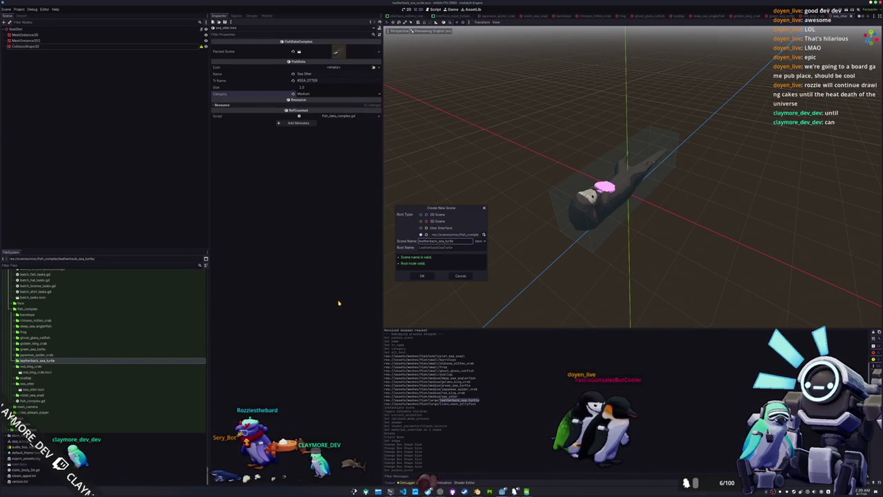
key("Return")
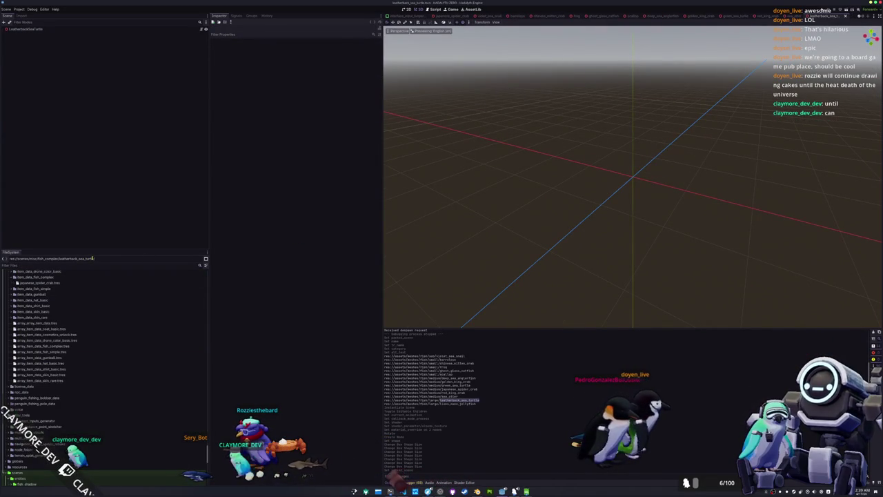
Add leatherback_sea_turtle.glb to the scene and enable Editable Children on it.
type("leather")
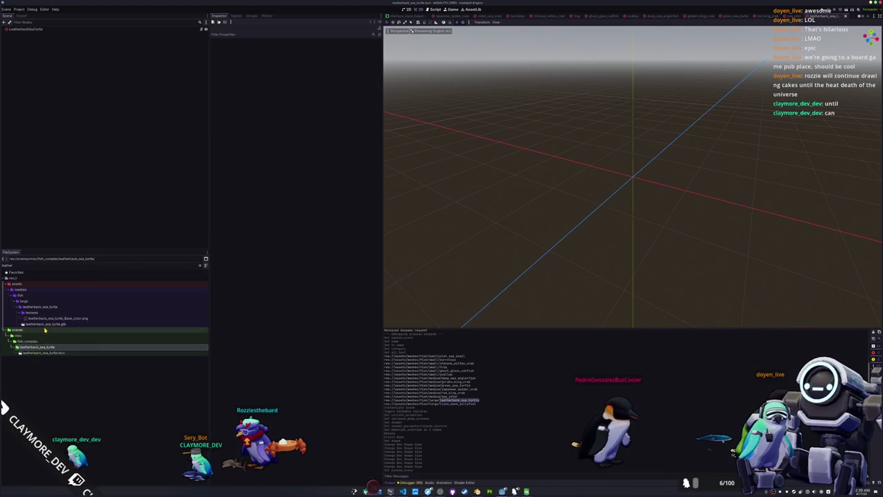
left_click_drag(45, 324, 133, 238)
right_click(36, 34)
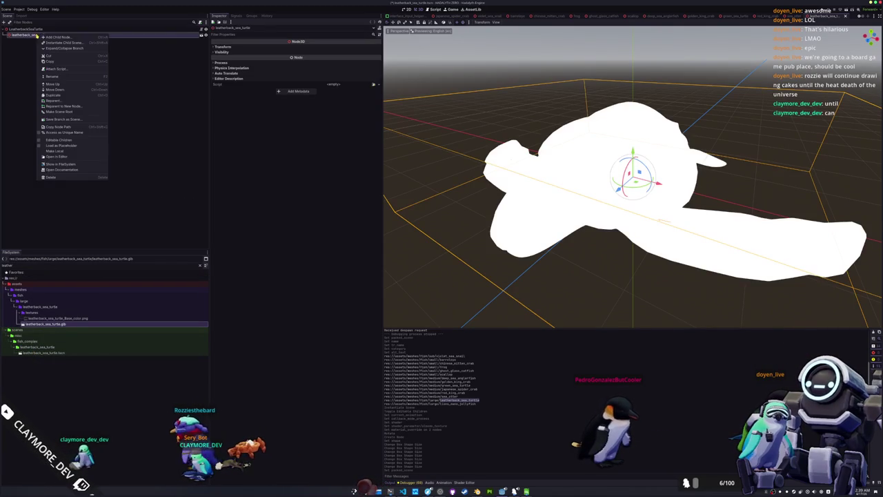
left_click(54, 140)
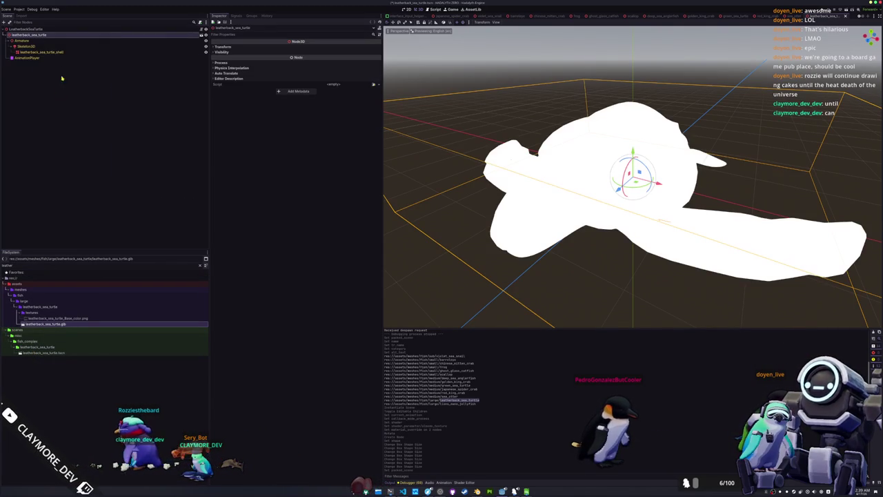
Inspect the turtle's AnimationPlayer, Skeleton3D bones and shell mesh, then select its asset folder.
left_click(28, 57)
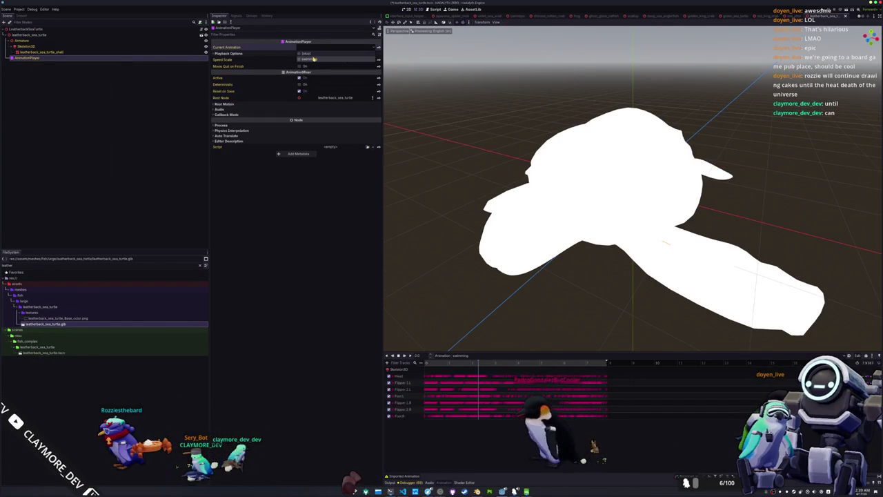
left_click(314, 114)
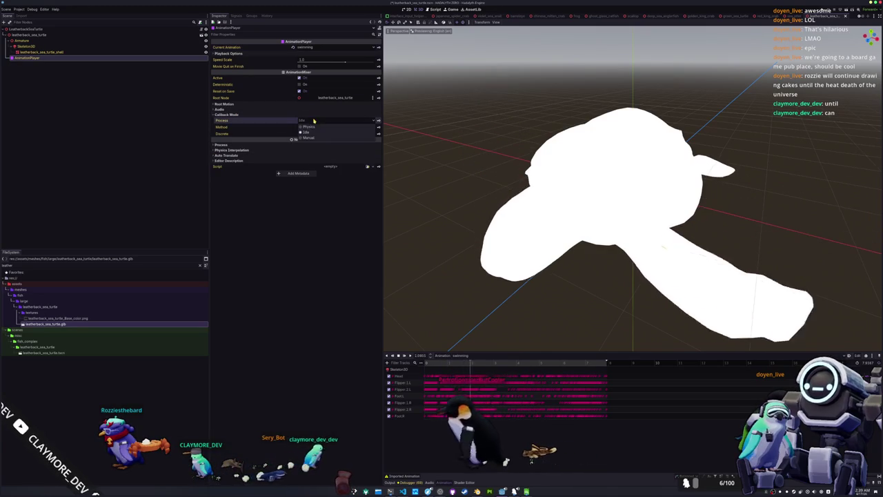
left_click(80, 53)
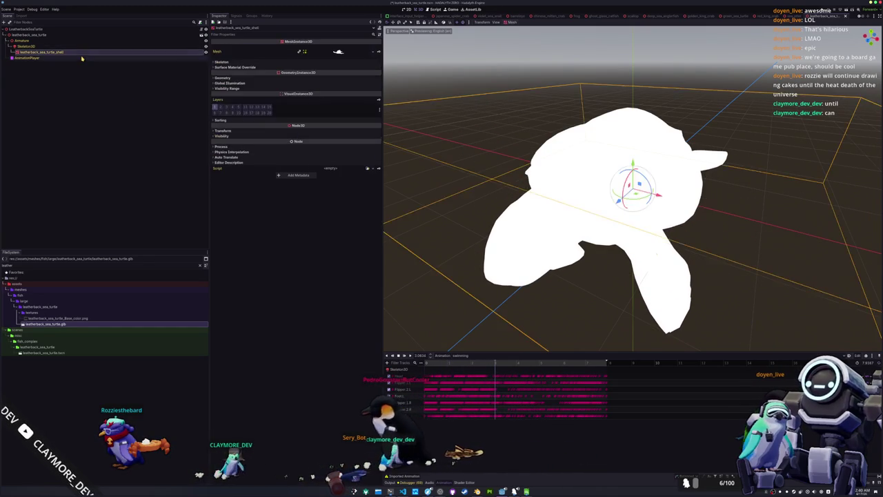
left_click(82, 58)
left_click(75, 46)
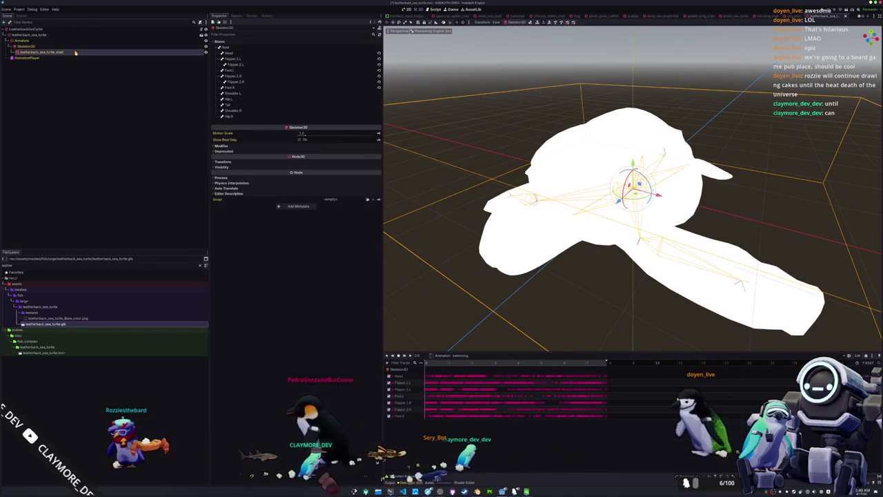
left_click(76, 53)
scroll(509, 197, "down", 3)
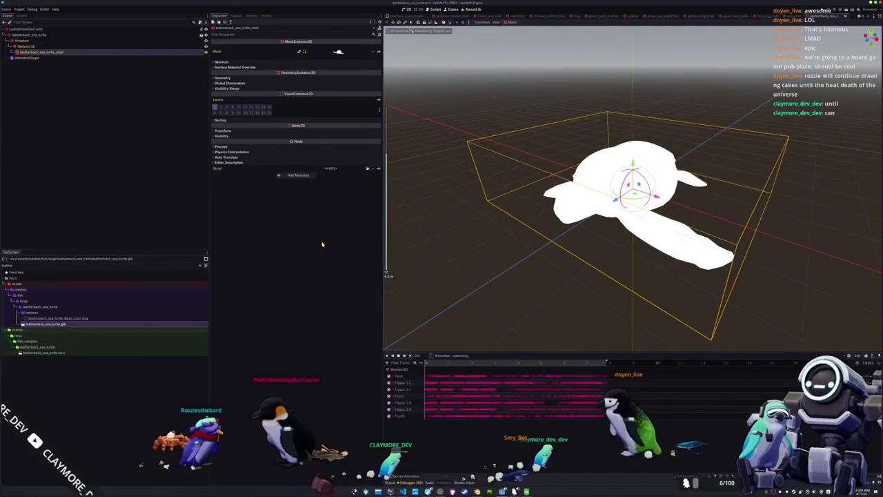
left_click(40, 307)
right_click(41, 307)
Create a materials folder in the turtle's asset folder.
mouse_move(58, 310)
left_click(118, 311)
type("material")
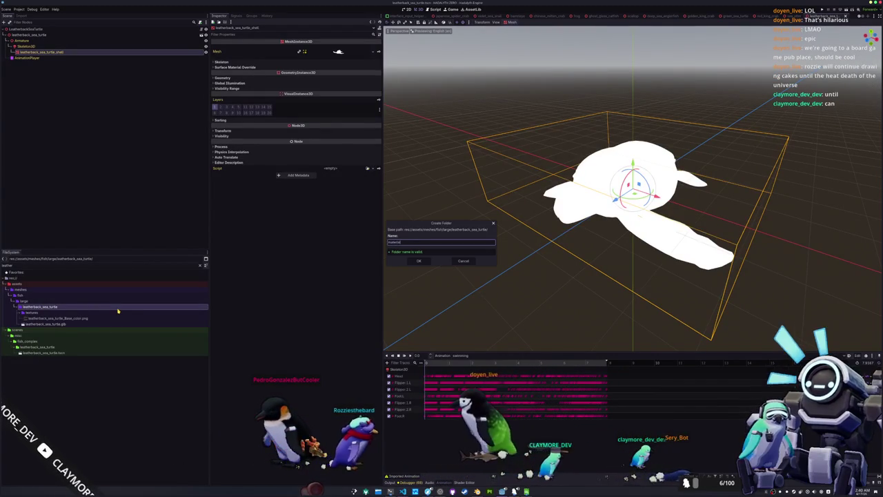
key("Return")
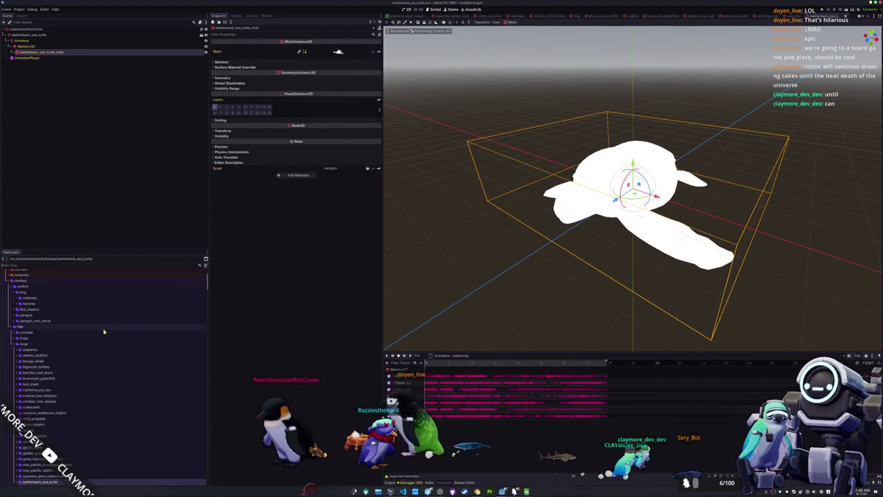
scroll(48, 402, "down", 5)
Create a ShaderMaterial saved as leatherback_sea_turtle_shader_material.tres in the materials folder.
right_click(41, 358)
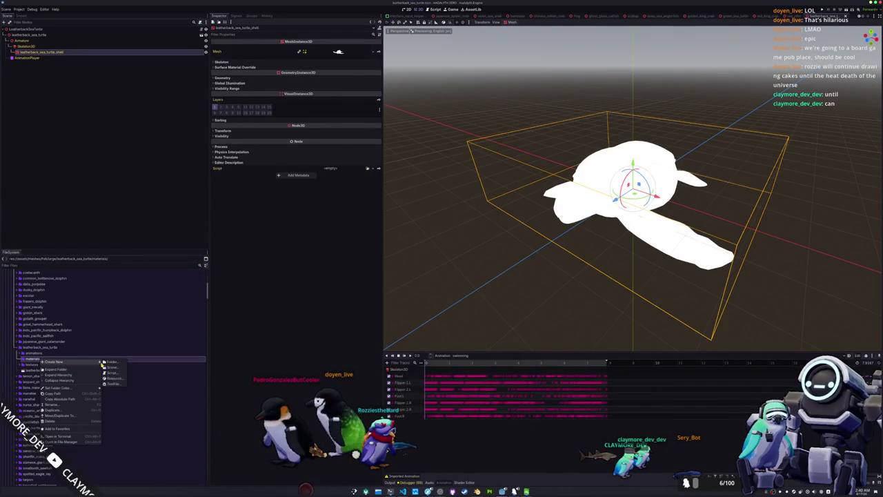
left_click(116, 379)
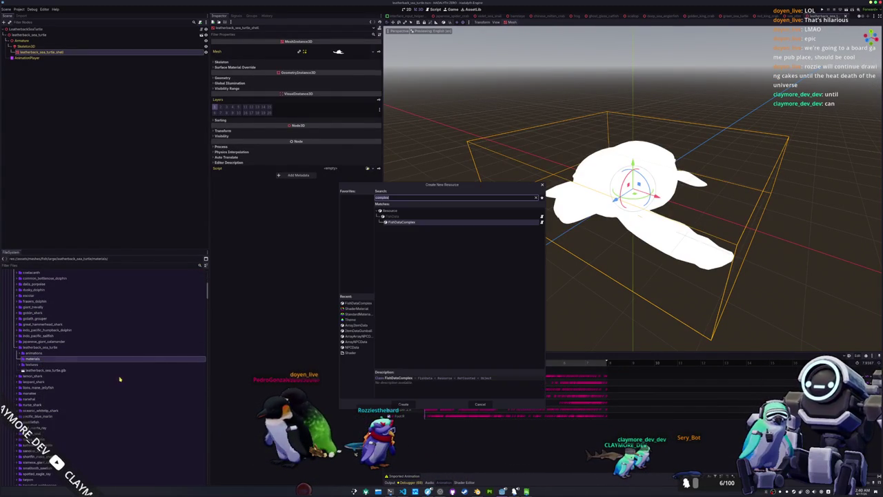
left_click(357, 308)
left_click(401, 405)
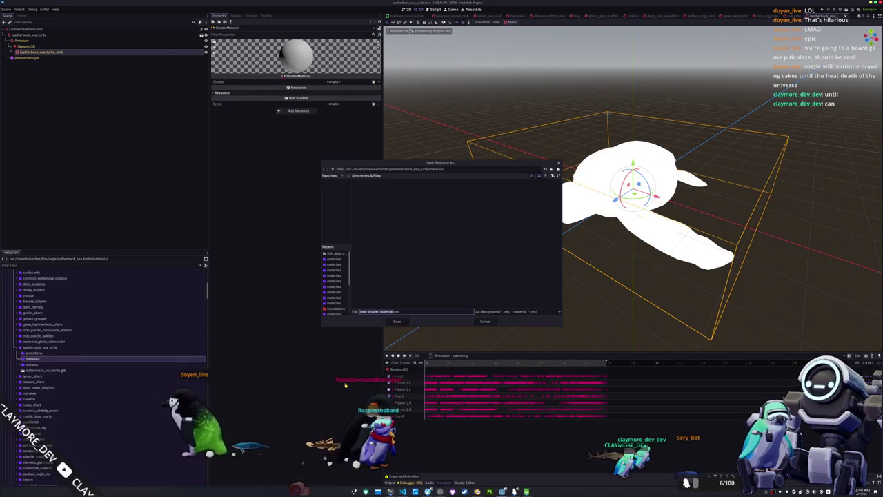
type("_sea_turtle")
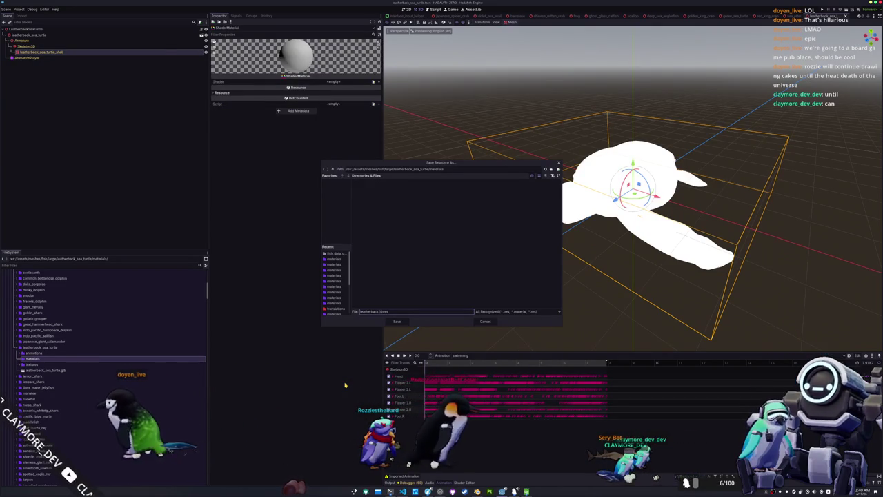
type("_shader")
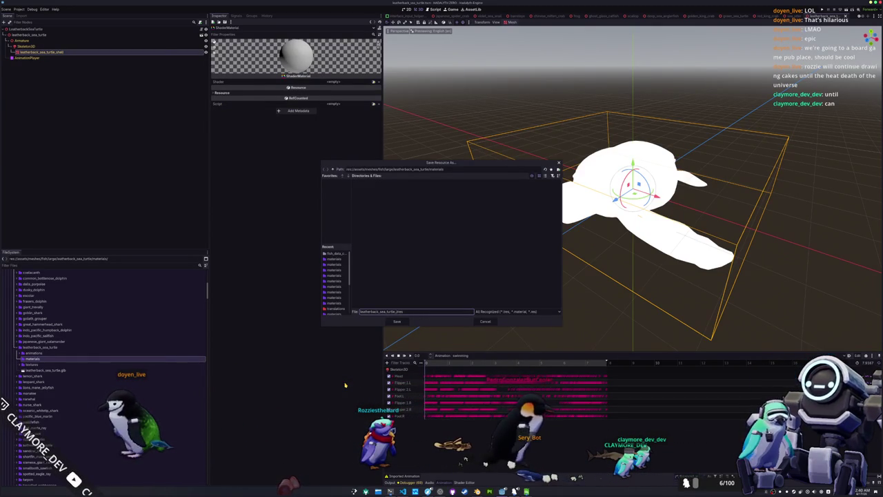
type("_material")
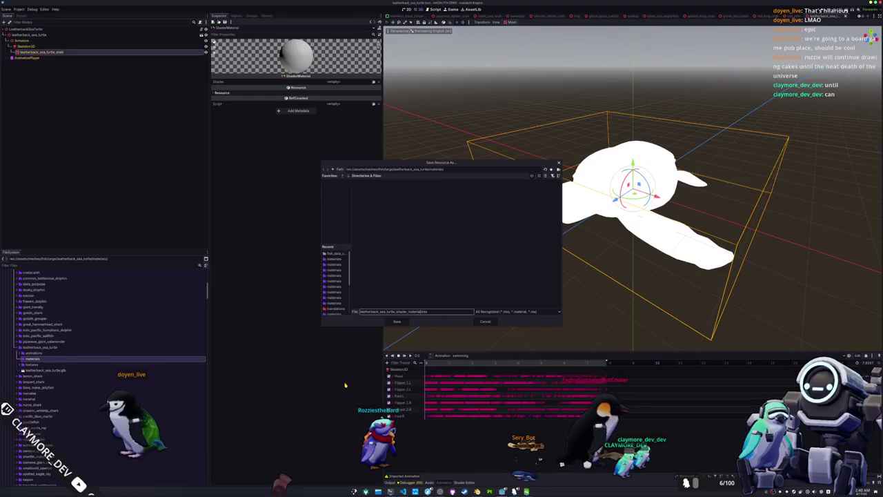
key("Return")
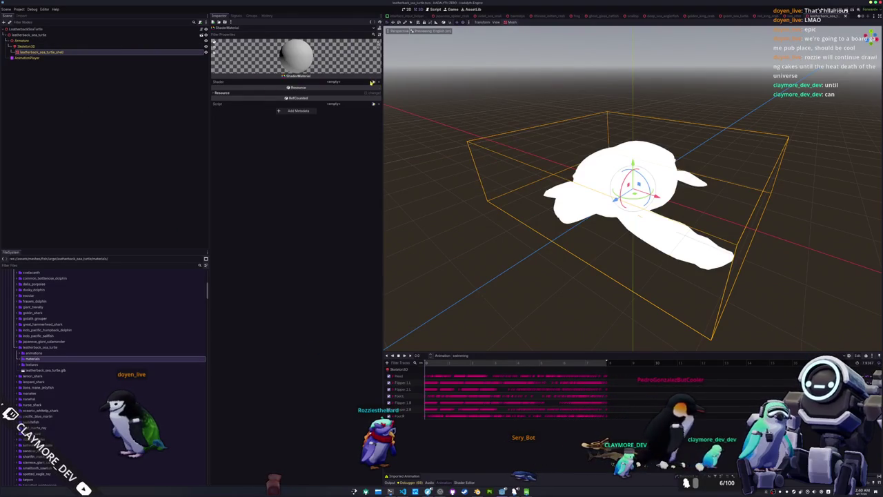
Give the material the cell shader and the leatherback albedo texture.
left_click(374, 81)
double_click(399, 194)
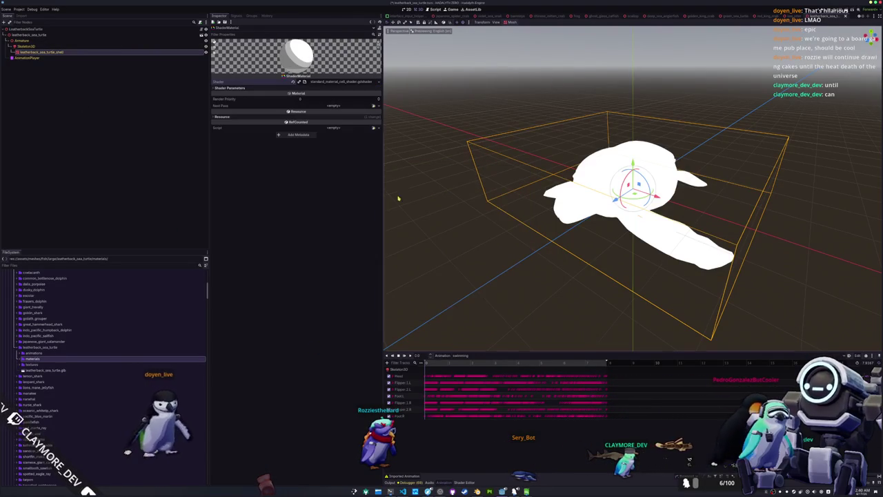
left_click(374, 94)
type("leatherback")
key("Return")
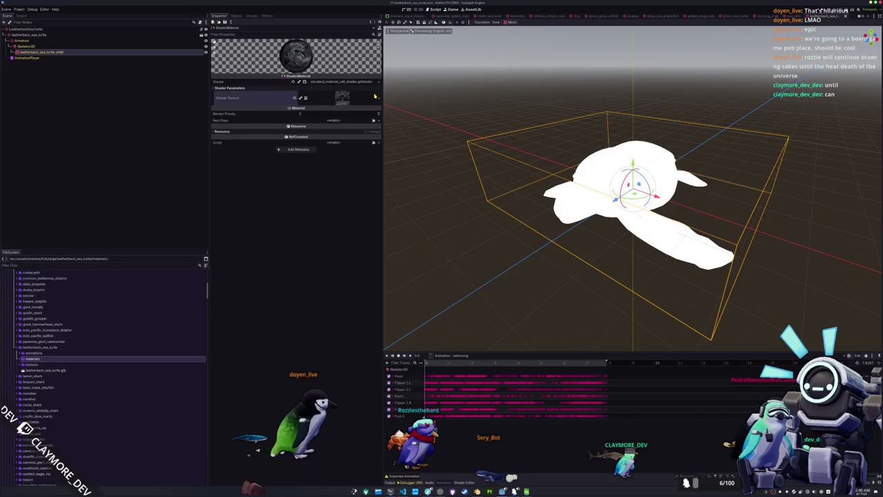
Set the shell mesh's Material Override to the turtle shader material and view it side-on.
left_click(73, 51)
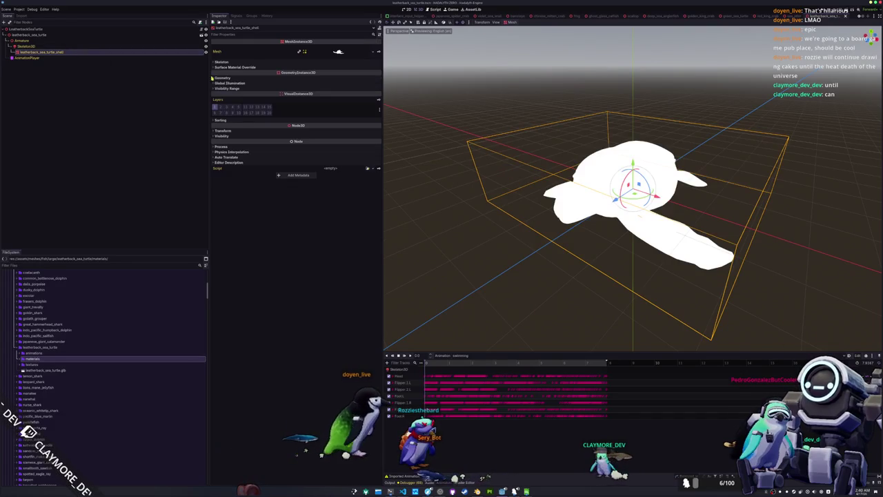
left_click(321, 77)
left_click(367, 83)
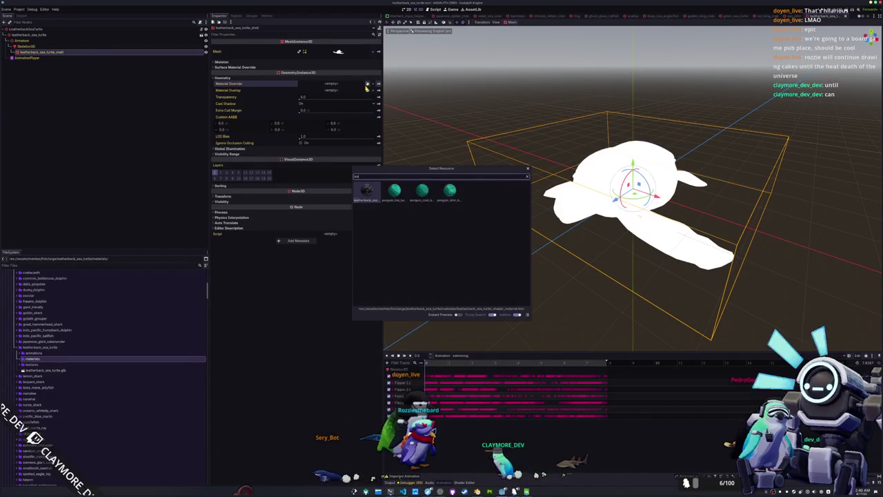
key("Return")
mouse_move(483, 221)
left_mouse_down()
mouse_move(477, 207)
mouse_move(497, 203)
mouse_move(469, 199)
left_mouse_up()
scroll(468, 199, "down", 3)
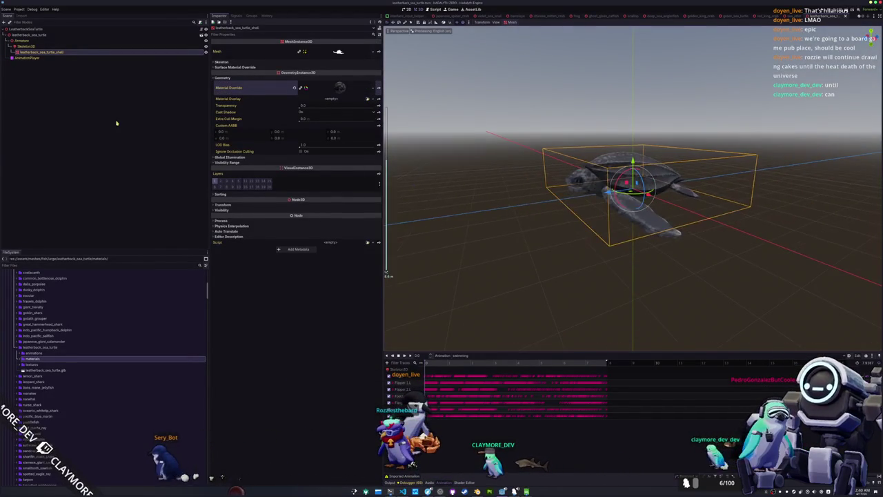
left_click(34, 35)
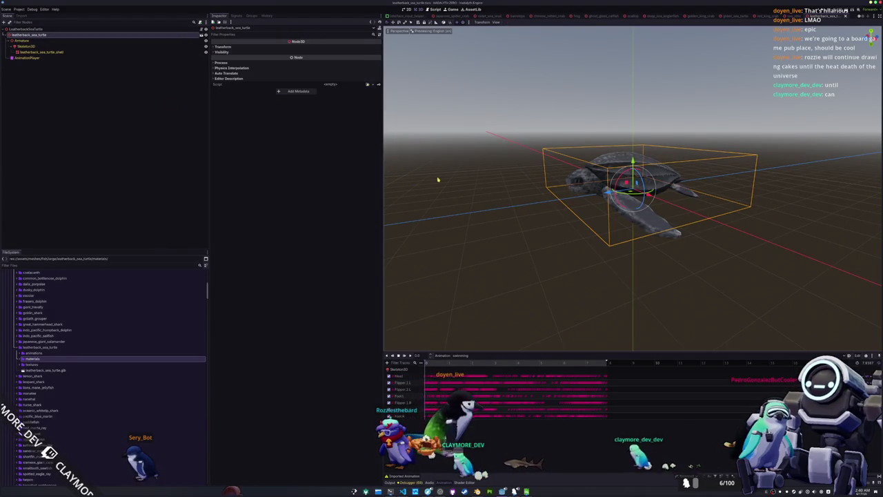
key("KP_3")
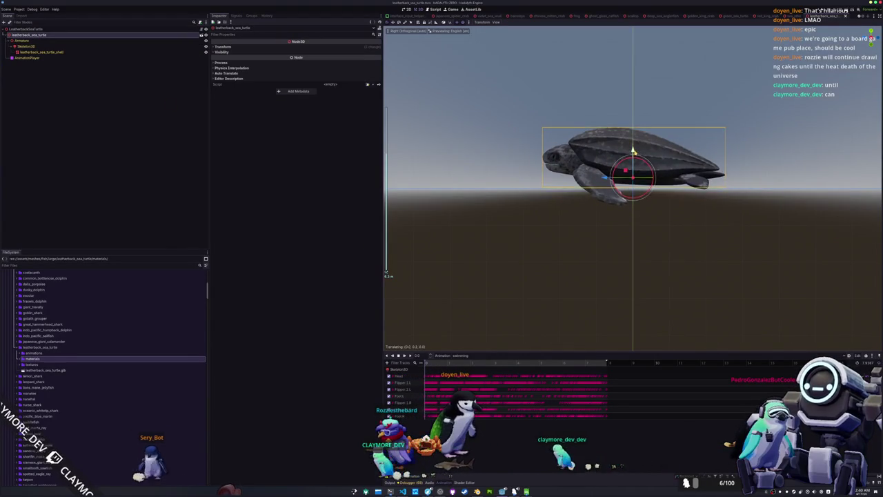
Add a CollisionShape3D child to the turtle root with a BoxShape3D shape.
right_click(45, 31)
left_click(59, 41)
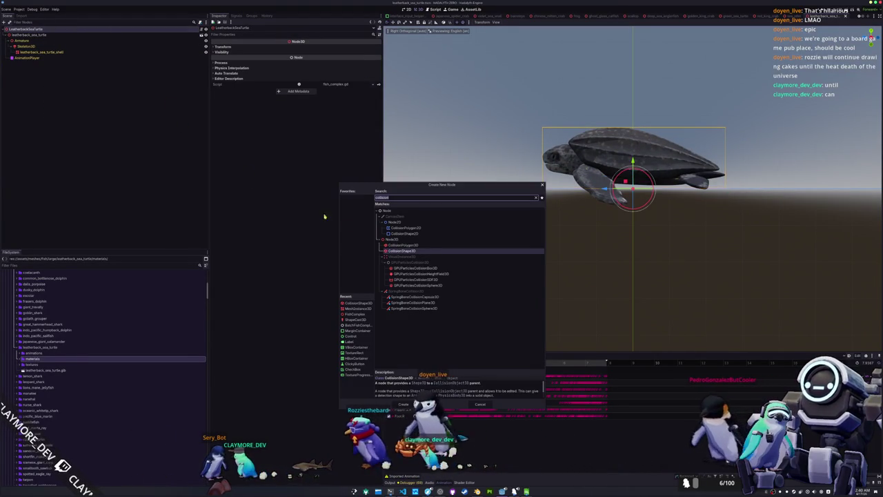
double_click(400, 251)
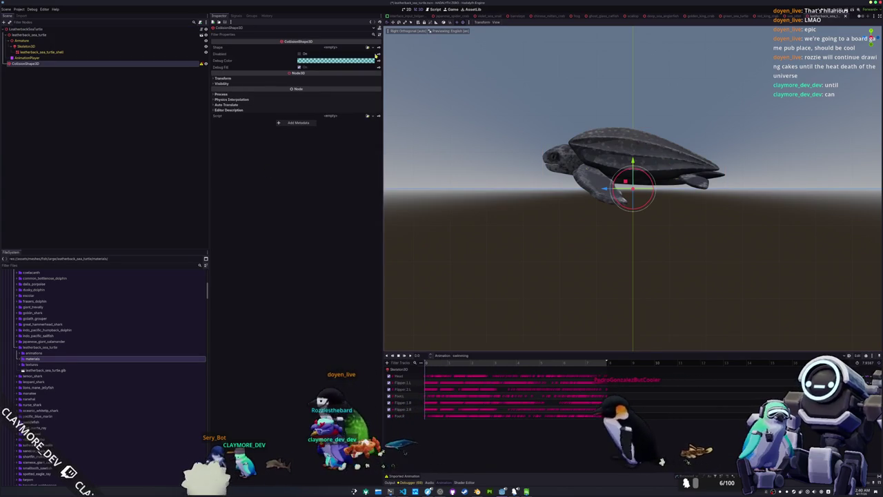
left_click(367, 47)
left_click(345, 55)
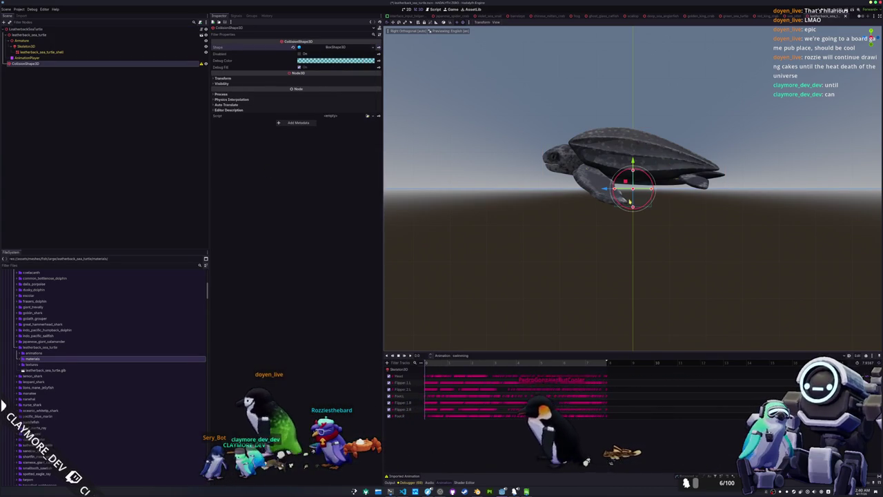
Resize the collision box's height so it encloses the turtle's shell and body.
left_click_drag(627, 200, 628, 191)
left_click_drag(633, 151, 636, 130)
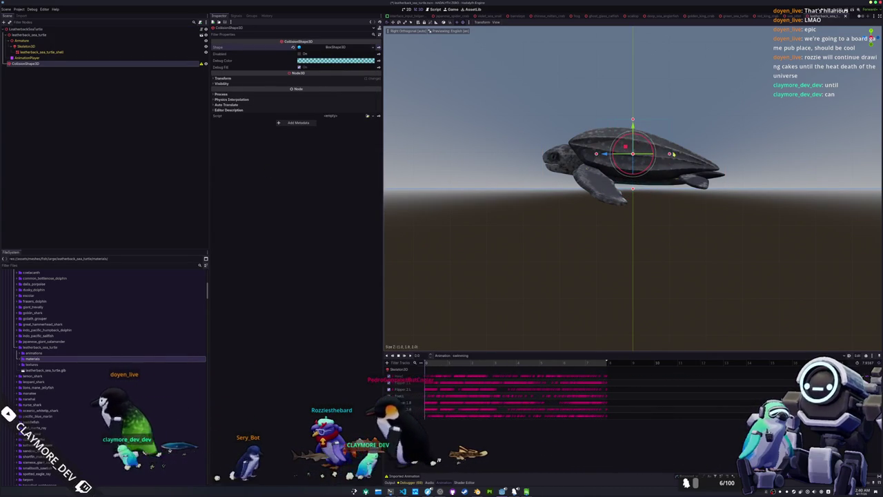
mouse_move(578, 173)
left_mouse_down()
mouse_move(659, 178)
mouse_move(687, 165)
mouse_move(711, 168)
left_mouse_up()
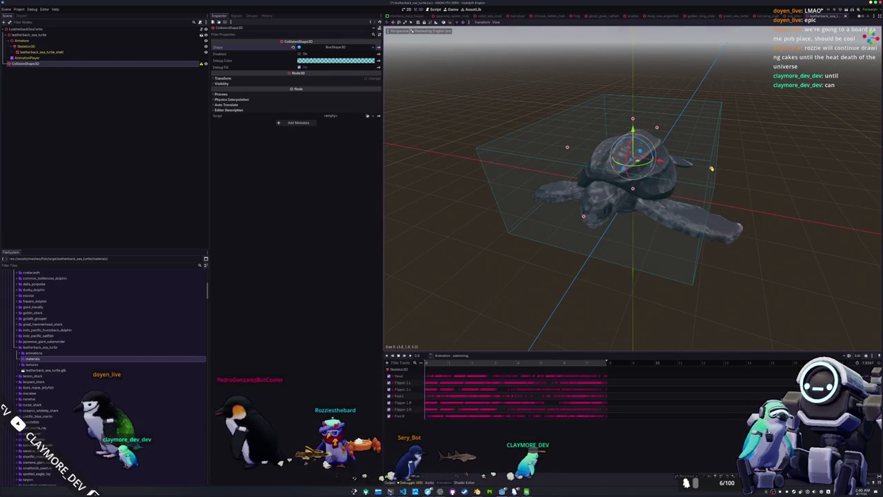
left_click(492, 290)
mouse_move(493, 289)
left_mouse_down()
mouse_move(497, 282)
mouse_move(479, 272)
left_mouse_up()
scroll(57, 373, "down", 10)
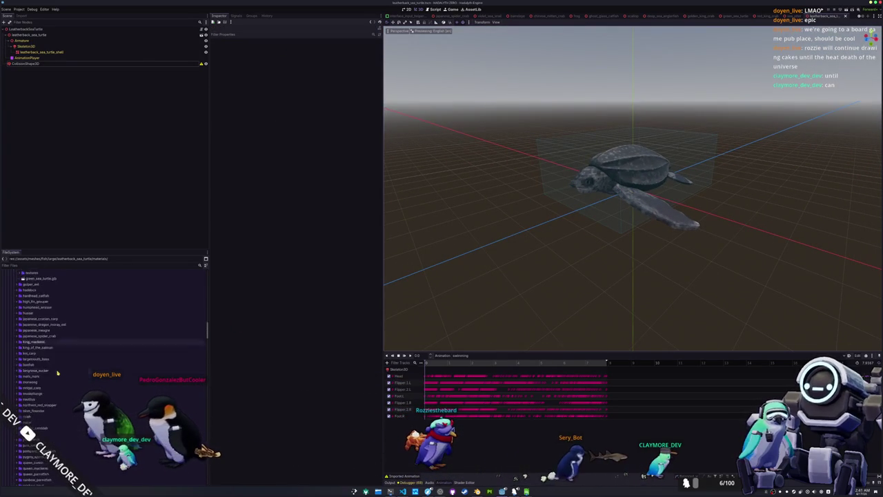
Create a FishDataComplex resource saved as leatherback_sea_turtle.tres in fish_data_complex.
scroll(57, 372, "up", 15)
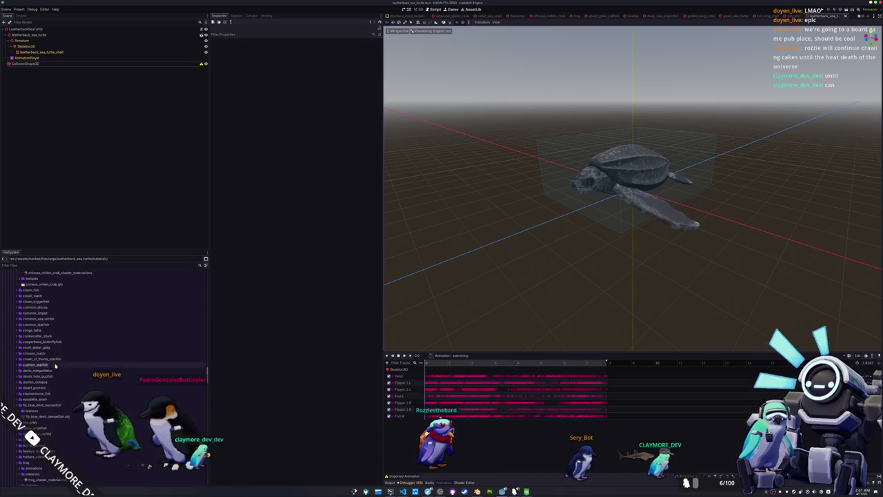
scroll(55, 368, "down", 20)
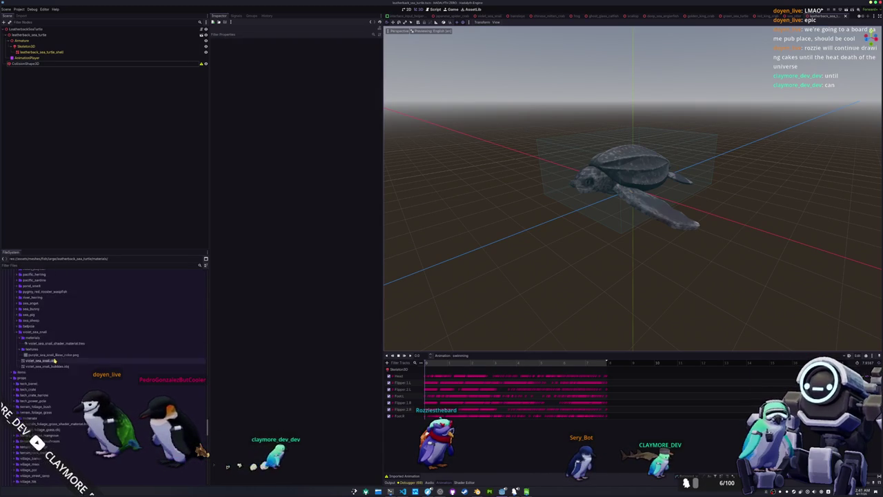
scroll(51, 365, "down", 5)
left_click(32, 382)
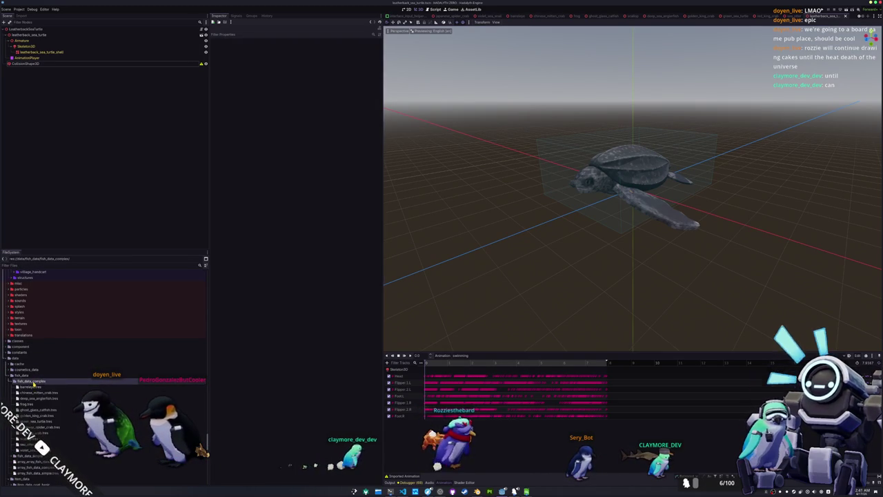
left_click(105, 402)
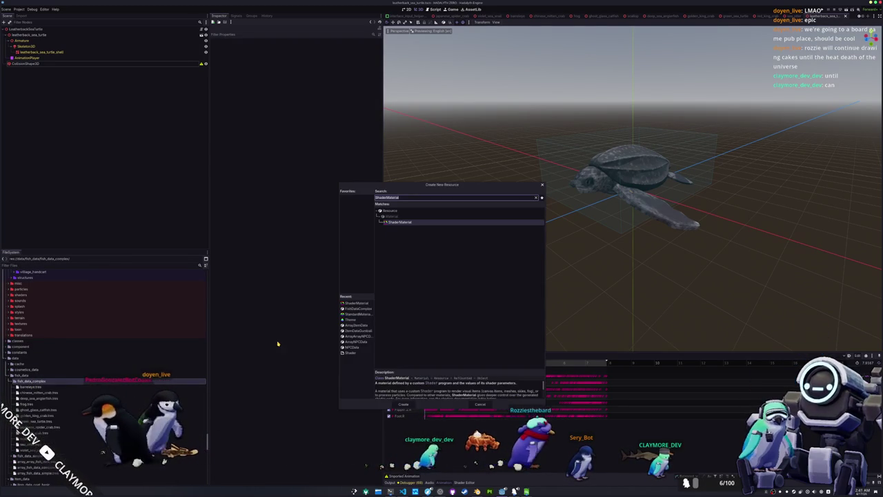
left_click(357, 308)
left_click(403, 405)
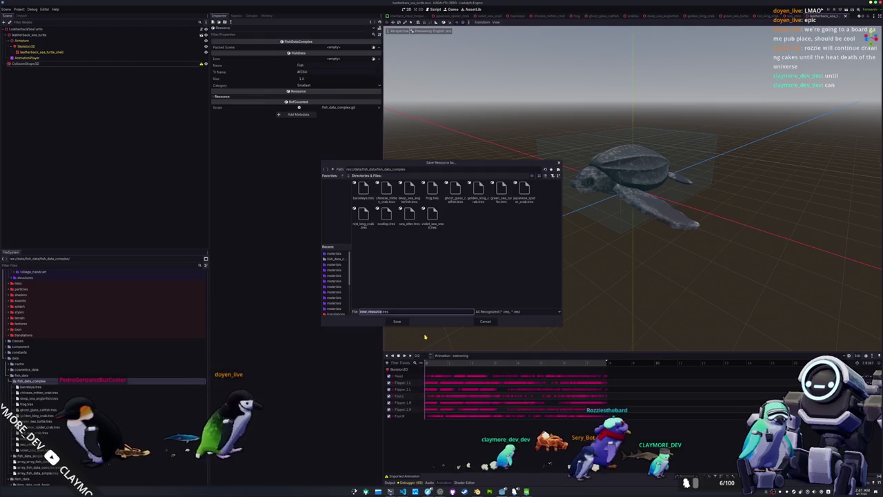
type("back_sea_turtl")
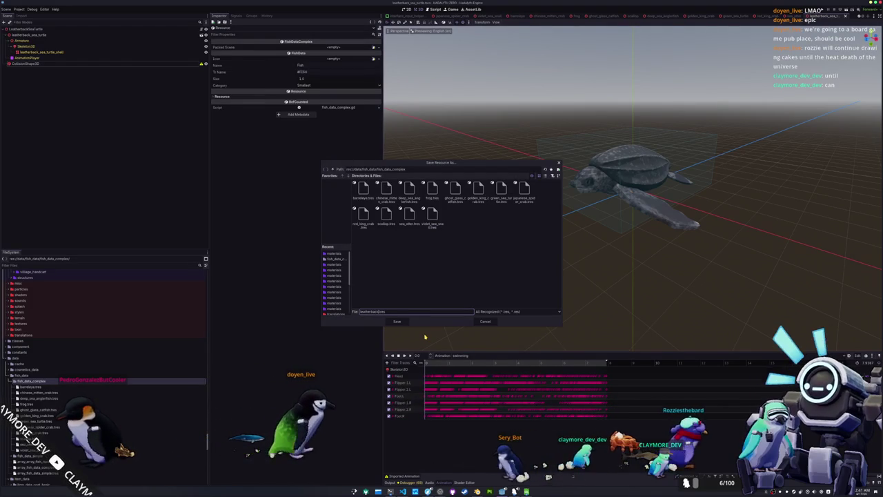
type("e")
key("Return")
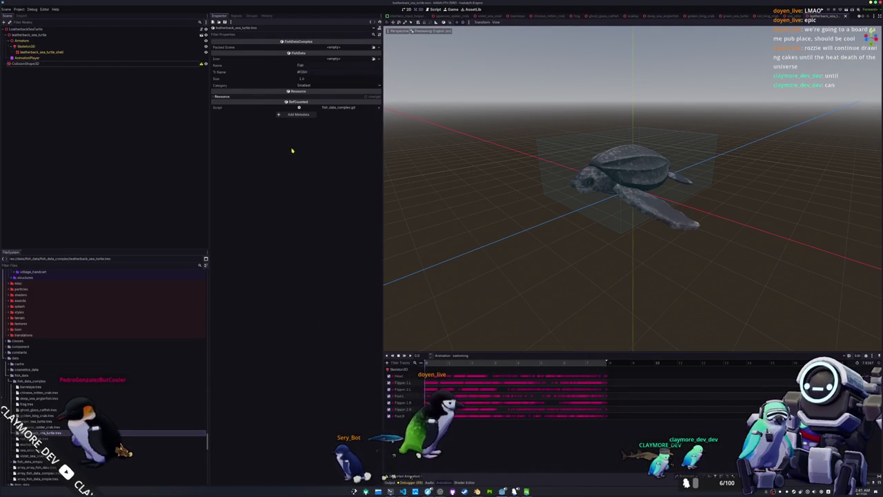
Link the leatherback_sea_turtle scene, name it 'Leatherback Sea Turtle' (#LEATHERBACK_SEA_TURTLE), category Large.
left_click(370, 55)
type("leatherback")
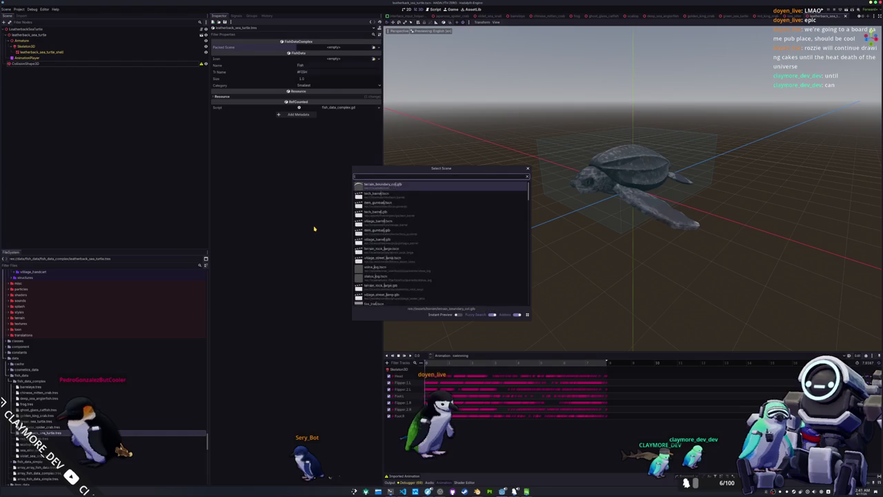
key("Return")
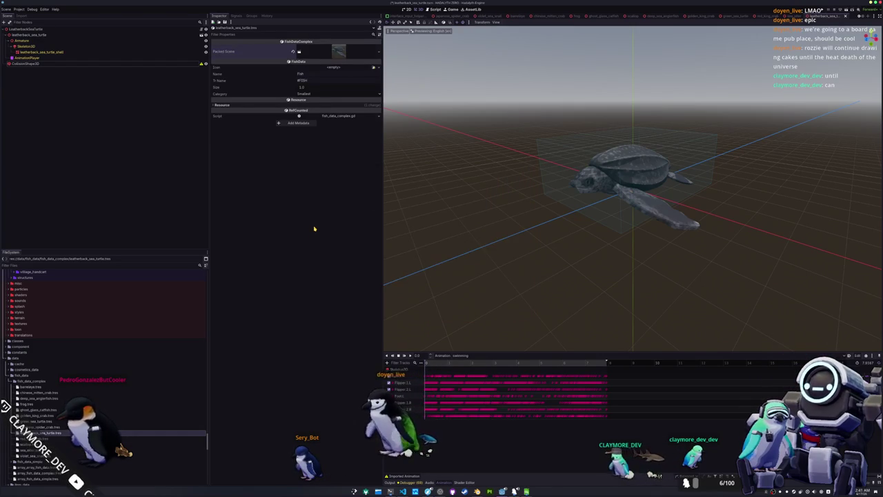
type("Leatherback Sea Turtle")
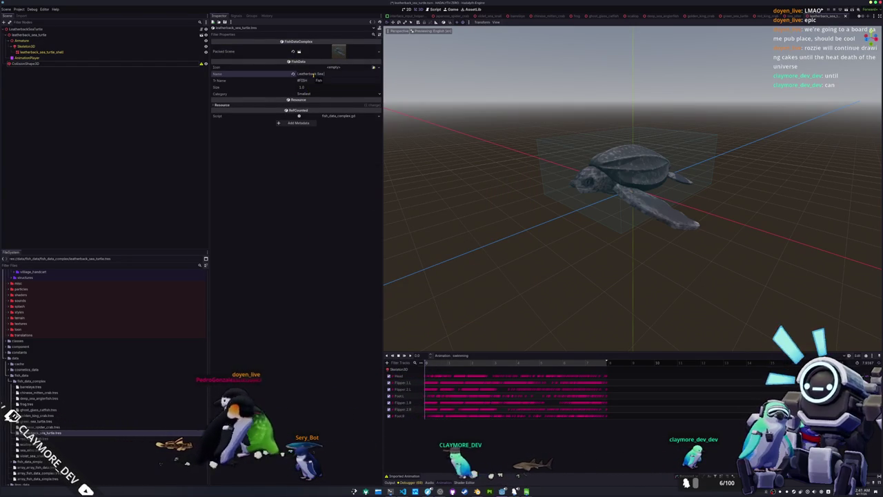
key("Tab")
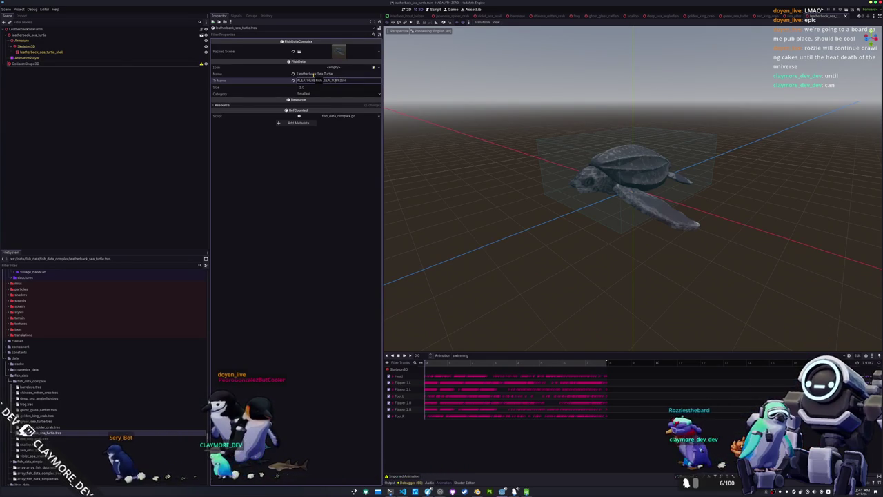
left_click(315, 92)
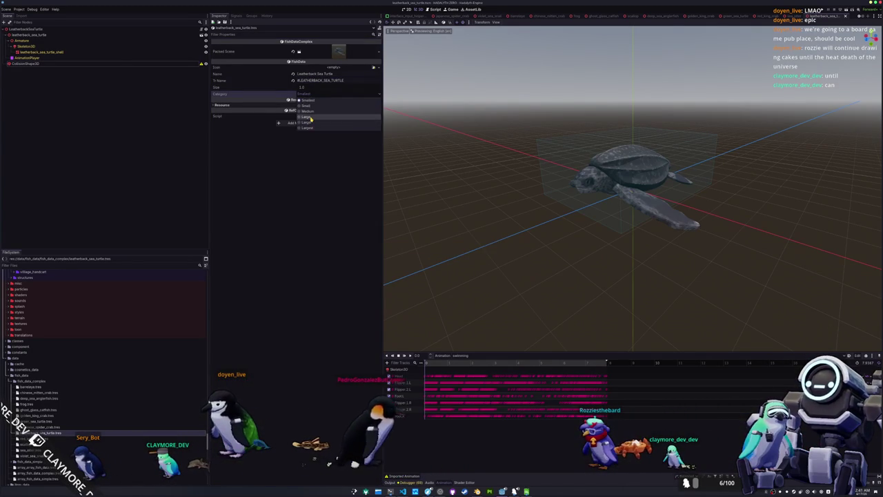
left_click(306, 117)
left_click(526, 491)
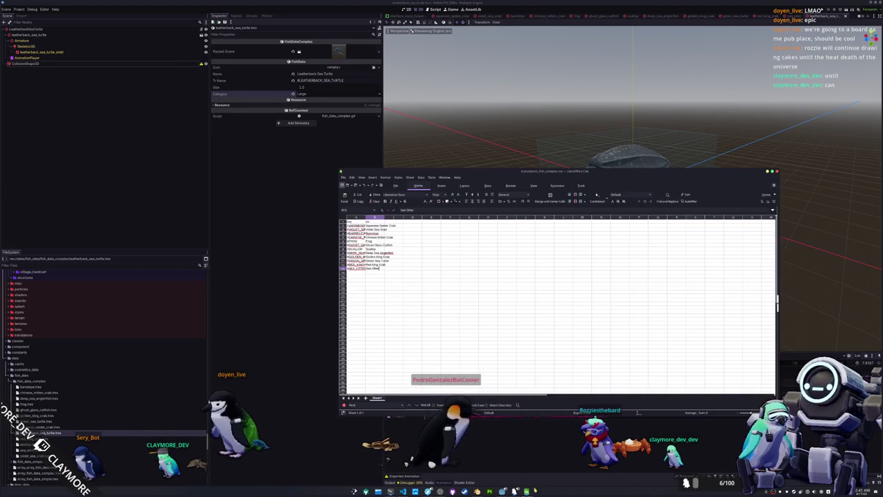
Enter 'Leatherback Sea Turtle' in row 14 of the translations sheet, then show the editor's Output log.
type("Leatherback Sea Turtle")
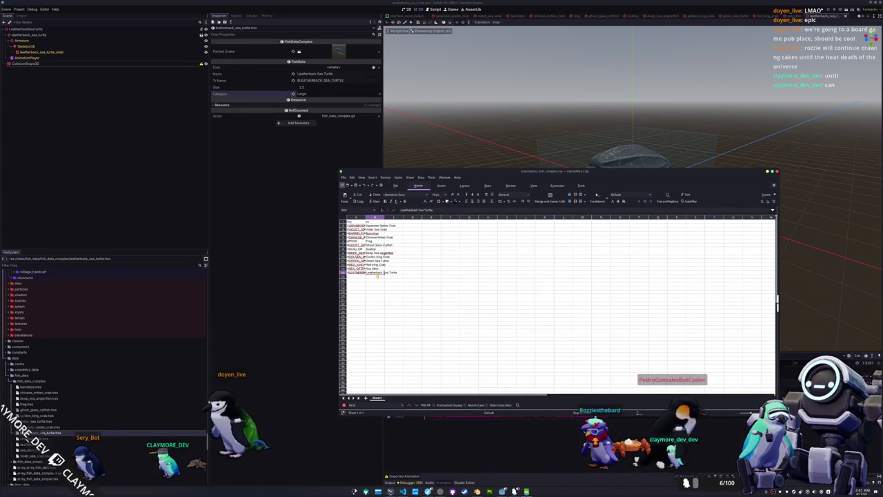
left_click(291, 377)
left_click(392, 482)
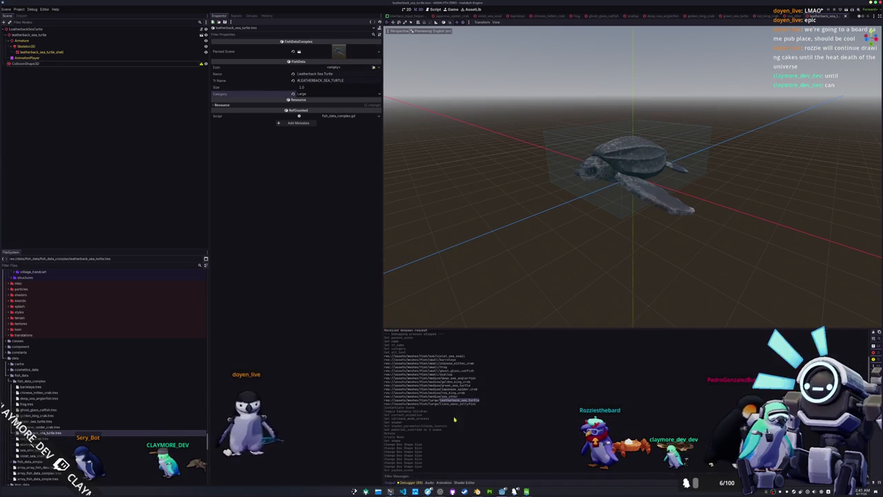
Review the Sea Otter, Red King Crab, Japanese Spider Crab and Ghost Glass Catfish fish data.
left_click(183, 381)
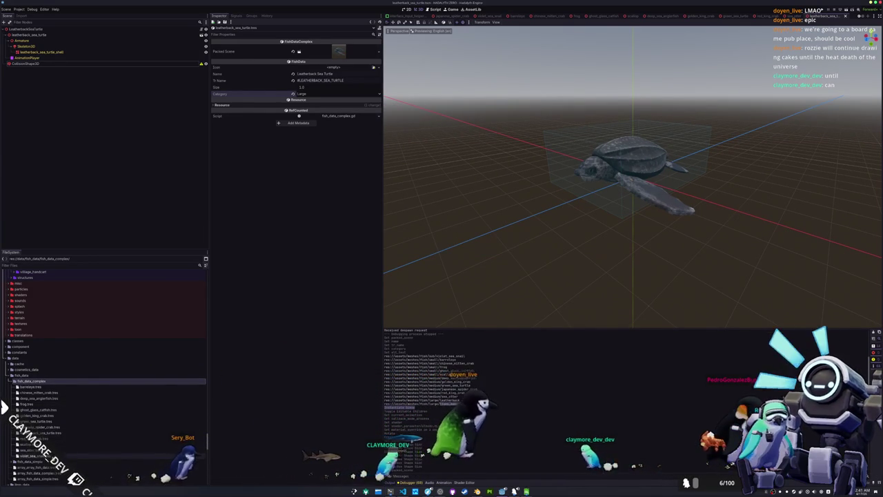
left_click(58, 449)
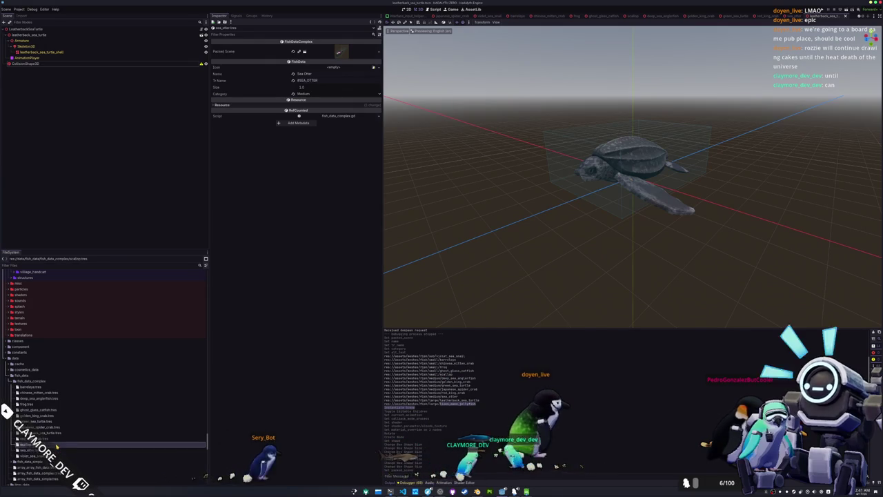
left_click(62, 435)
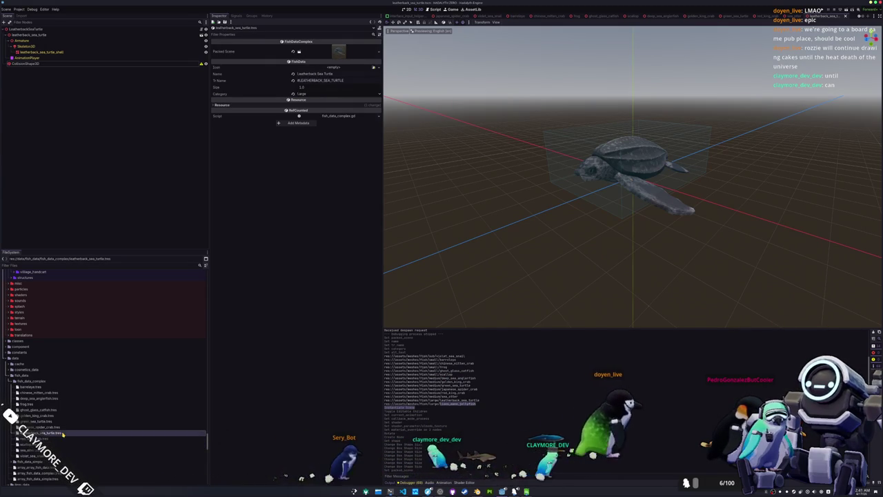
left_click(68, 424)
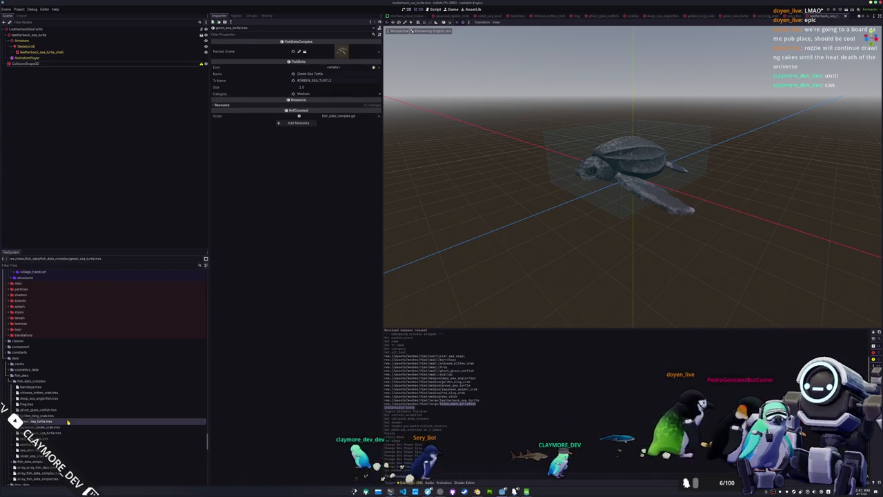
left_click(69, 410)
Scroll to the scenes/fish_complex folder and bring up its options.
scroll(78, 410, "down", 5)
scroll(79, 410, "down", 8)
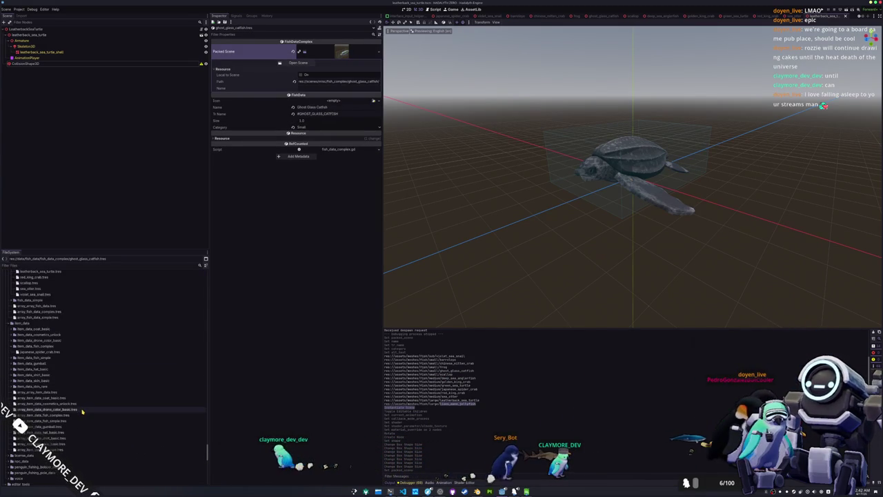
scroll(81, 412, "down", 6)
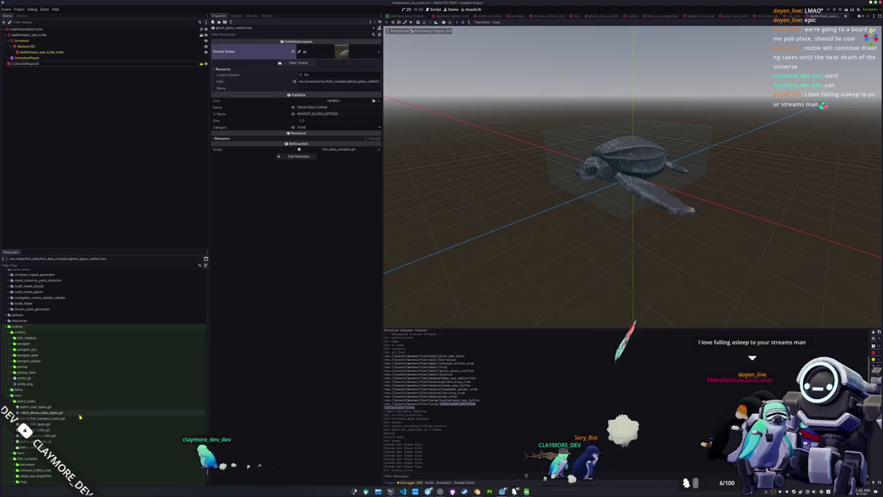
scroll(79, 418, "down", 5)
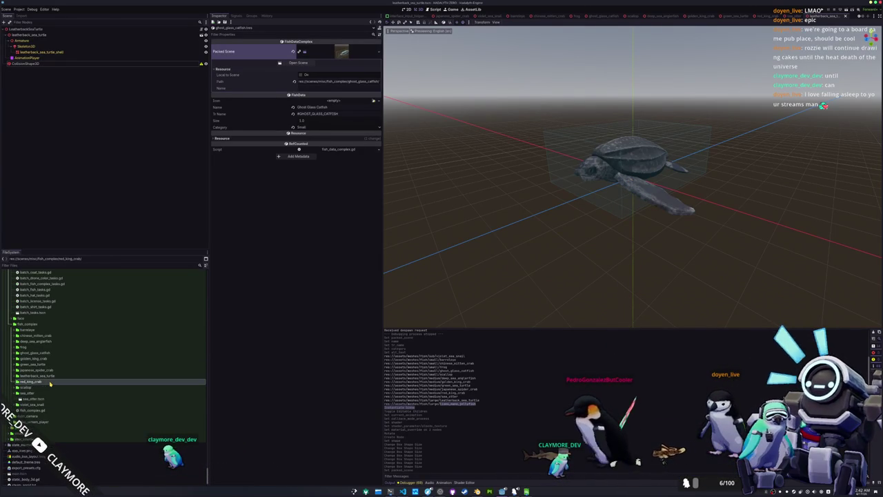
right_click(36, 325)
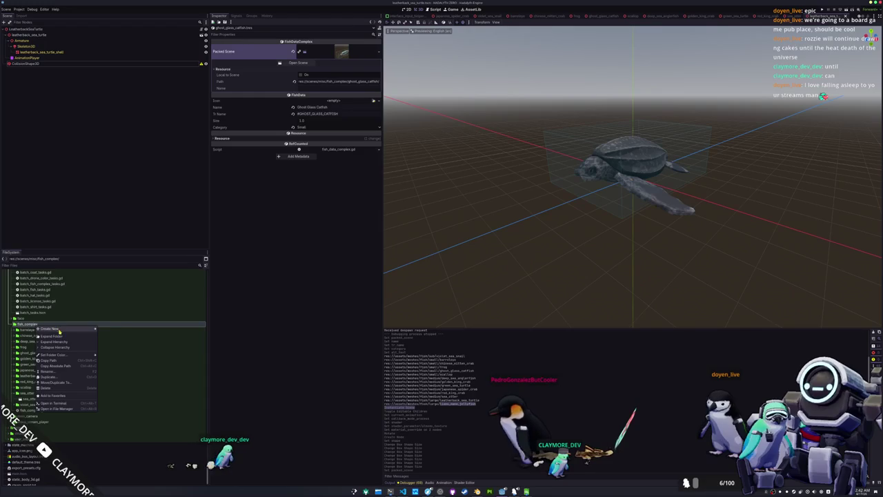
Create a lions_mane_jellyfish subfolder in fish_complex and bring up its creation options.
left_click(107, 328)
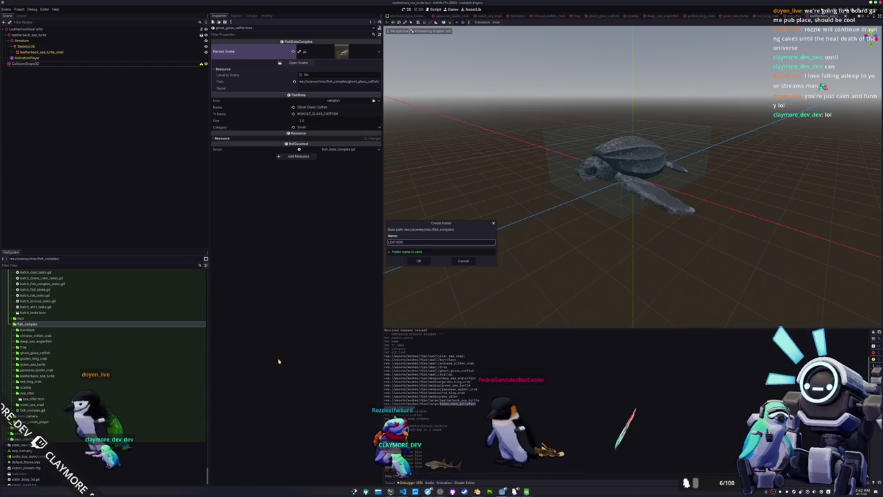
type("l")
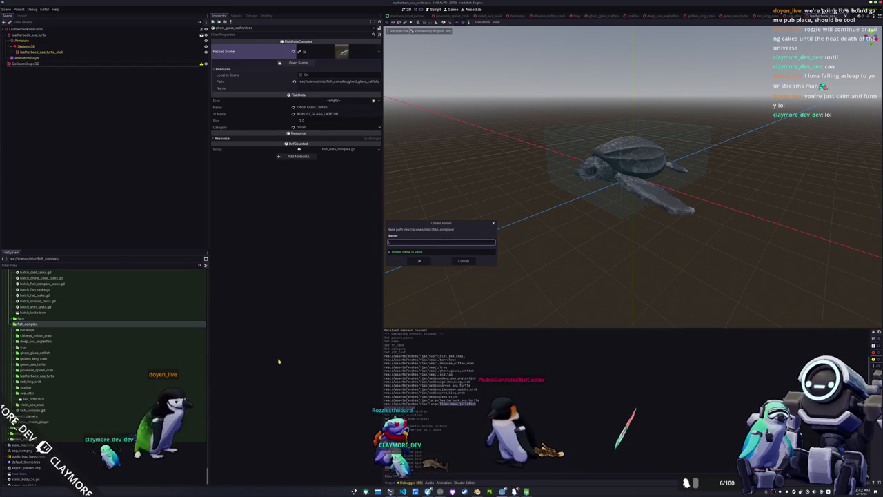
type("ions_")
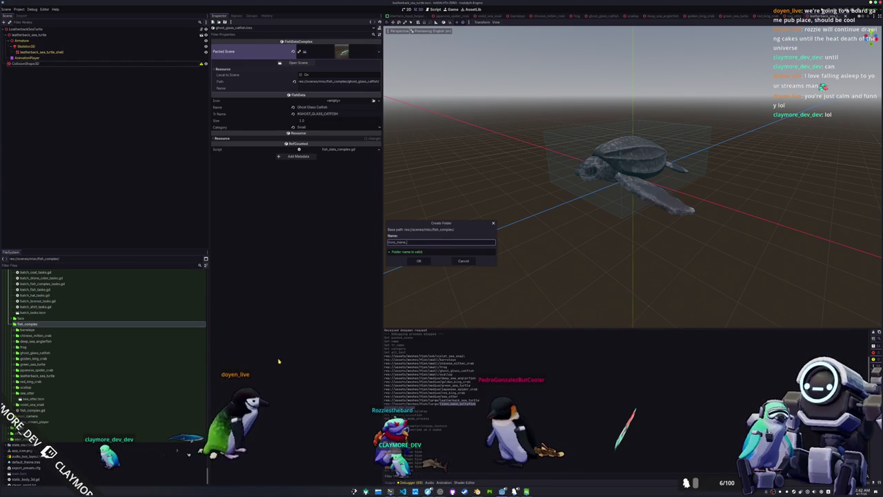
type("name_jellyfish")
key("Return")
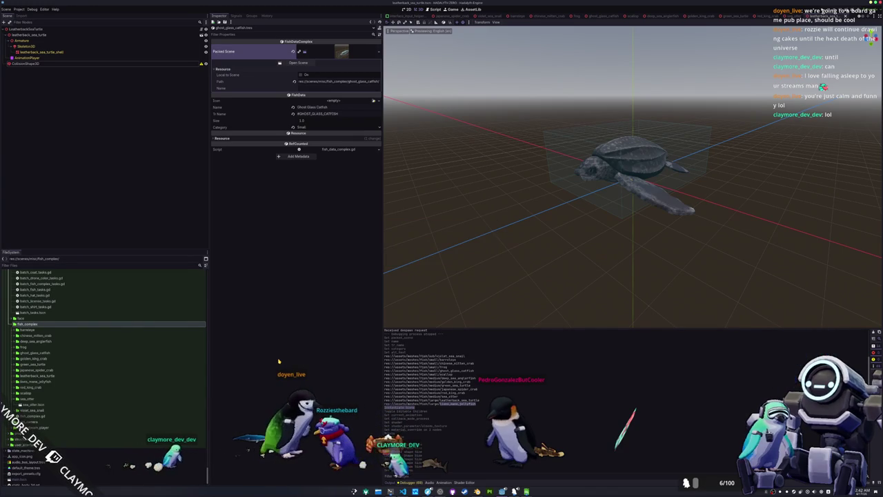
right_click(39, 383)
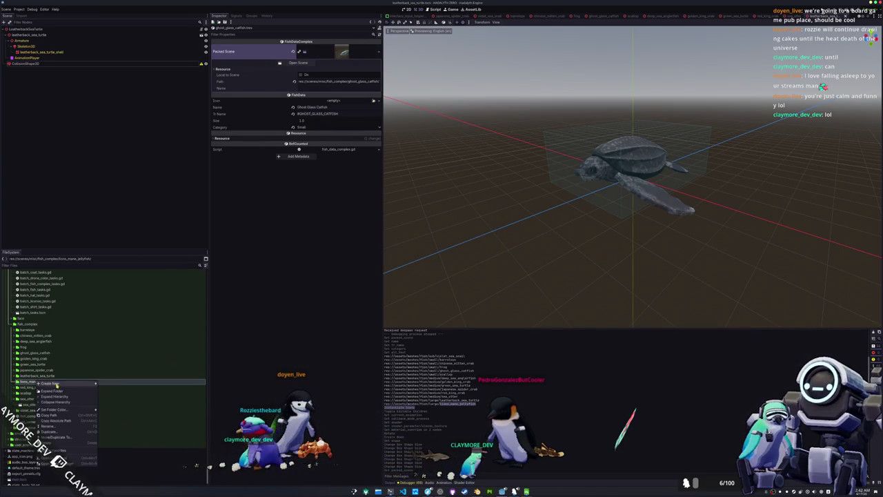
Create a new jellyfish scene in the folder and rename it lions_mane_jellyfish.tscn.
mouse_move(83, 383)
left_click(107, 389)
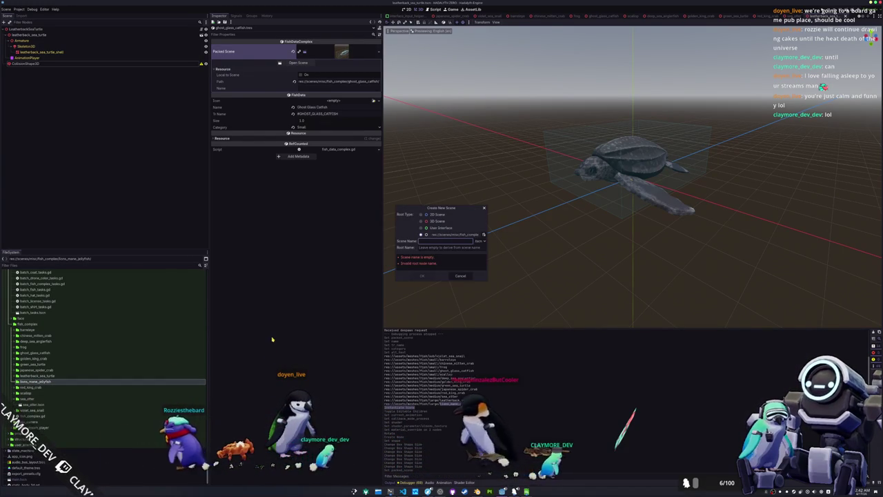
type("_name_j")
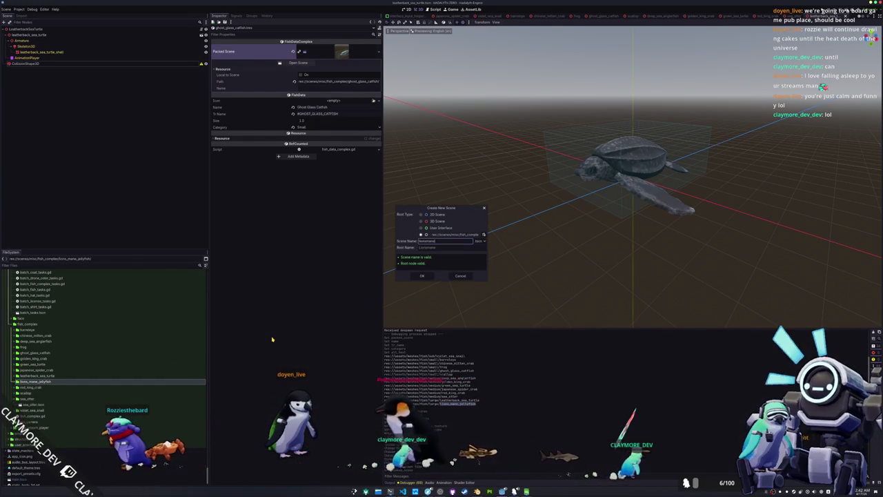
type("lyfish")
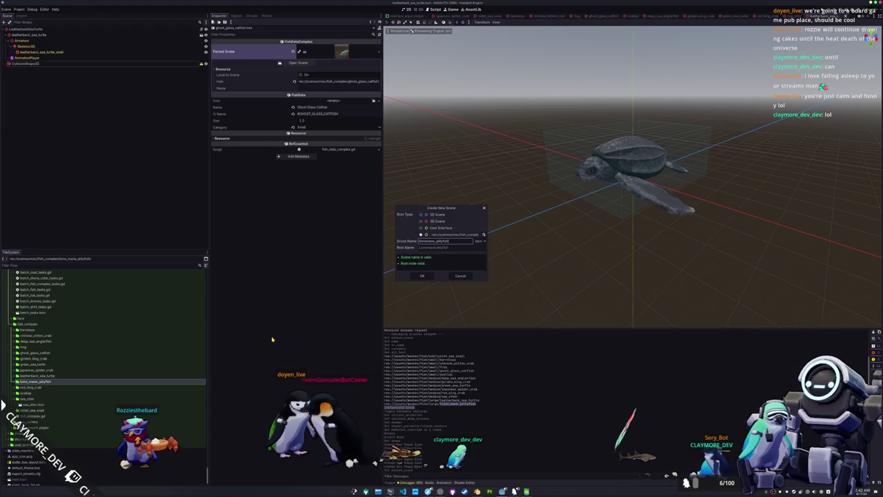
key("Return")
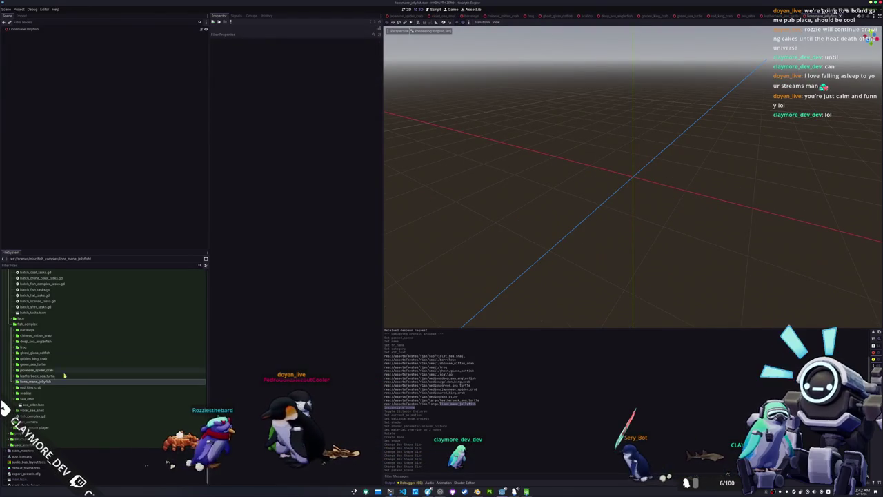
left_click(37, 388)
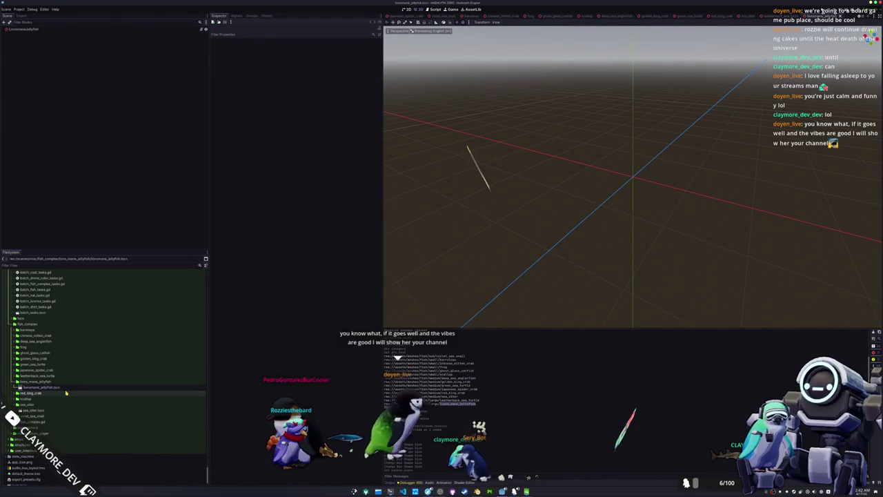
key("Return")
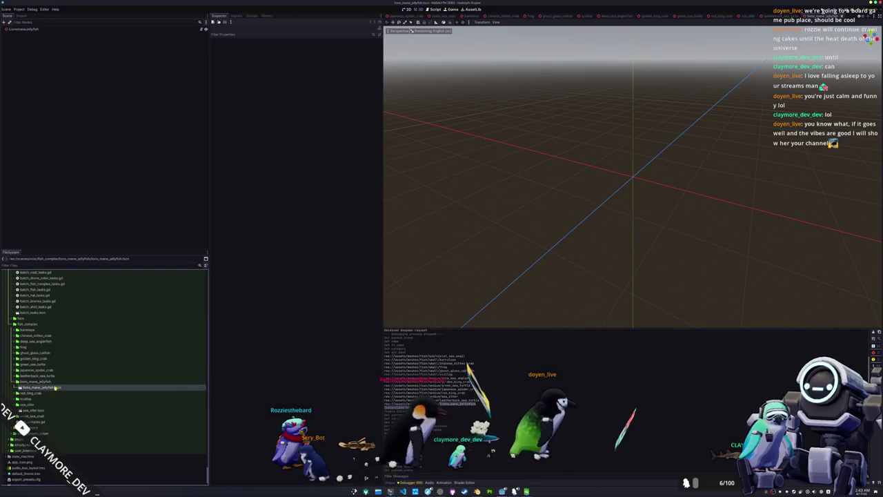
Filter the FileSystem list with 'lions'.
scroll(83, 325, "down", 10)
scroll(83, 327, "down", 10)
left_click(60, 265)
type("lions")
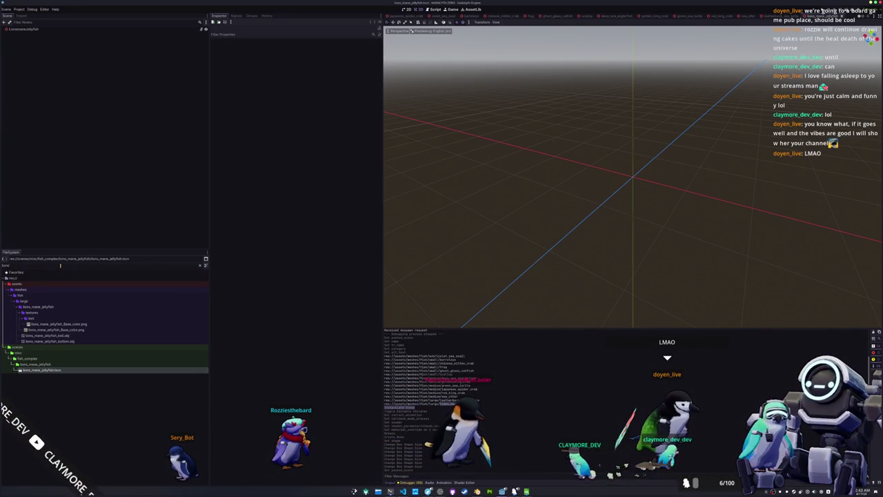
Add a MeshInstance3D child under the jellyfish root and duplicate it.
left_click(33, 30)
right_click(36, 30)
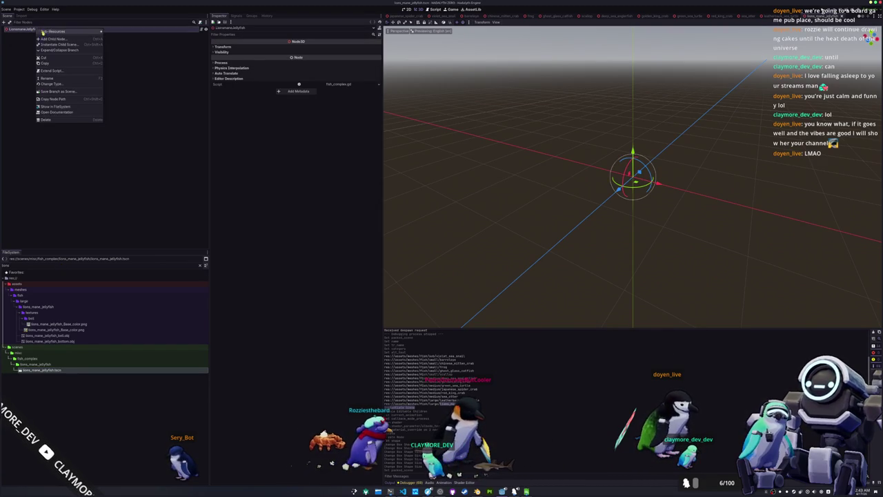
left_click(52, 34)
left_click(356, 308)
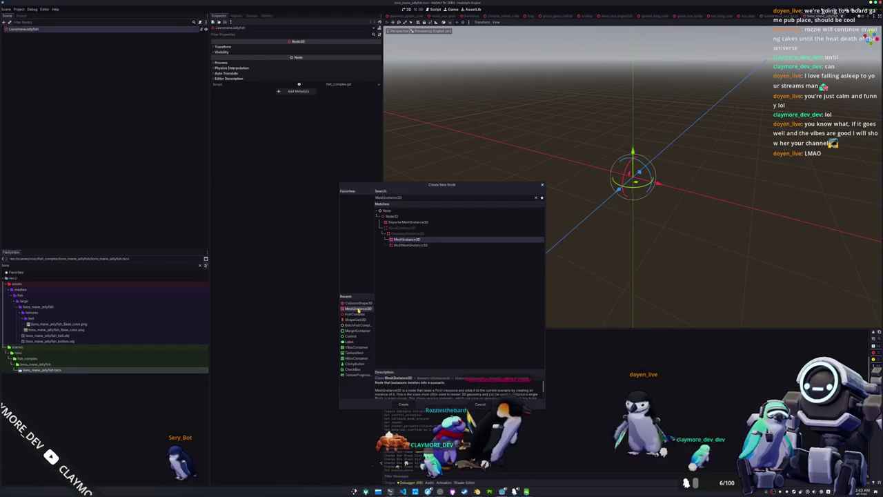
double_click(356, 308)
key("ctrl+d")
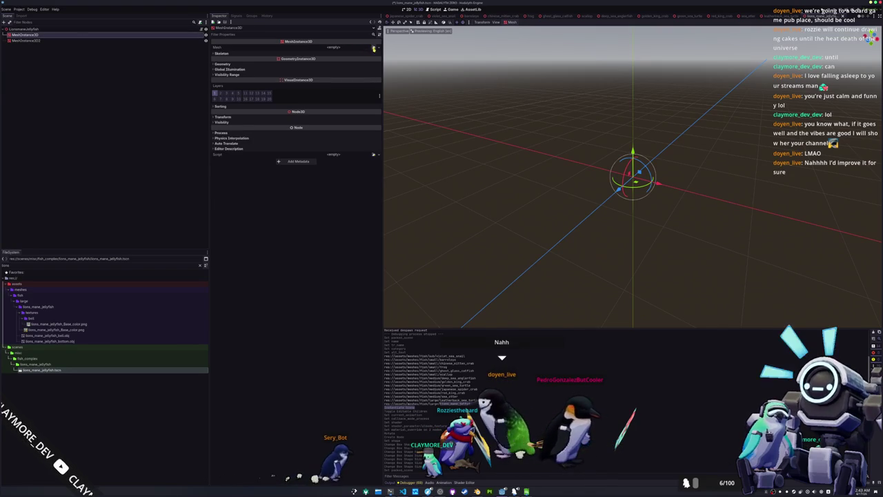
Assign bell.obj to the first mesh node and bottom.obj to MeshInstance3D2.
left_click_drag(42, 335, 269, 164)
left_click_drag(338, 50, 340, 51)
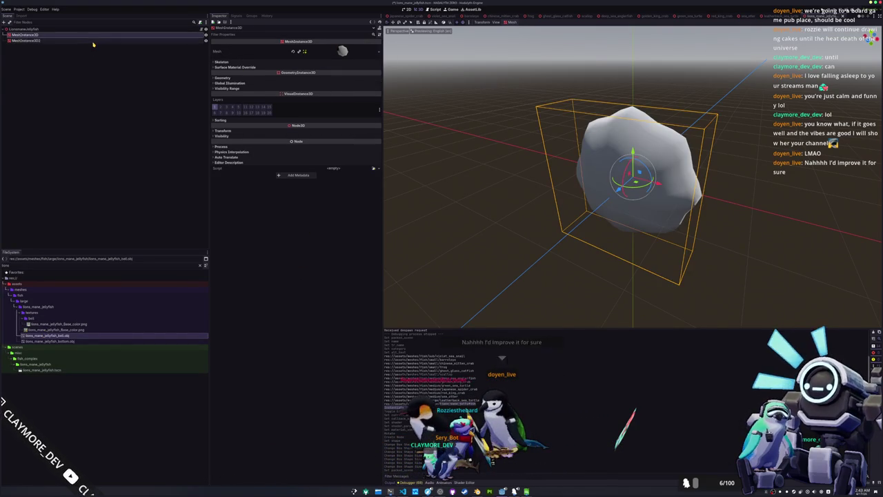
left_click(92, 41)
left_click_drag(48, 341, 58, 330)
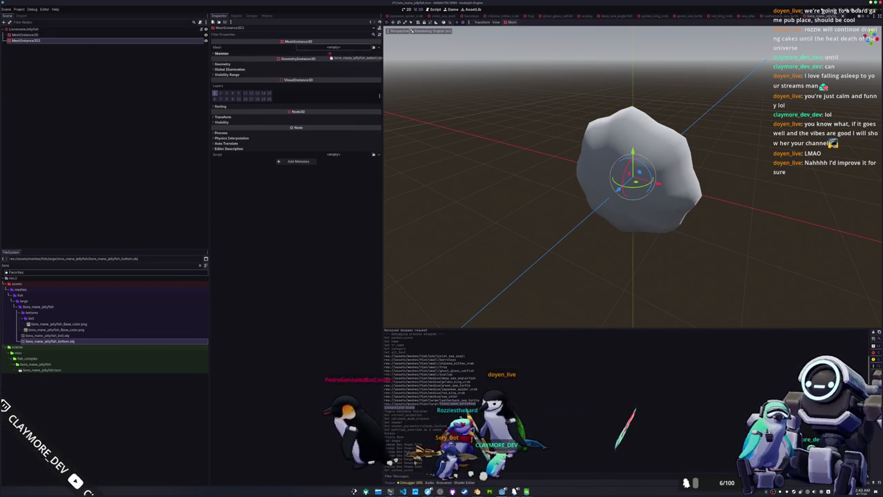
left_click_drag(330, 60, 338, 50)
Move both mesh nodes upward together from the right-side view.
mouse_move(508, 241)
left_mouse_down()
mouse_move(467, 219)
mouse_move(492, 223)
mouse_move(441, 219)
left_mouse_up()
left_click(63, 35, "shift")
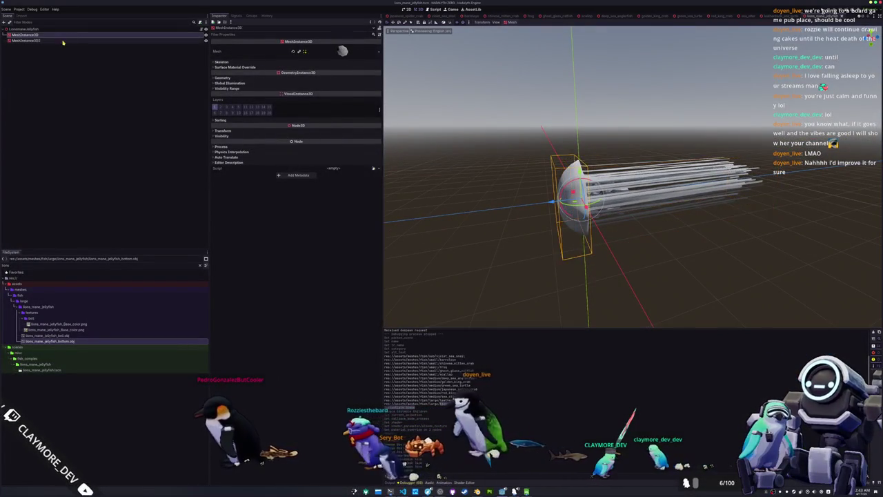
key("KP_3")
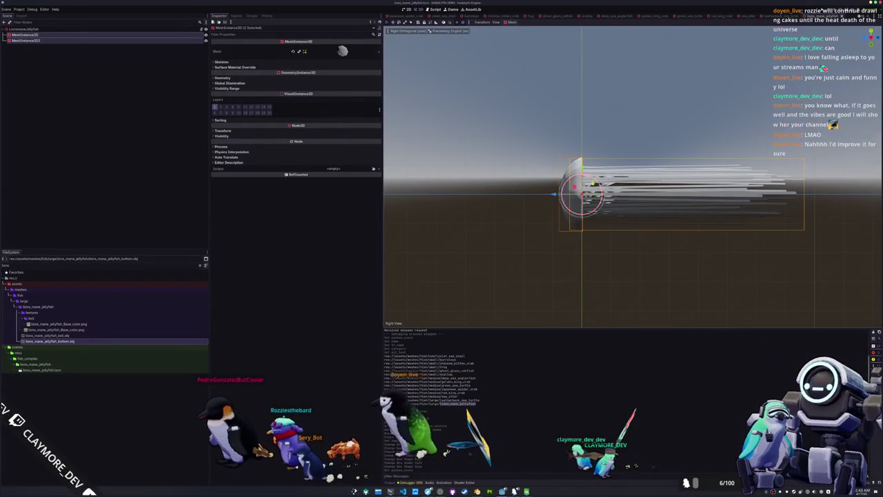
key("g")
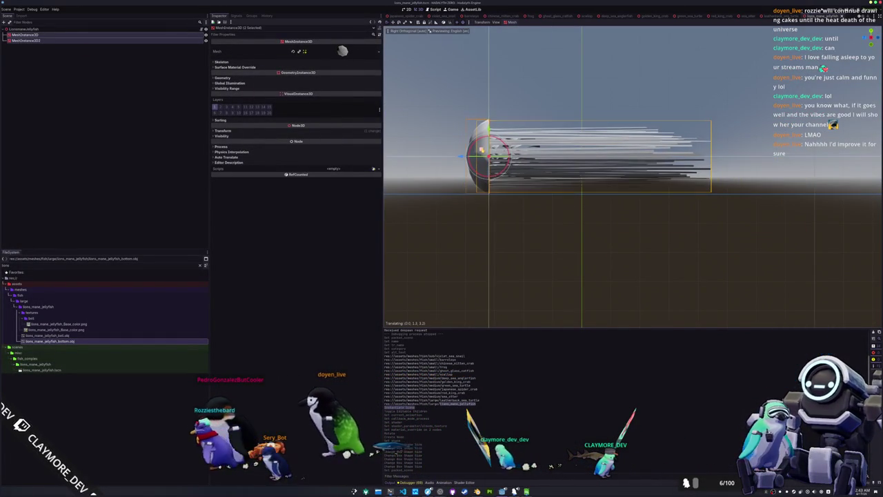
key("Return")
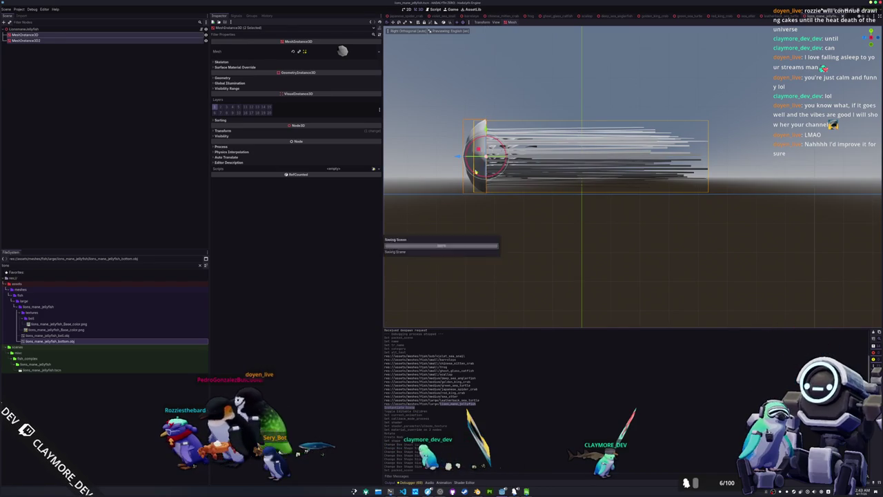
left_click(24, 29)
Add a CollisionShape3D child to the jellyfish root with a new BoxShape3D.
right_click(43, 29)
left_click(62, 33)
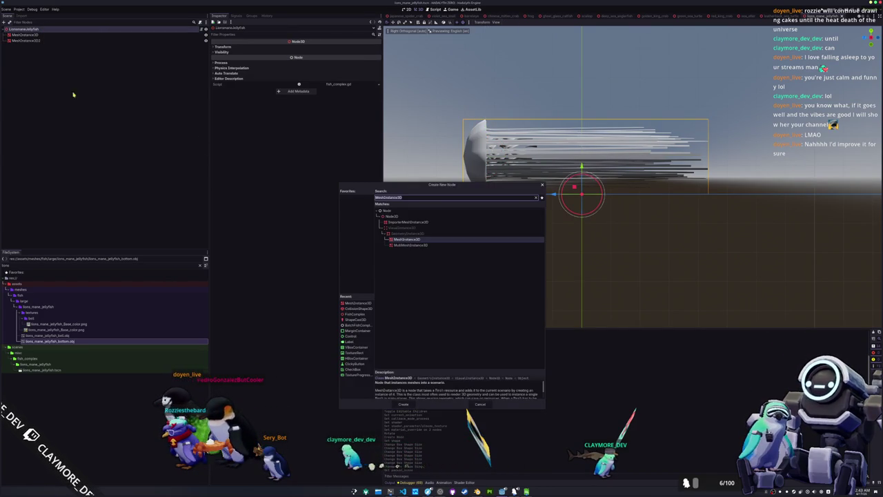
left_click(356, 308)
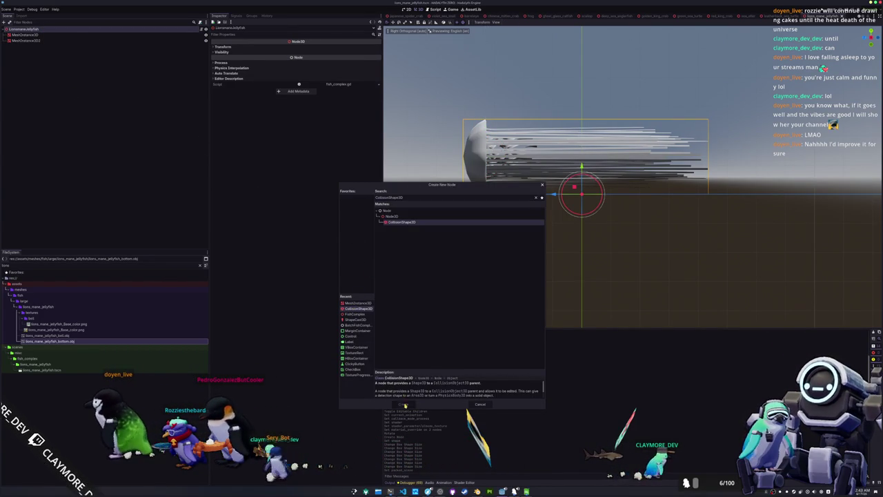
double_click(356, 309)
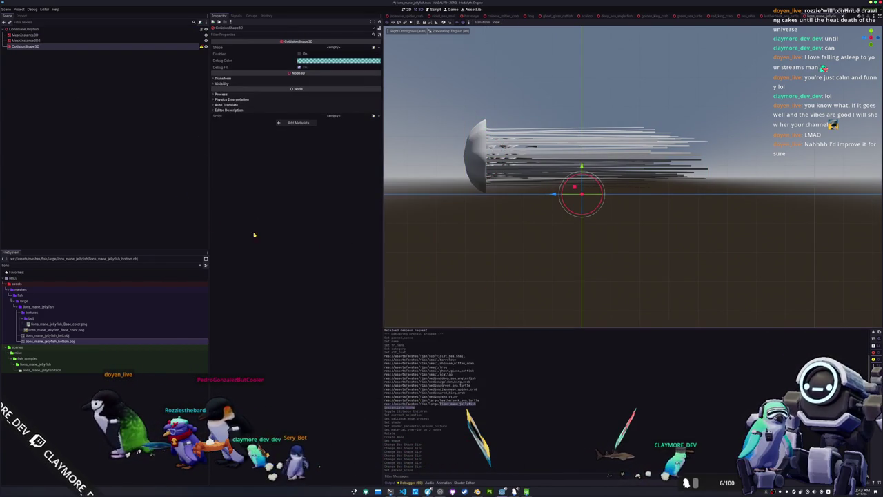
left_click(378, 48)
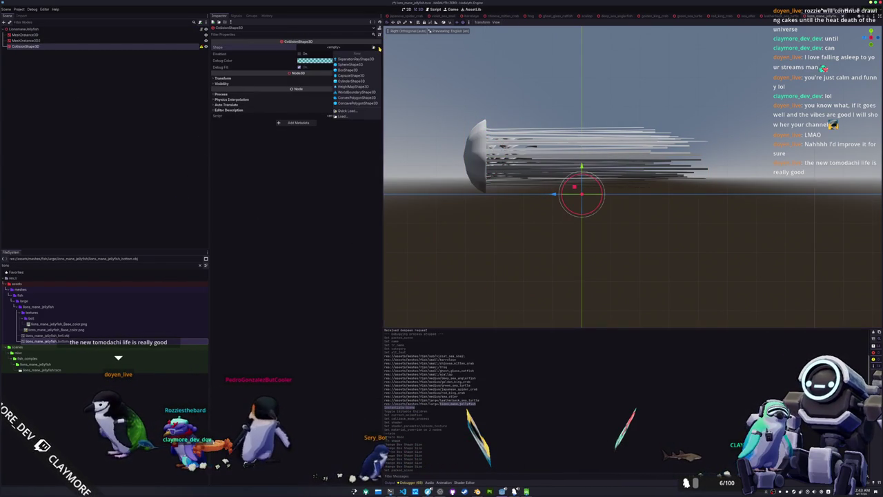
left_click(348, 69)
Stretch the collision box to enclose the bell and tentacles, then save the scene.
left_click_drag(582, 209, 583, 198)
left_click_drag(581, 157, 583, 122)
mouse_move(563, 159)
left_mouse_down()
mouse_move(460, 159)
mouse_move(524, 280)
left_mouse_up()
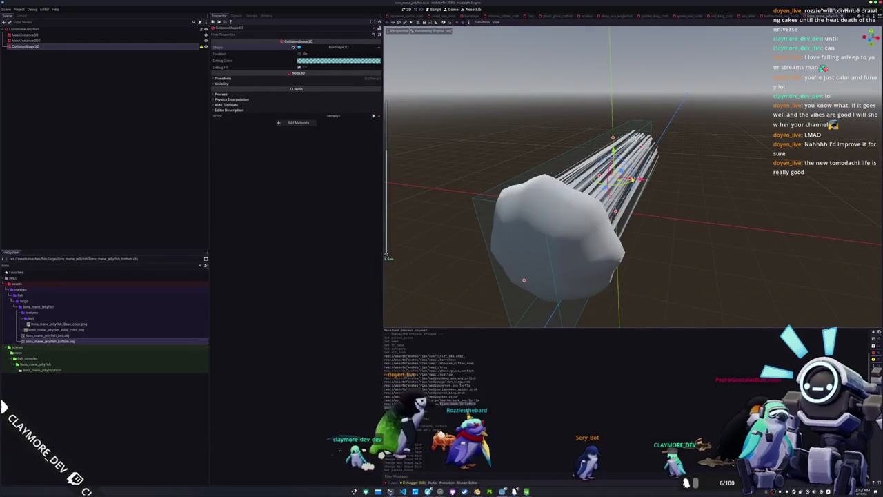
mouse_move(648, 209)
left_mouse_down()
mouse_move(667, 197)
mouse_move(617, 251)
mouse_move(535, 296)
left_mouse_up()
key("ctrl+s")
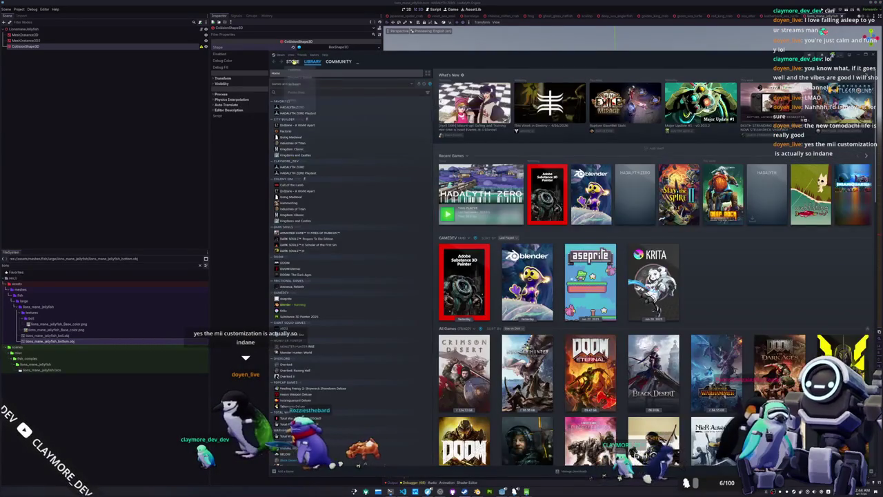
Open the PRAGMATA page from the Steam store and skip through its trailer.
left_click(292, 61)
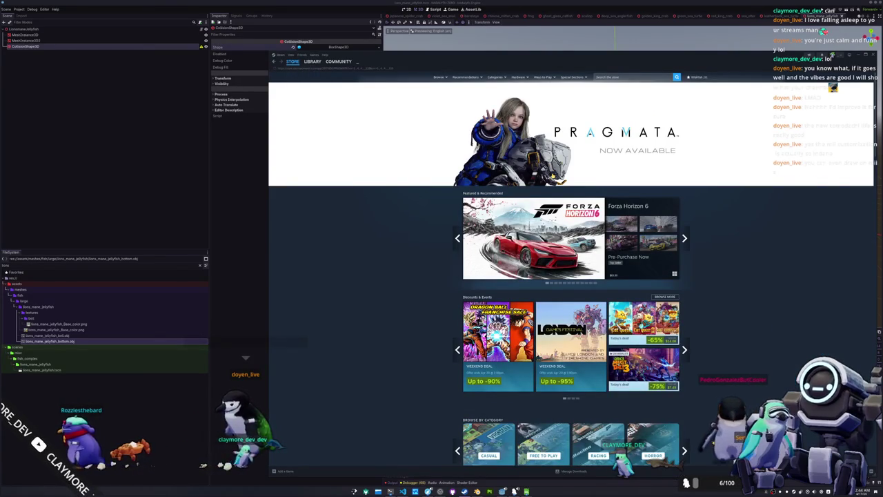
left_click(552, 175)
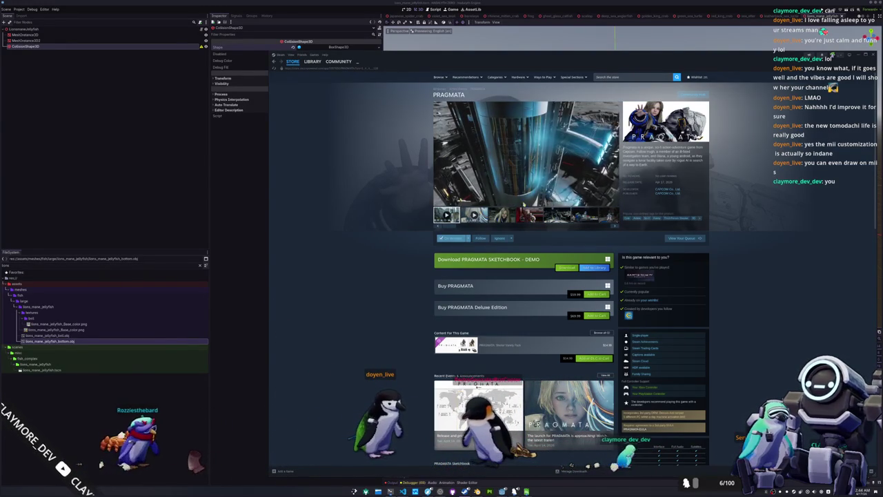
mouse_move(563, 176)
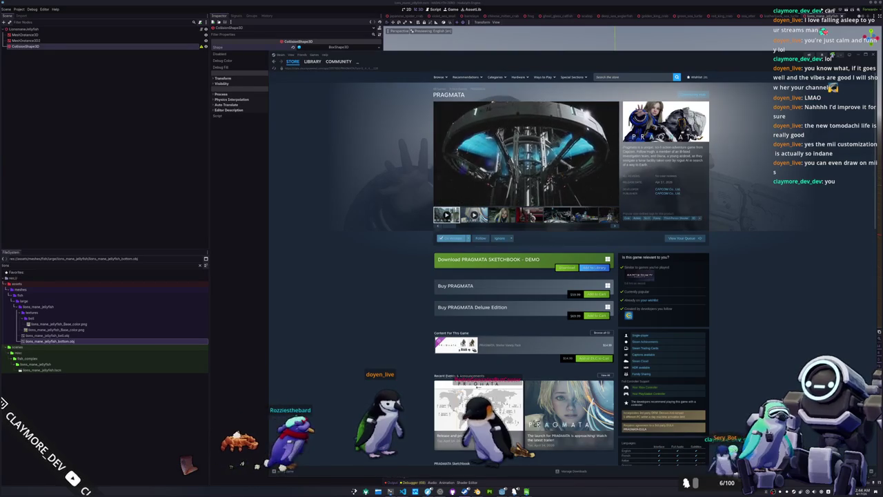
left_click(554, 196)
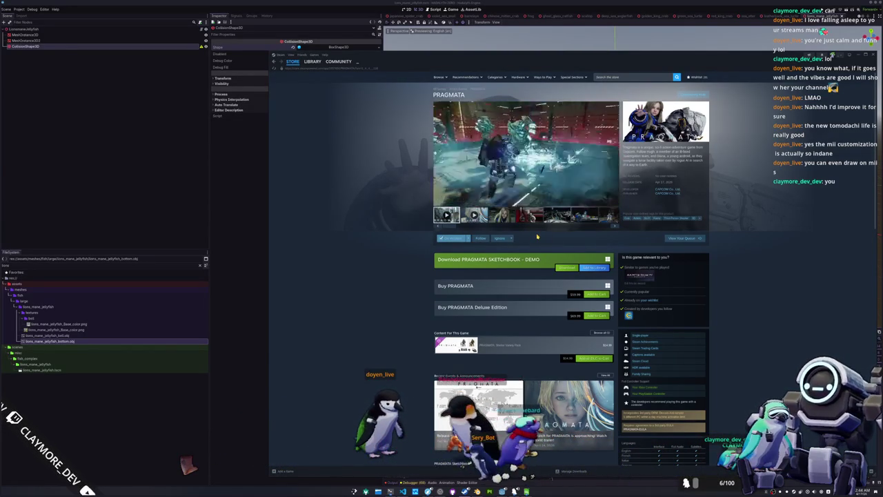
left_click(551, 172)
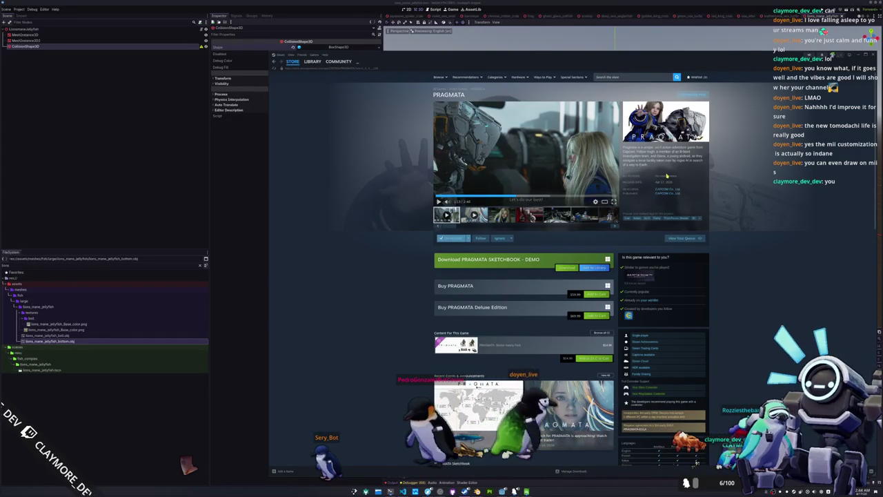
Expand and read the PRAGMATA full game description and system requirements.
scroll(665, 177, "down", 15)
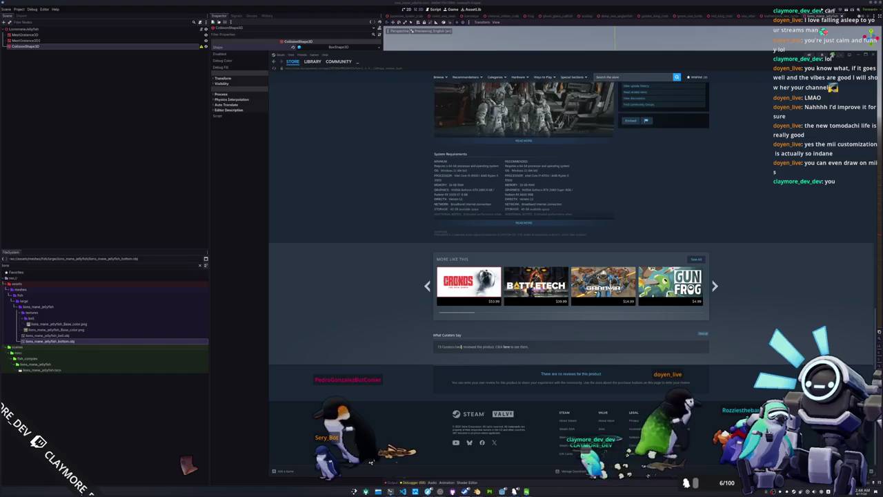
scroll(416, 350, "up", 12)
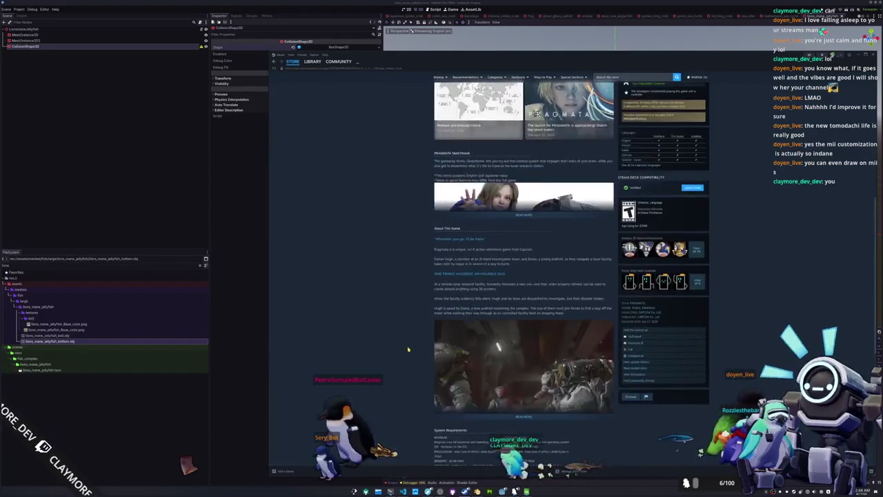
scroll(405, 346, "up", 5)
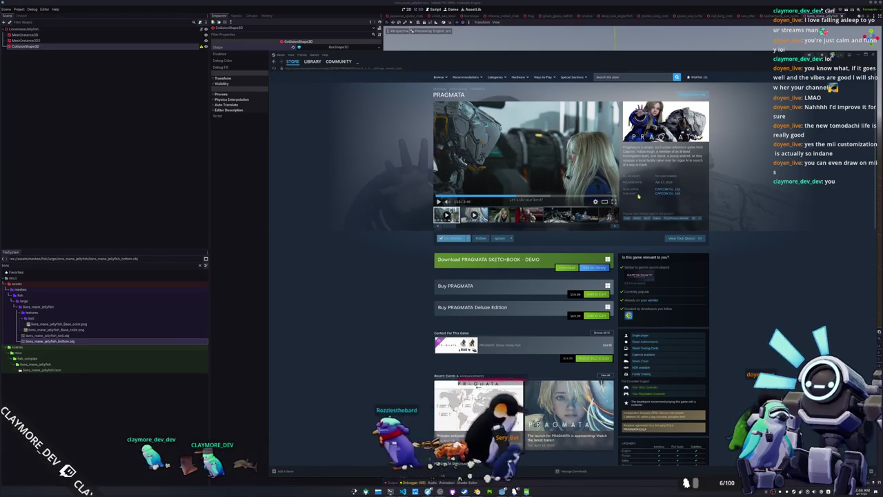
scroll(639, 190, "down", 15)
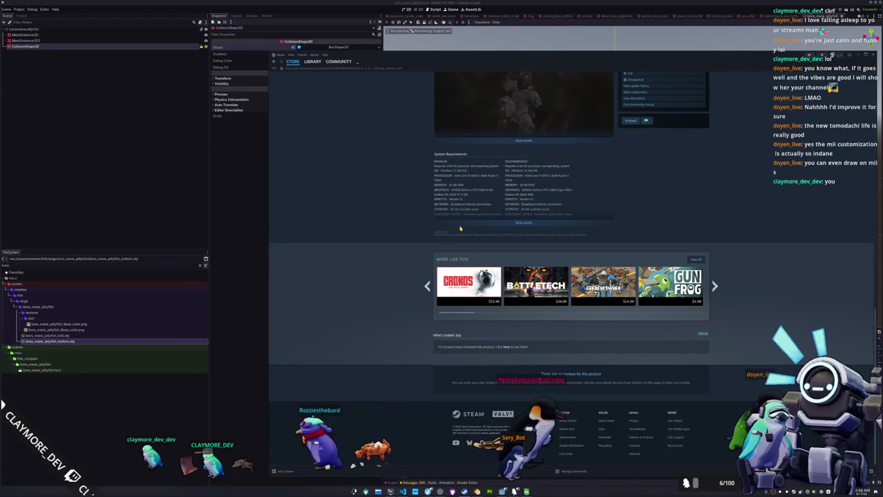
left_click(523, 223)
scroll(521, 224, "up", 2)
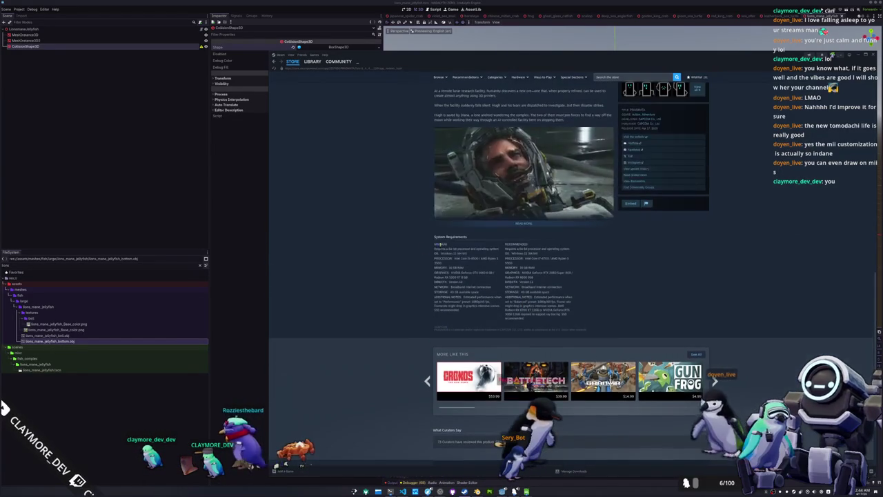
left_click(517, 225)
scroll(400, 290, "down", 3)
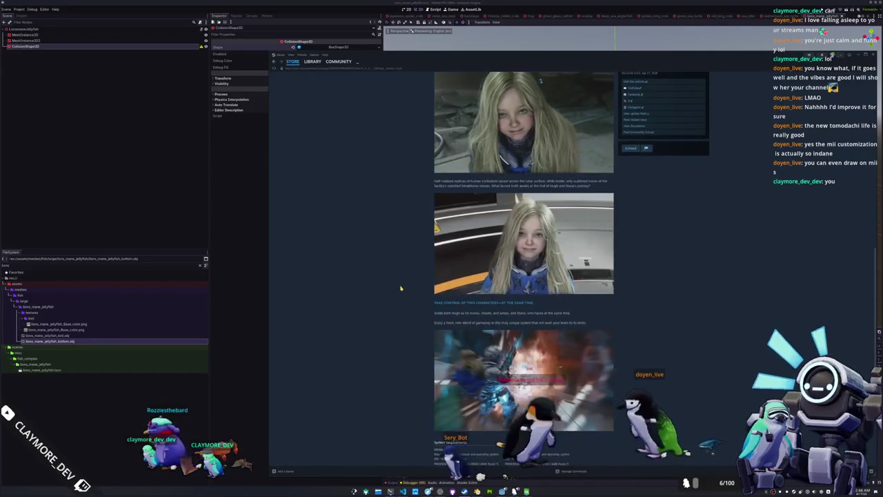
scroll(402, 295, "down", 2)
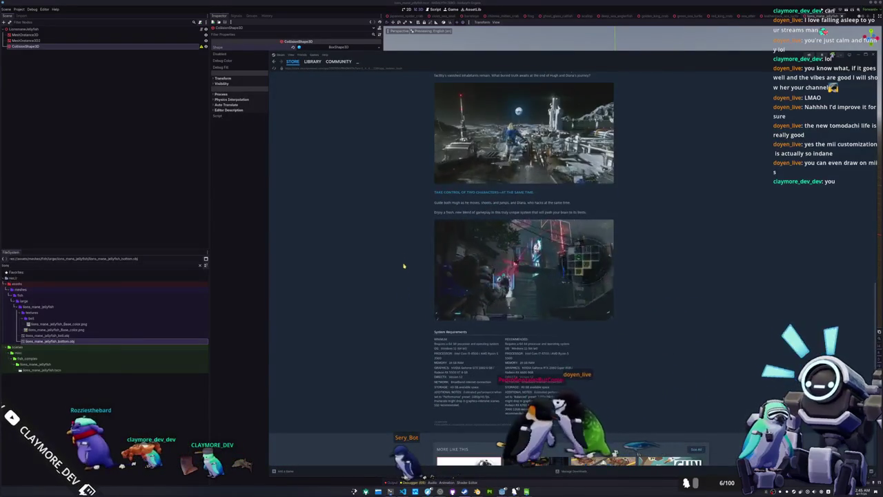
scroll(407, 280, "up", 15)
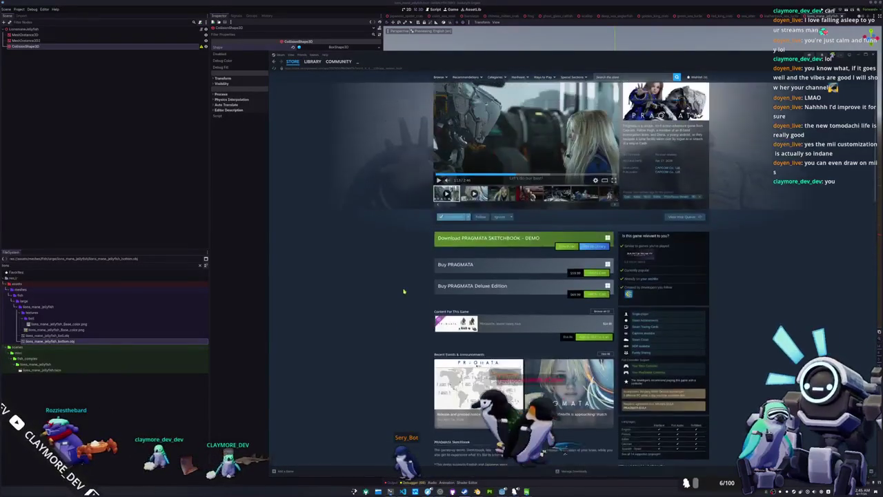
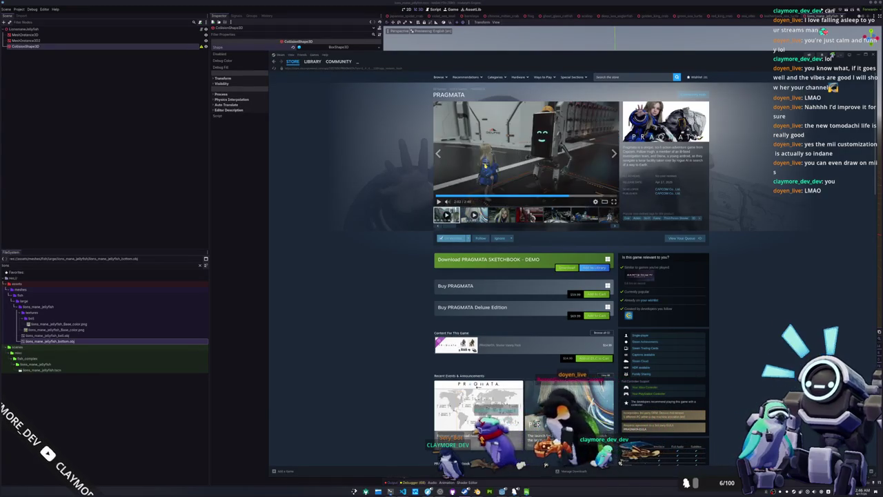
Rewind the PRAGMATA trailer to about 1:55 and open the fourth screenshot at full size.
left_click(561, 199)
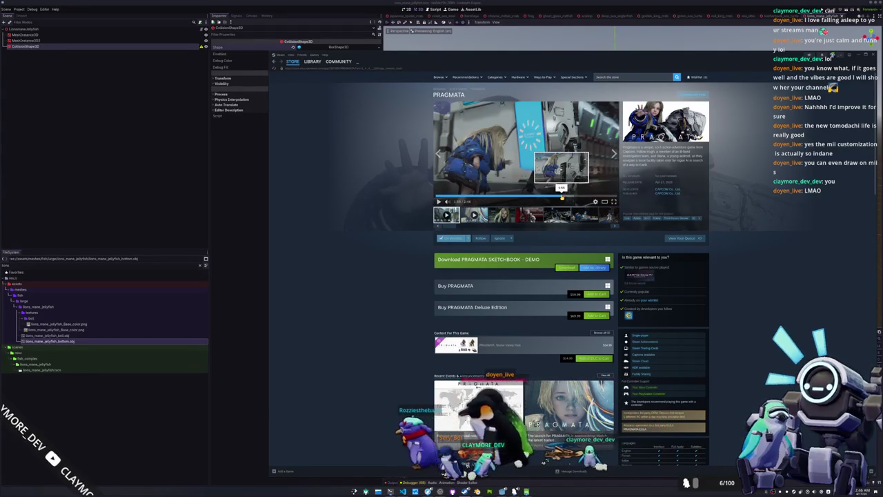
left_click(559, 198)
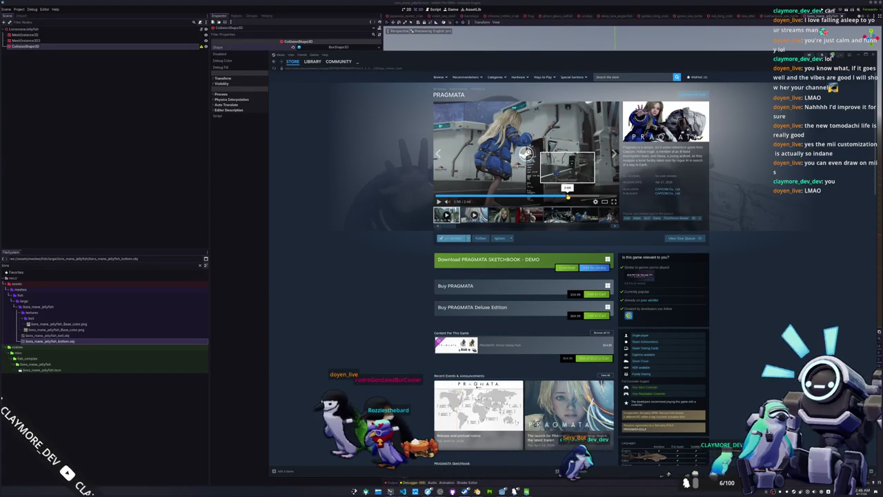
left_click(533, 216)
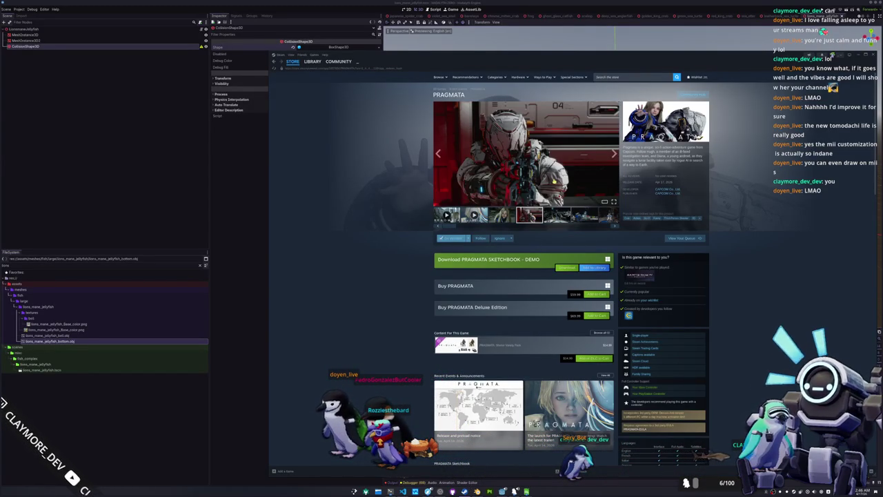
left_click(526, 159)
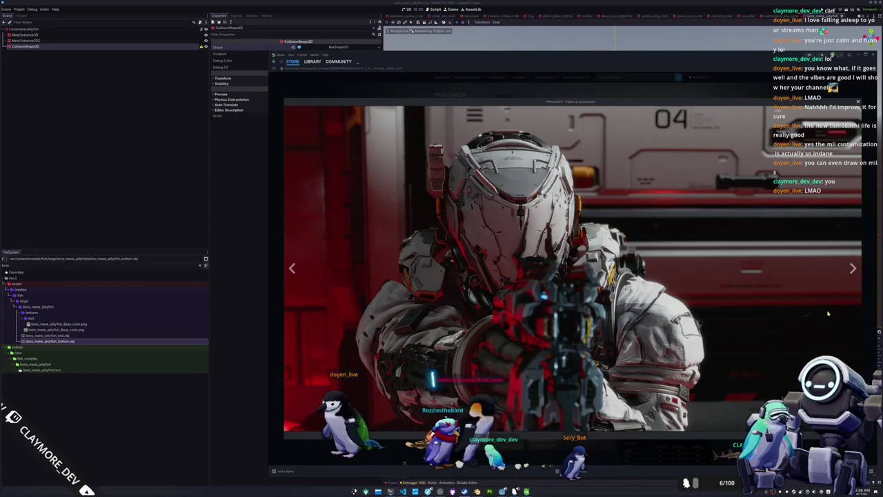
Page forward through the PRAGMATA screenshots and trailers in the viewer, then close it with Esc.
key("Right")
left_click(853, 269)
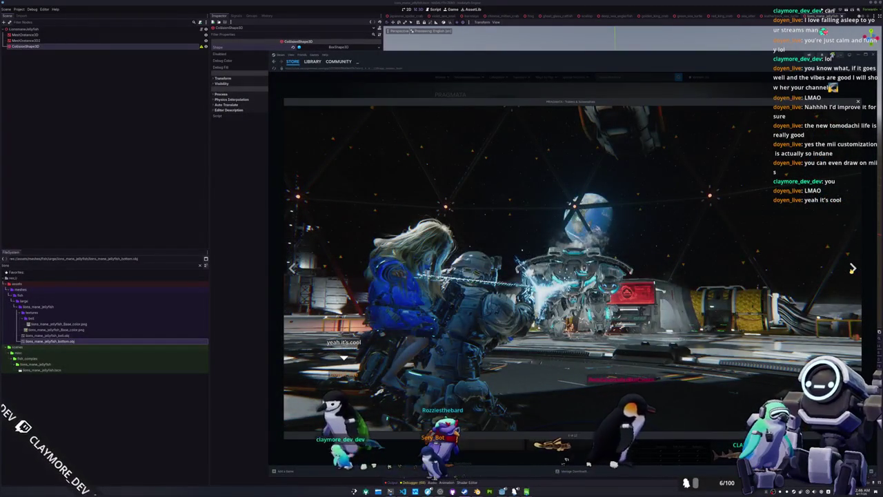
left_click(853, 269)
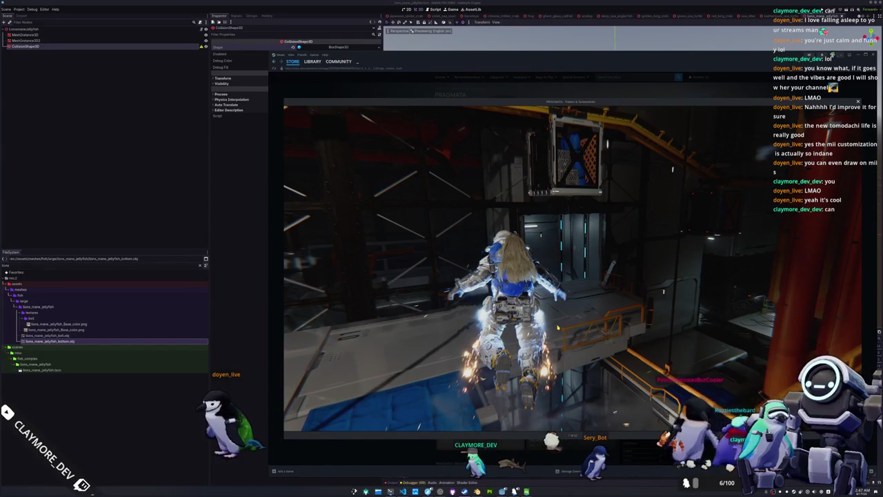
mouse_move(558, 328)
left_click(853, 269)
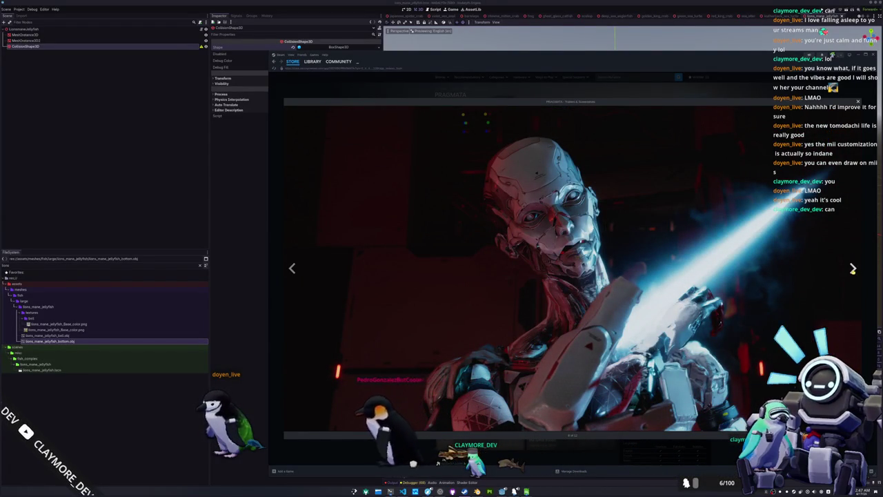
left_click(853, 268)
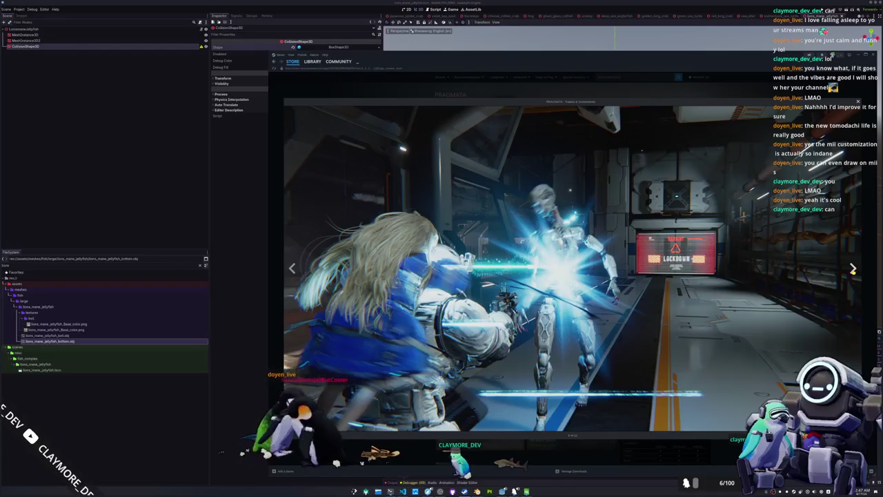
left_click(853, 269)
left_click(853, 268)
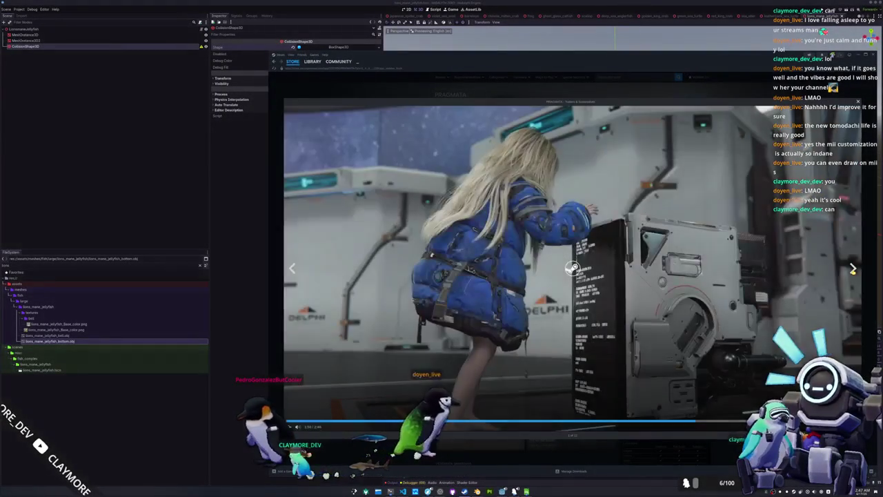
left_click(853, 268)
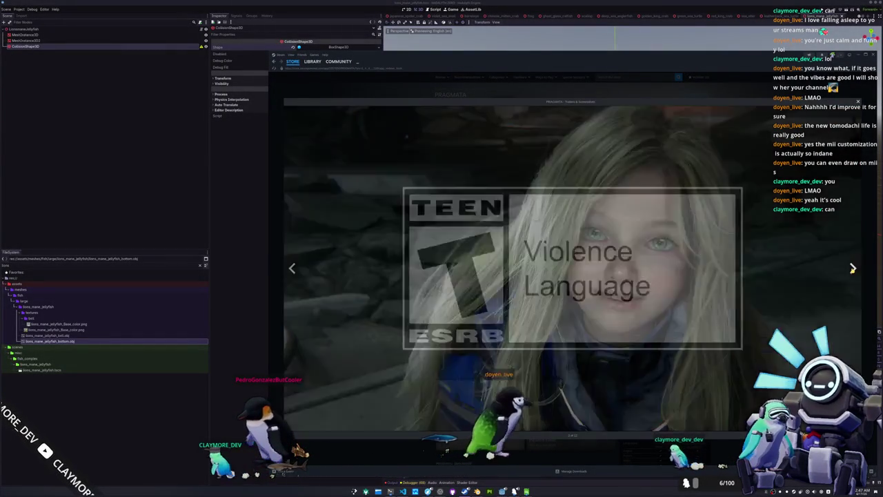
key("Escape")
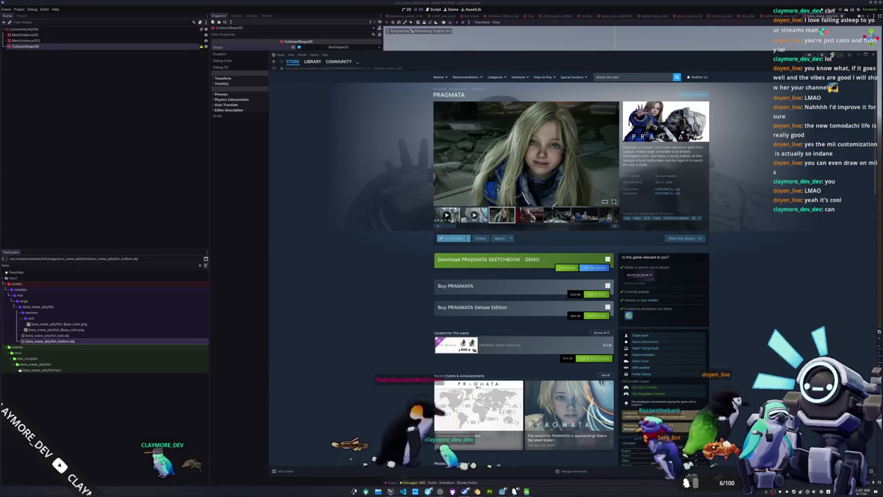
Install the PRAGMATA SKETCHBOOK demo to /mnt/data and accept its licence agreement.
left_click_drag(462, 260, 545, 260)
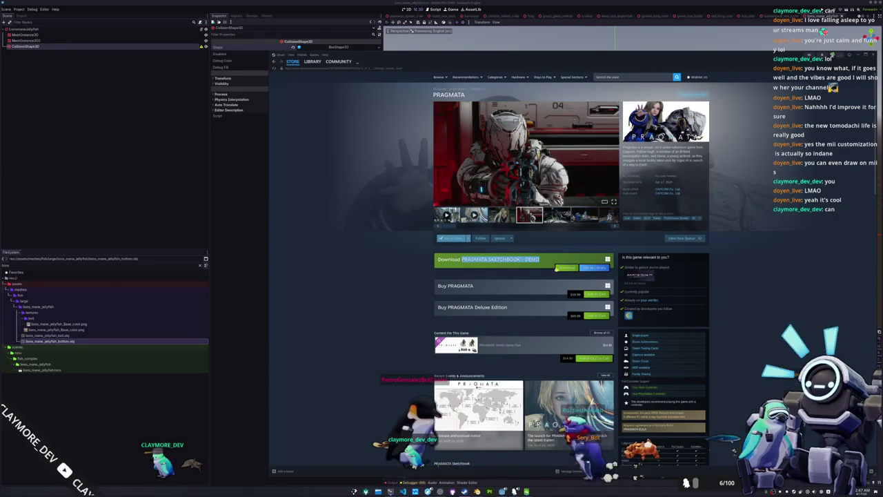
left_click(566, 268)
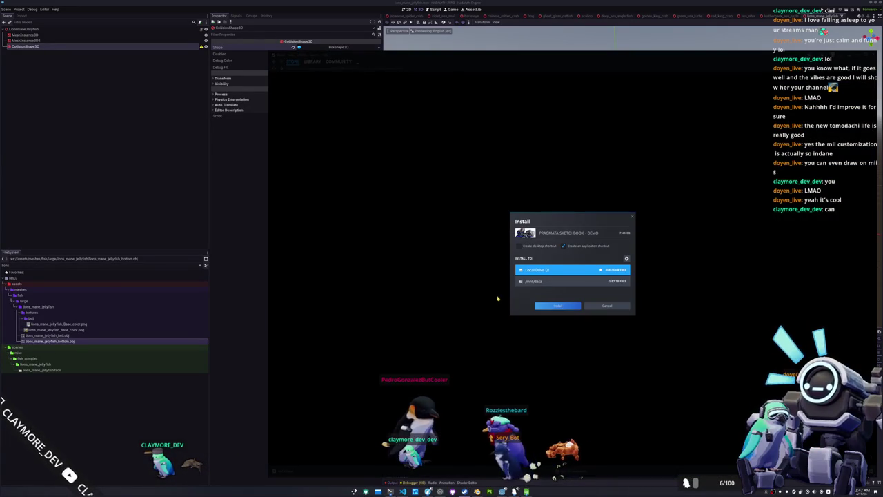
left_click(553, 281)
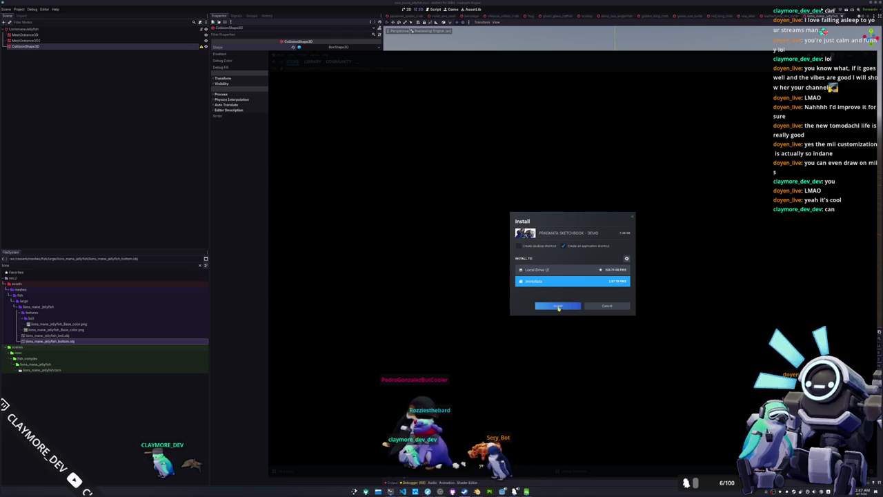
left_click(558, 305)
left_click(594, 342)
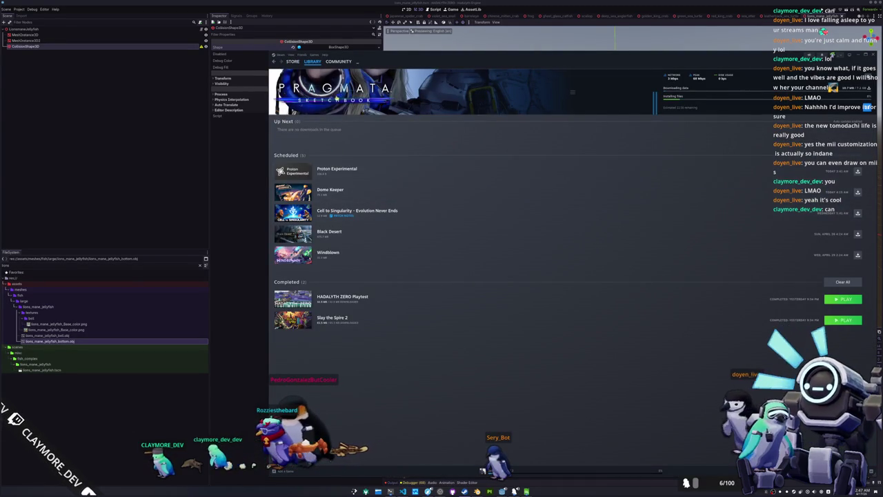
Check the demo's library and downloads pages, wishlist PRAGMATA, then go to the store front page.
left_click(573, 91)
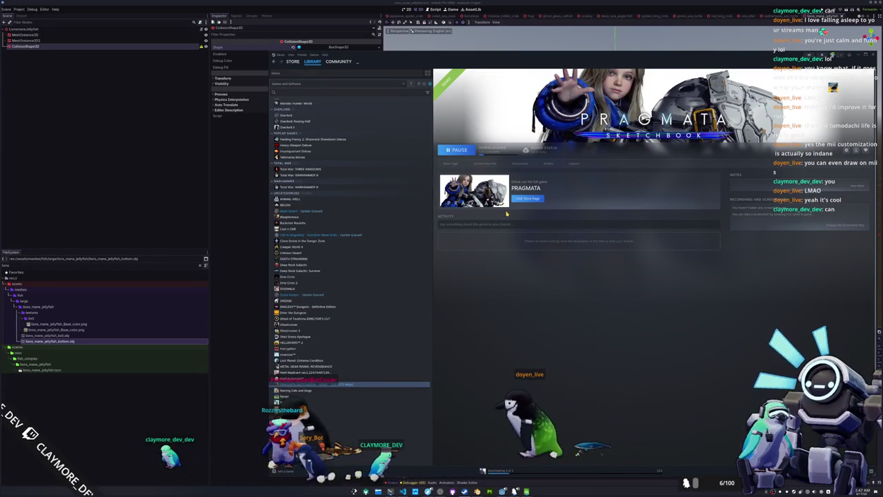
key("alt+Left")
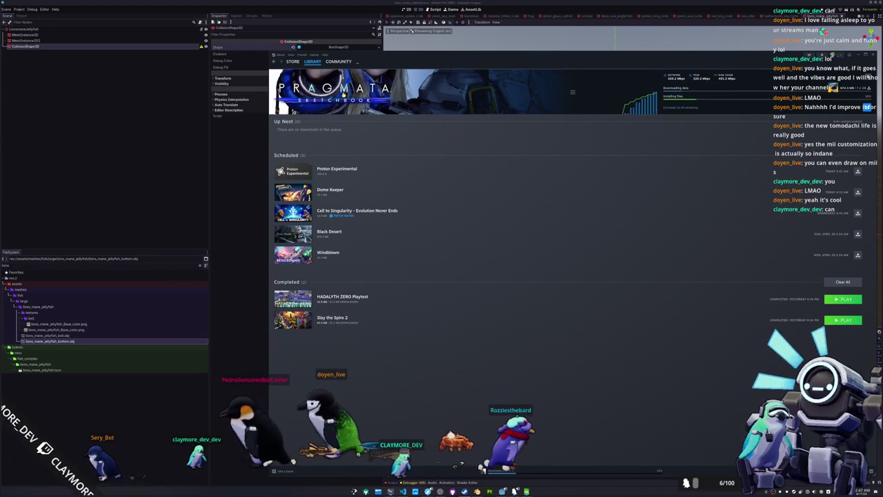
left_click(345, 93)
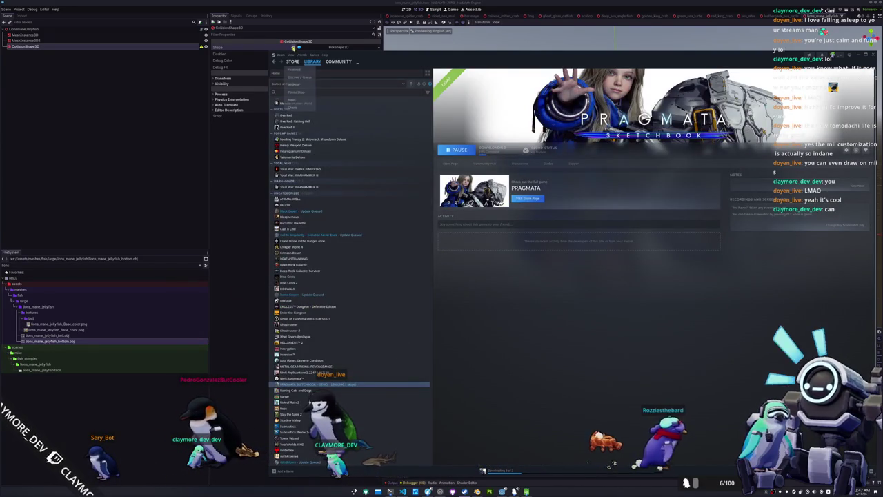
left_click(293, 61)
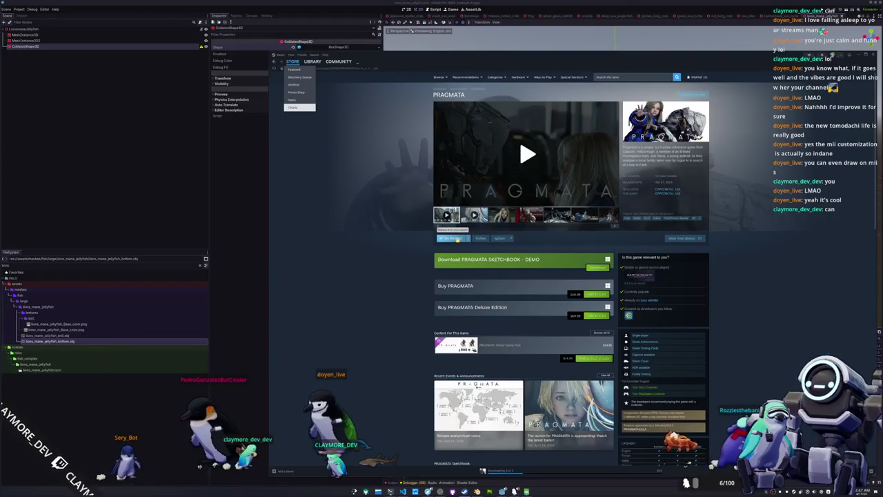
left_click(443, 238)
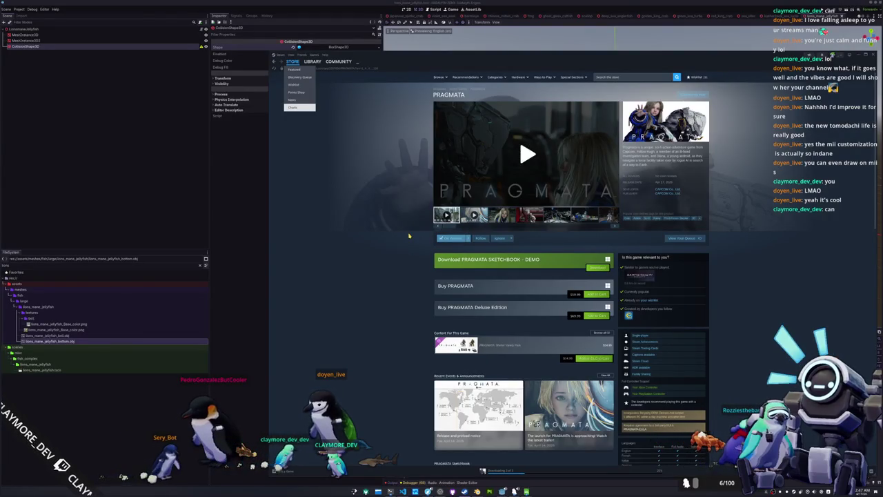
left_click(292, 61)
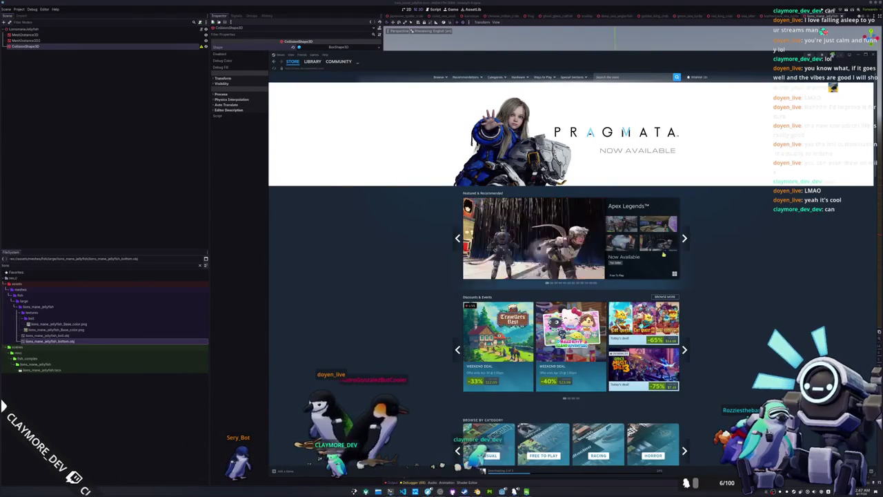
Search the store for 'tomato' and view the Tomato Way game page.
mouse_move(526, 309)
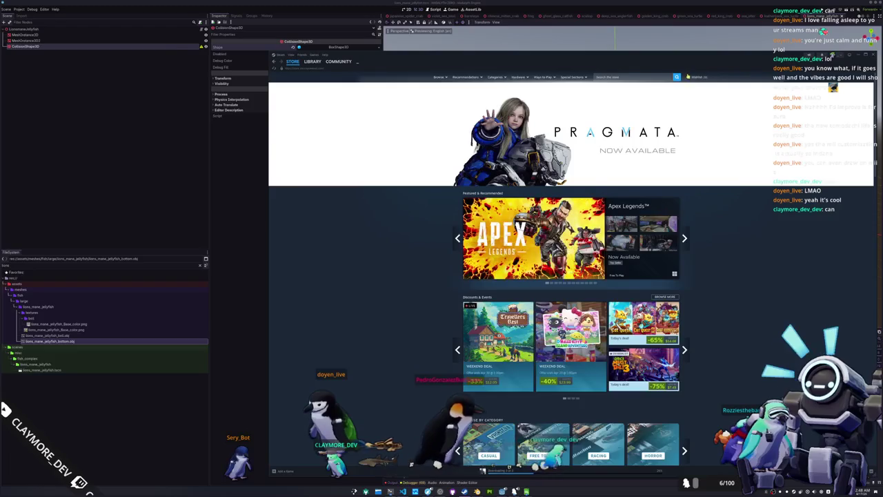
left_click(640, 76)
type("omato")
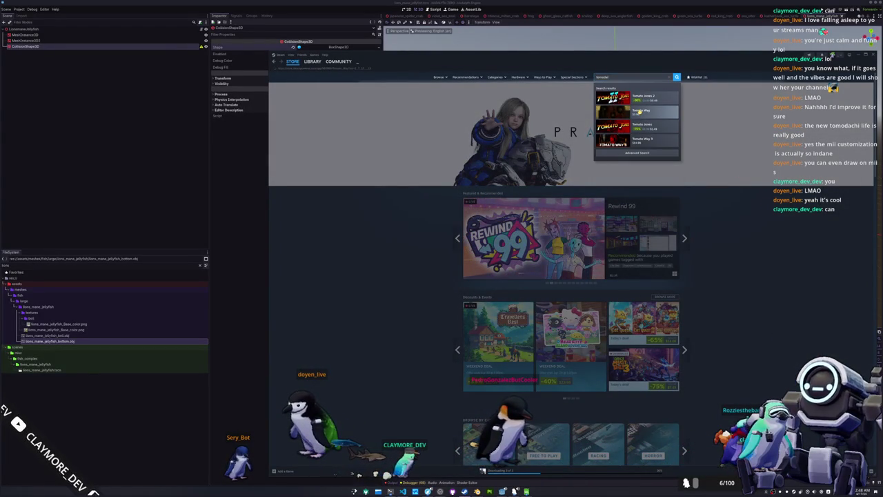
left_click(639, 110)
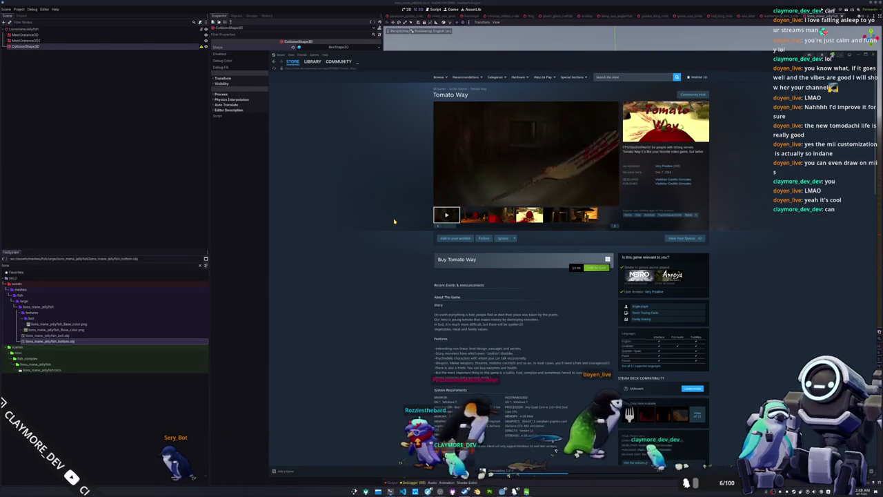
Check the library's Downloads page, then switch back to the Godot editor.
left_click(312, 61)
left_click(496, 153)
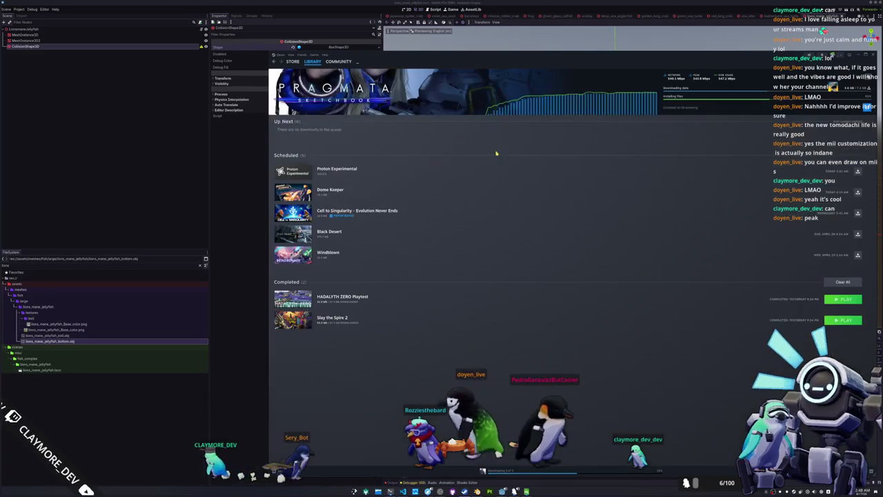
key("alt+Tab")
Save the jellyfish scene and select the lions_mane_jellyfish folder in the FileSystem.
key("ctrl+s")
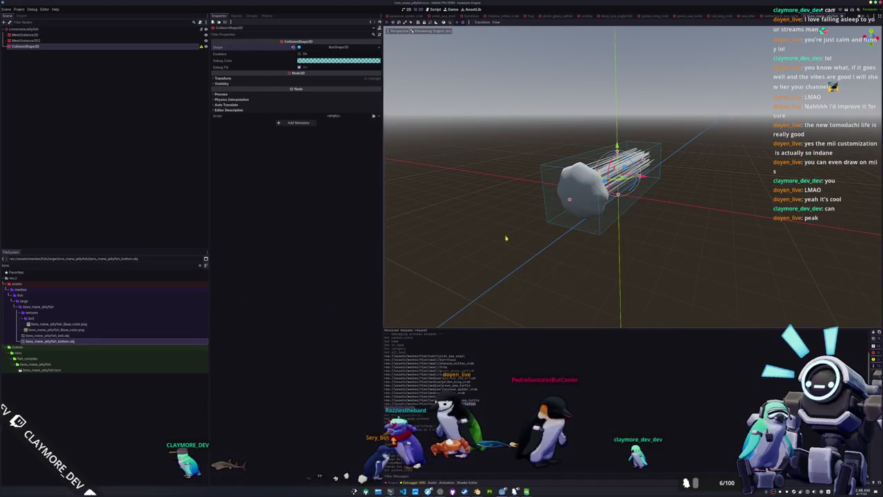
left_click_drag(497, 228, 453, 218)
left_click(56, 34)
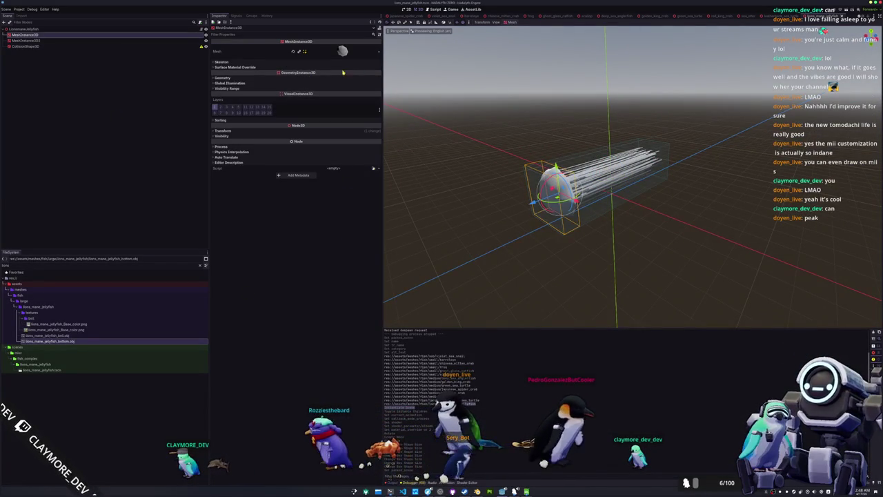
left_click(45, 314)
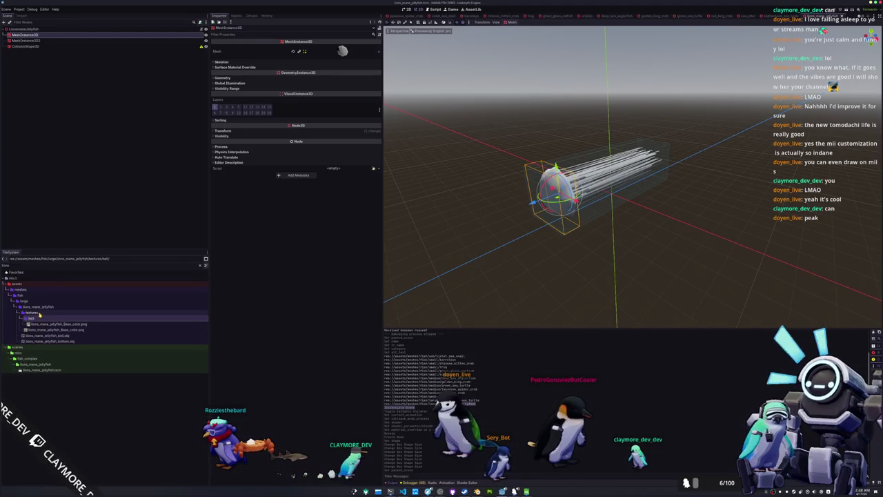
left_click(43, 307)
Create a new ShaderMaterial resource saved as lions_mane_jellyfish_shader_material.tres.
right_click(43, 307)
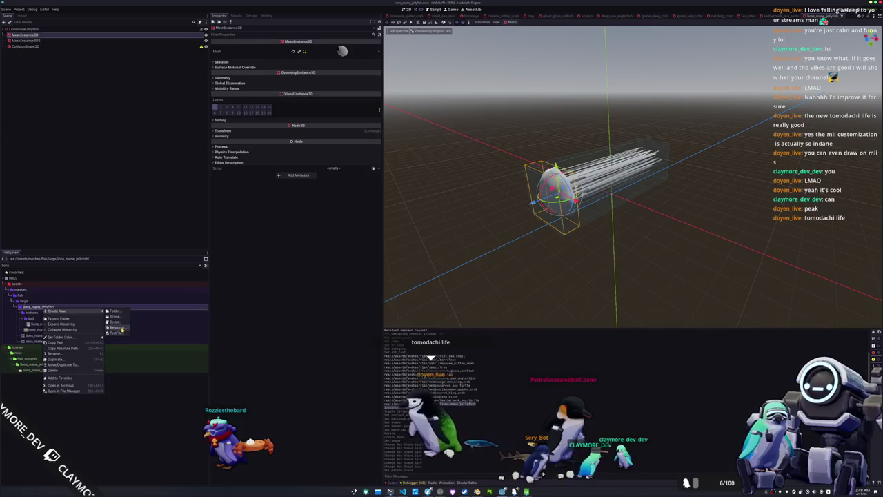
left_click(122, 330)
left_click(359, 315)
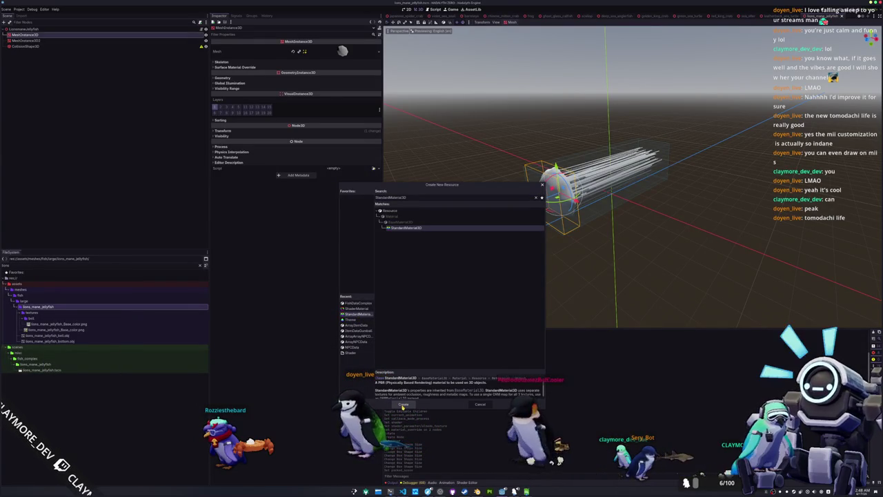
left_click(358, 309)
key("Return")
type("lions_2")
type("mane_jelly")
type("fish")
type("_s")
type("hader_material.tres")
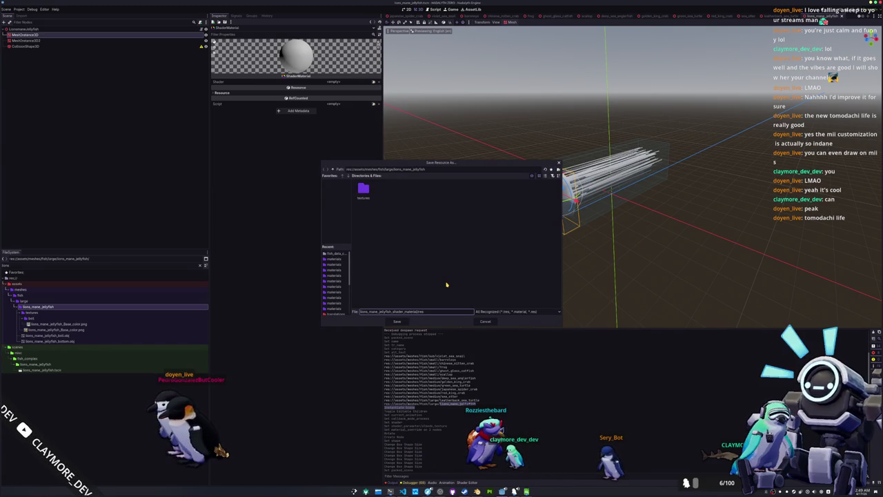
key("Return")
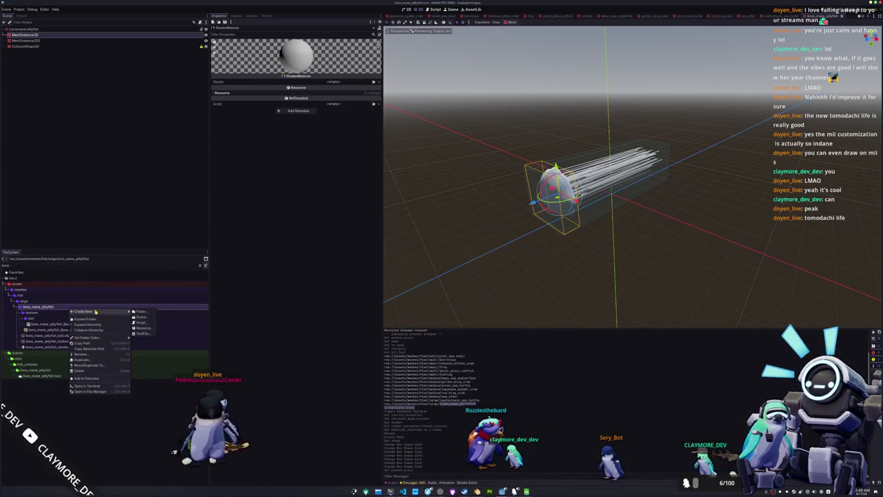
Create a 'materials' folder in lions_mane_jellyfish and move the shader material into it.
left_click(200, 265)
scroll(69, 373, "down", 5)
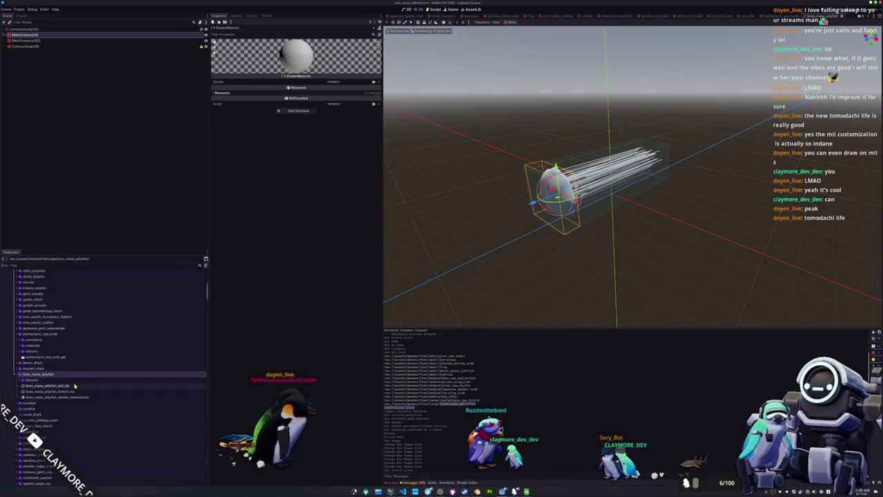
right_click(61, 374)
mouse_move(63, 377)
left_click(119, 377)
type("materials")
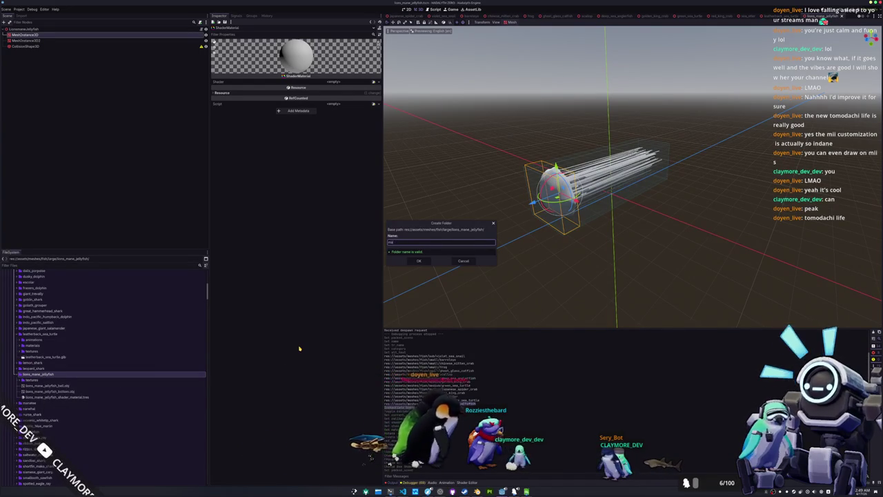
key("Return")
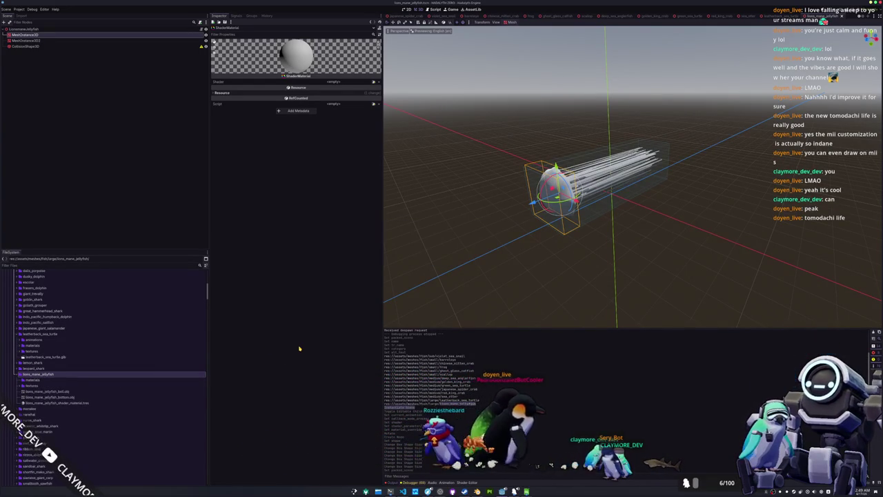
left_click_drag(55, 403, 38, 380)
key("Return")
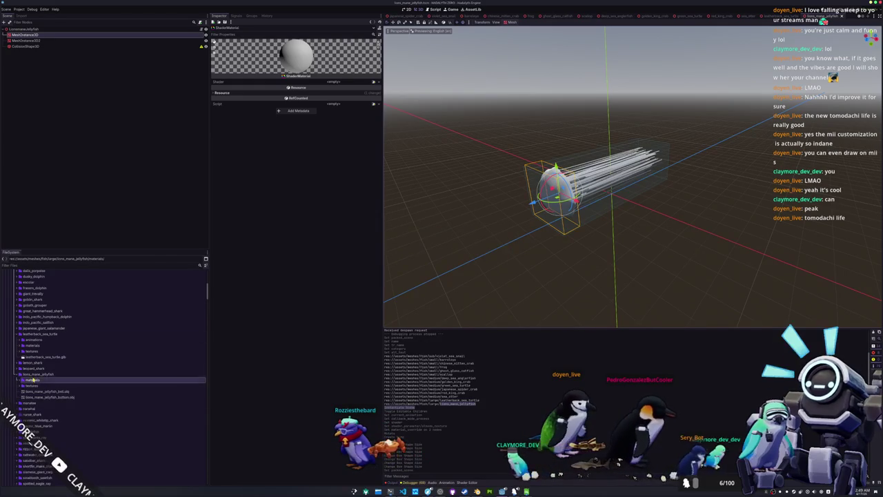
Give the shader material the standard cell shader and the lions_mane base colour texture.
left_click(38, 386)
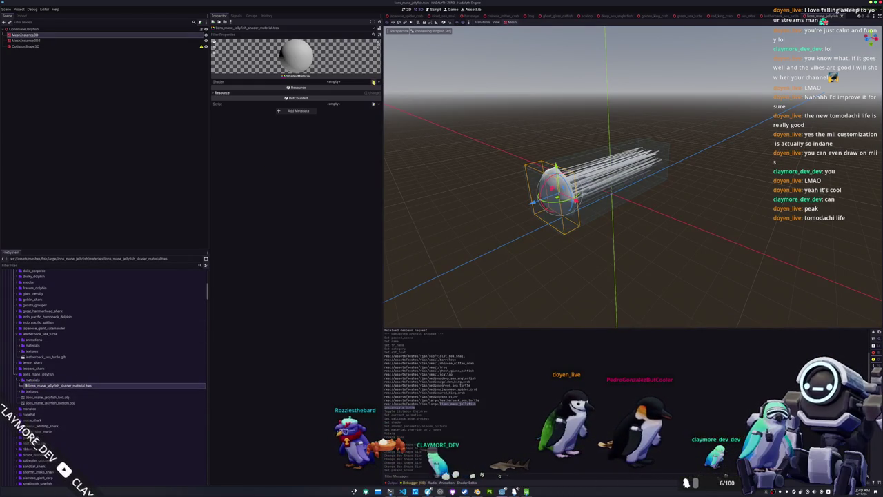
left_click(373, 82)
key("Return")
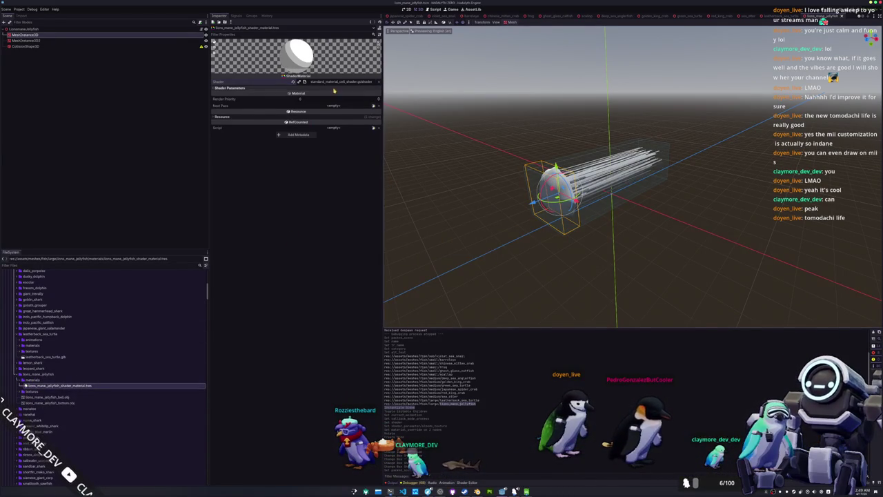
left_click(374, 95)
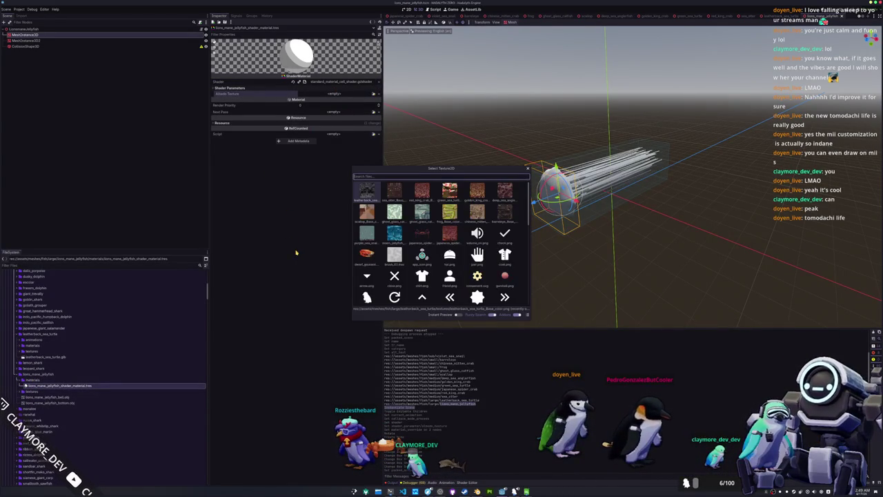
type("lions")
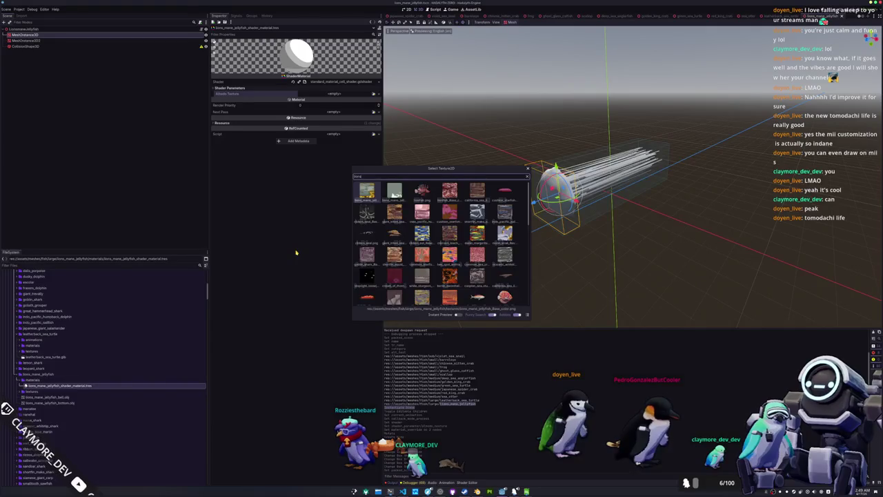
key("Return")
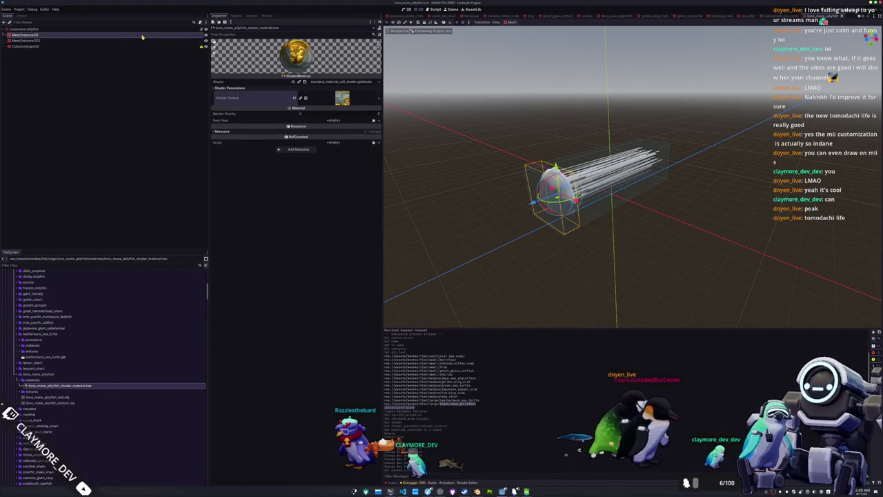
Apply the jellyfish shader material as the first mesh's Material Override, then begin on the second mesh.
left_click(142, 35)
left_click(225, 77)
left_click(374, 83)
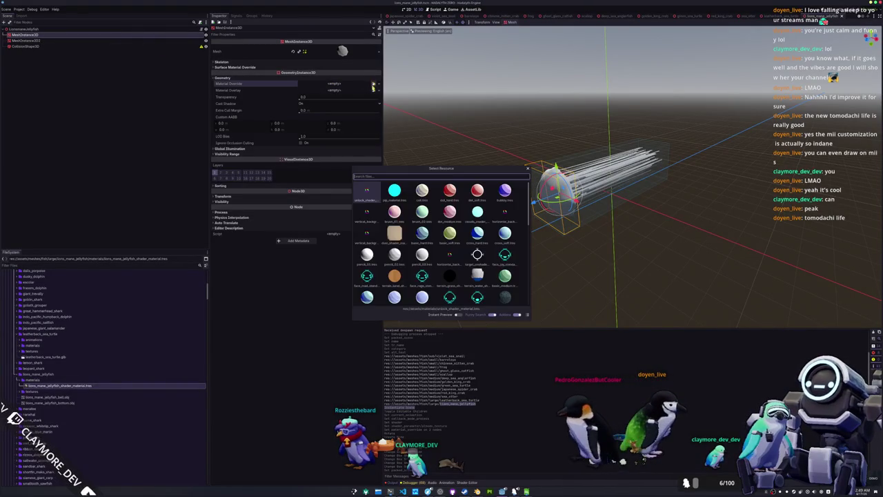
type("lions")
key("Return")
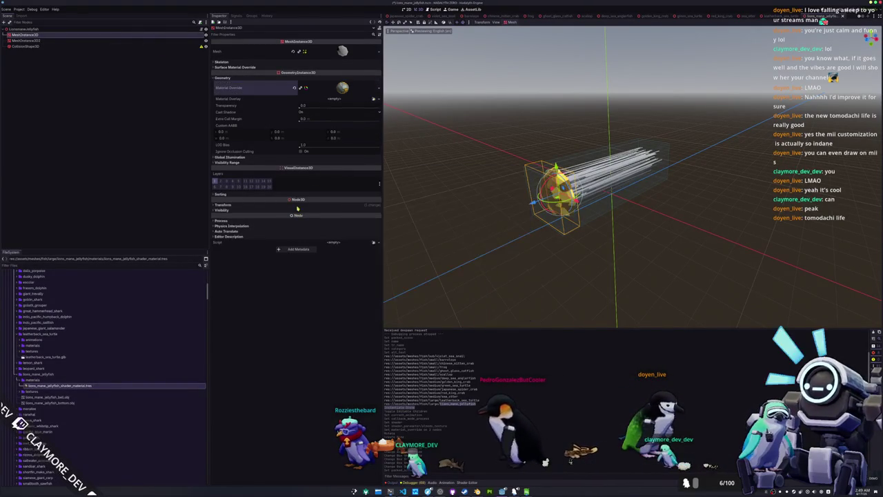
left_click(98, 42)
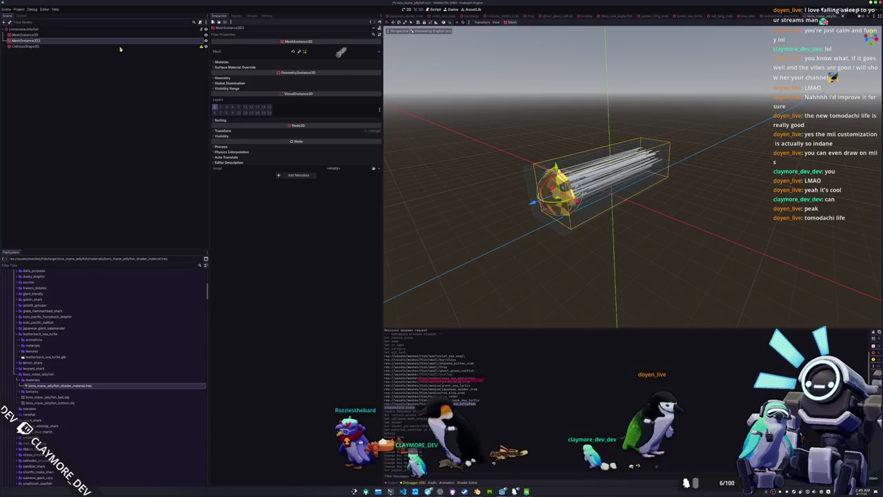
left_click(339, 78)
left_click(373, 84)
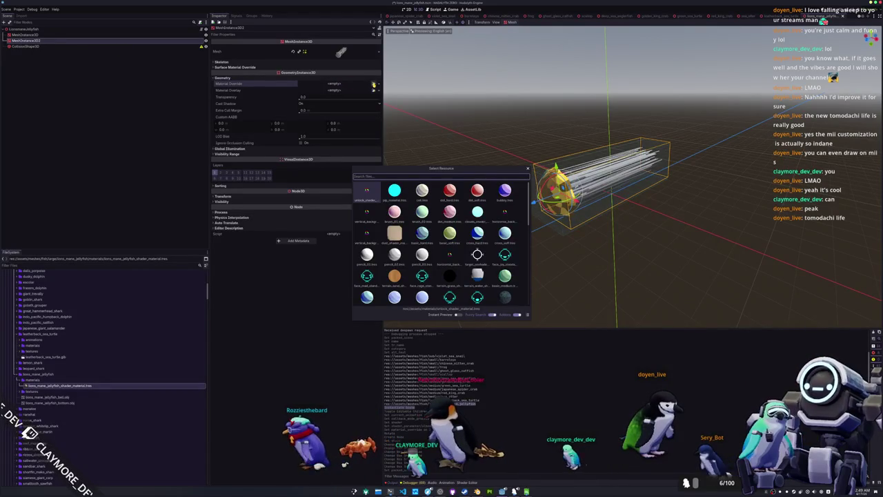
Assign the jellyfish material to the second mesh and duplicate it as lions_mane_jellyfish_cap_shader_material.tres.
key("Return")
scroll(473, 158, "up", 3)
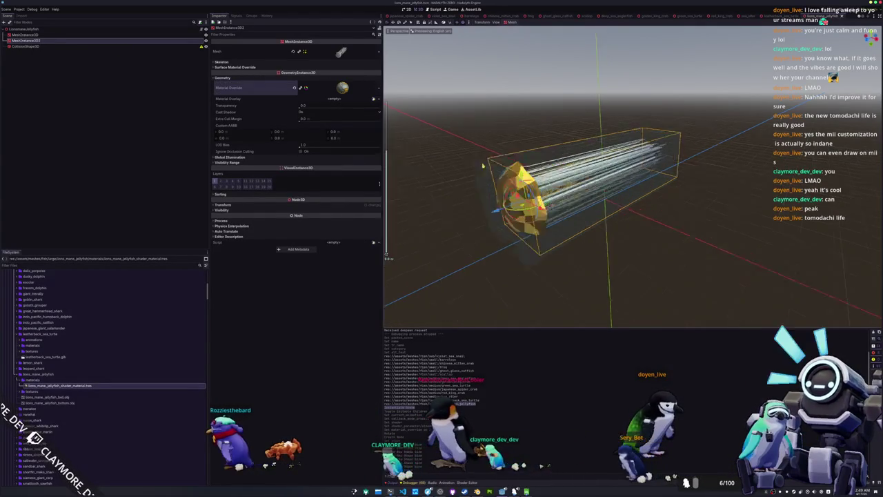
key("f")
key("ctrl+d")
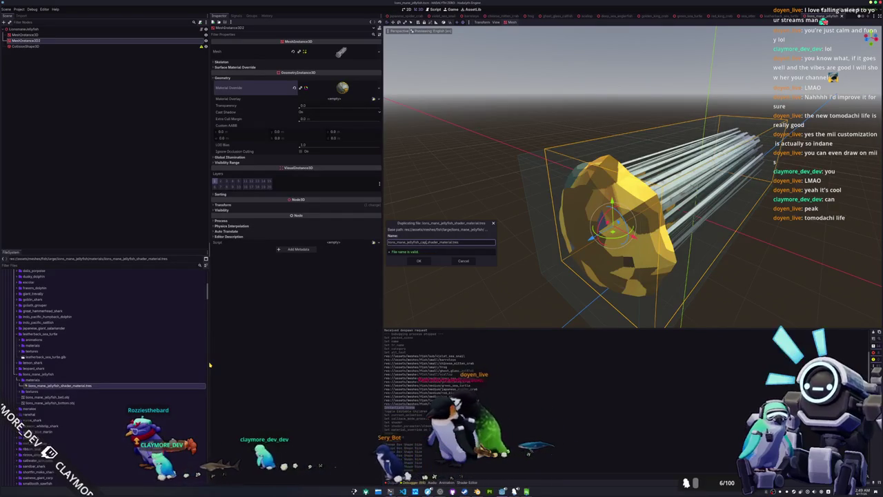
key("Return")
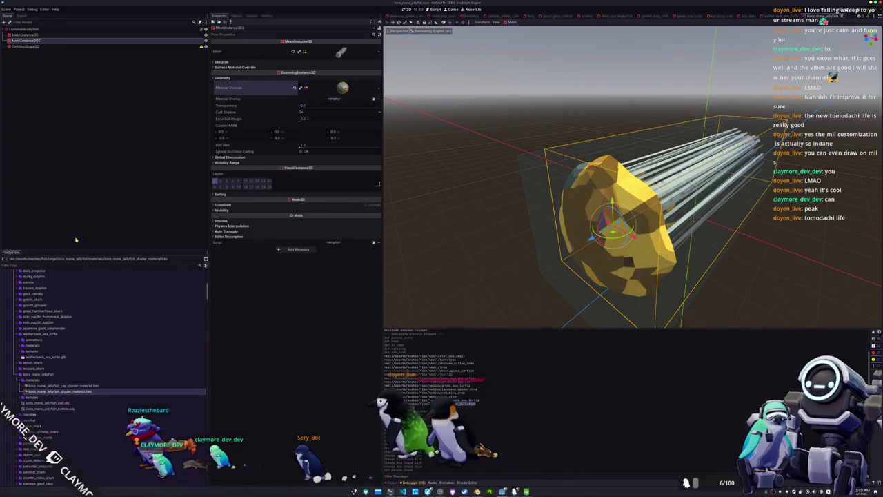
Quick Load the cap shader material into the first mesh's Material Override.
left_click(73, 35)
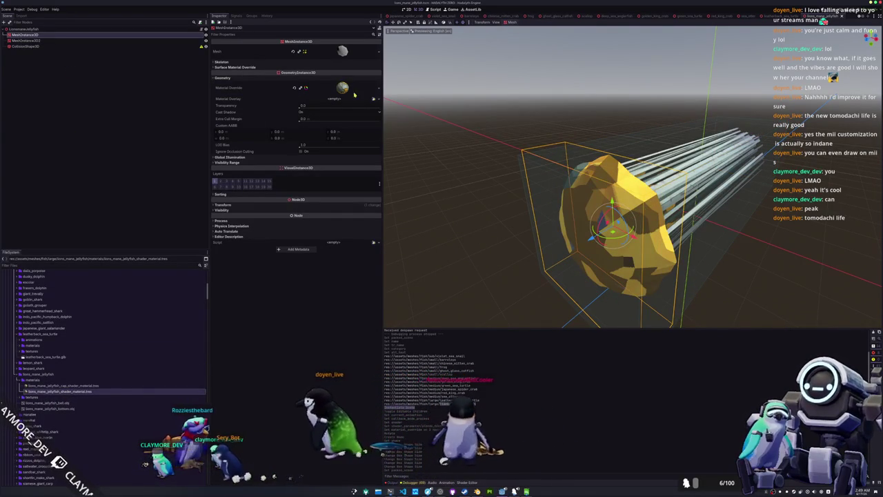
left_click(377, 89)
left_click(358, 124)
type("mat")
key("Return")
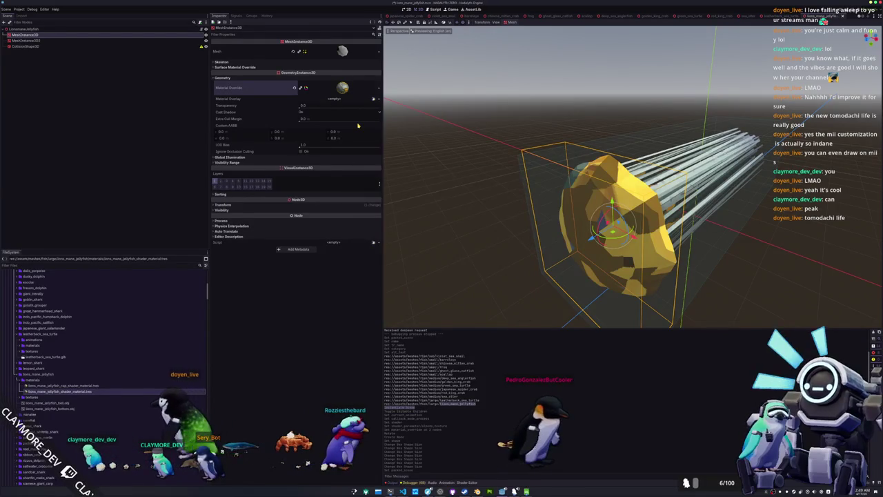
left_click(78, 391)
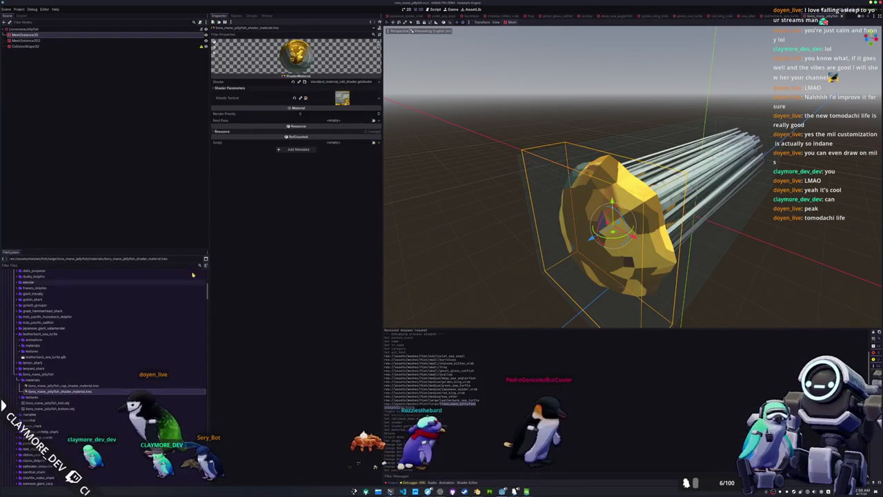
Try the alpha cell shader on the jellyfish material, then revert to the standard cell shader.
left_click(380, 82)
left_click(358, 96)
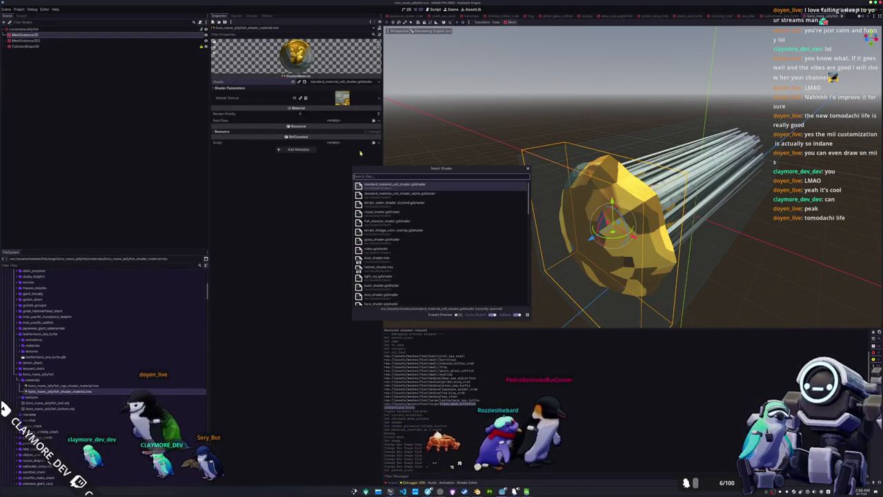
double_click(409, 196)
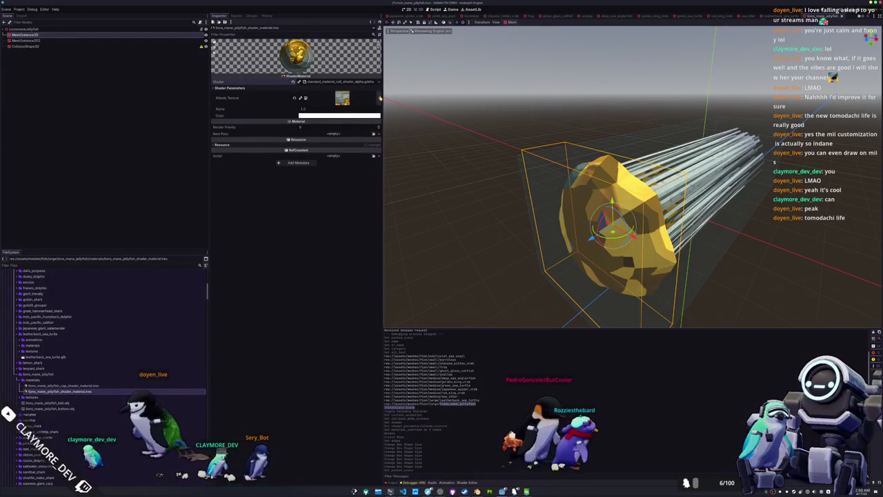
key("ctrl+z")
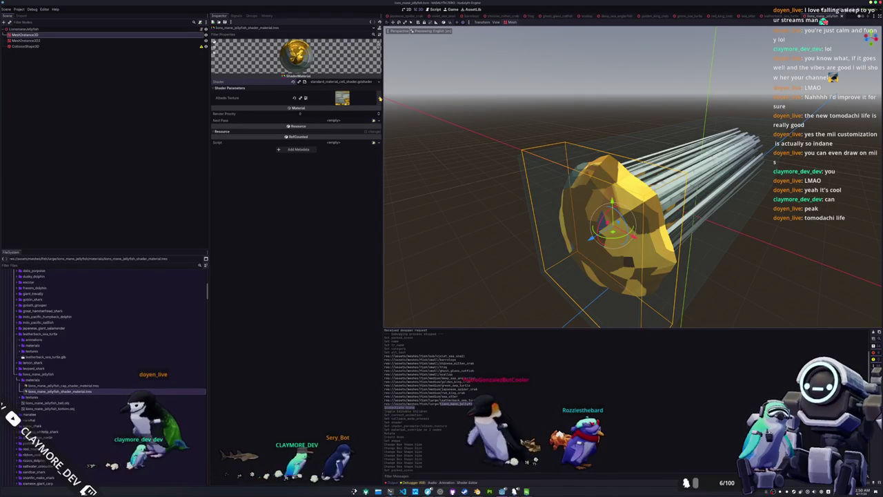
key("KP_4")
key("KP_4")
key("KP_4")
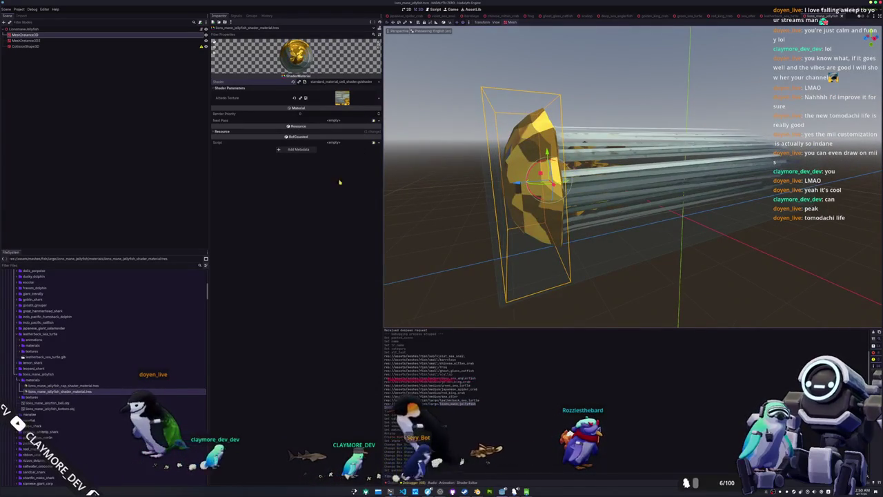
Switch the jellyfish shader material to standard_material_cell_shader_alpha.gdshader.
left_click(95, 386)
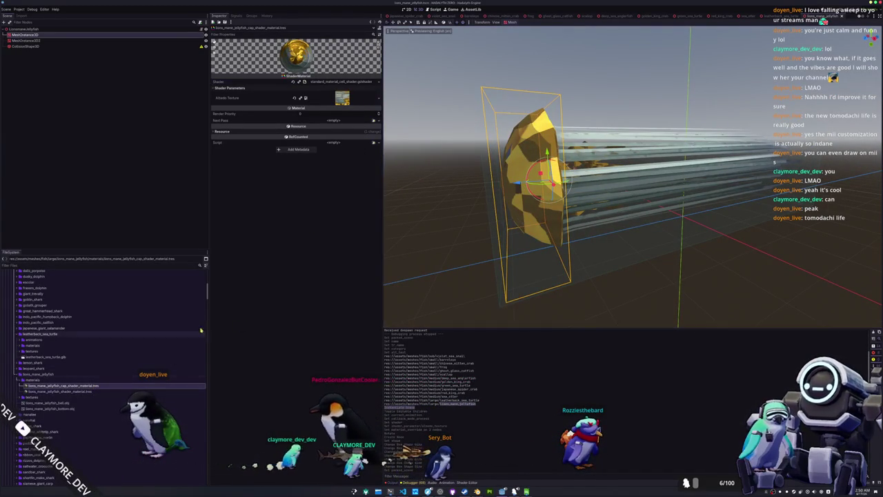
scroll(574, 202, "up", 3)
scroll(614, 200, "down", 5)
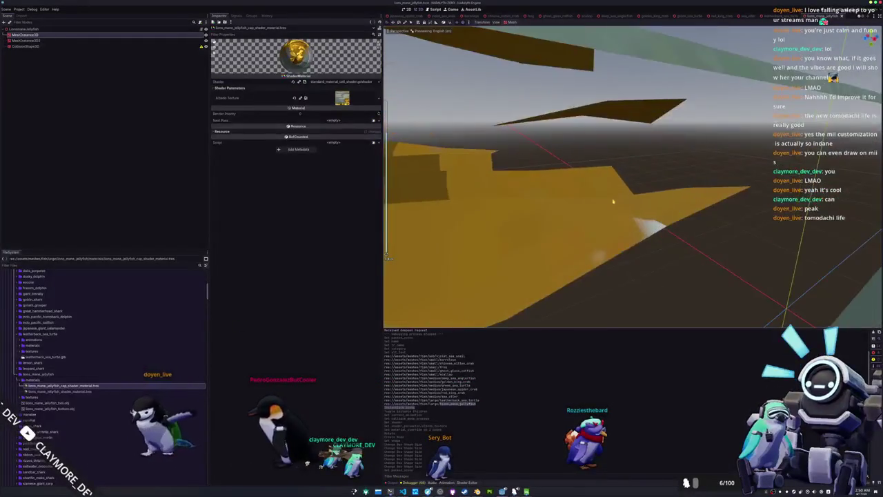
scroll(614, 203, "down", 1)
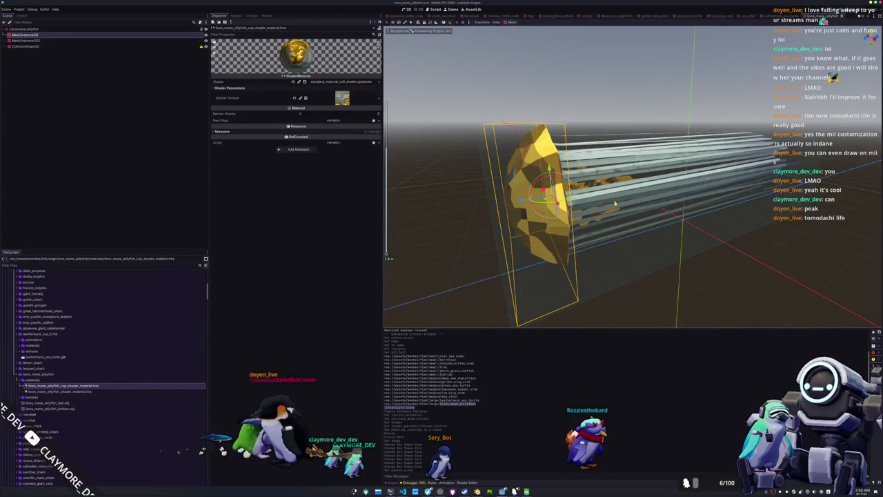
left_click(58, 391)
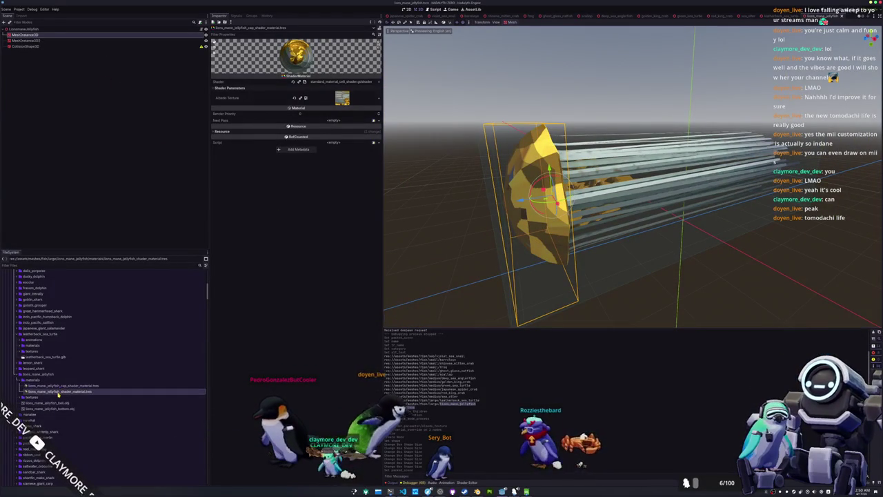
left_click(378, 81)
left_click(366, 97)
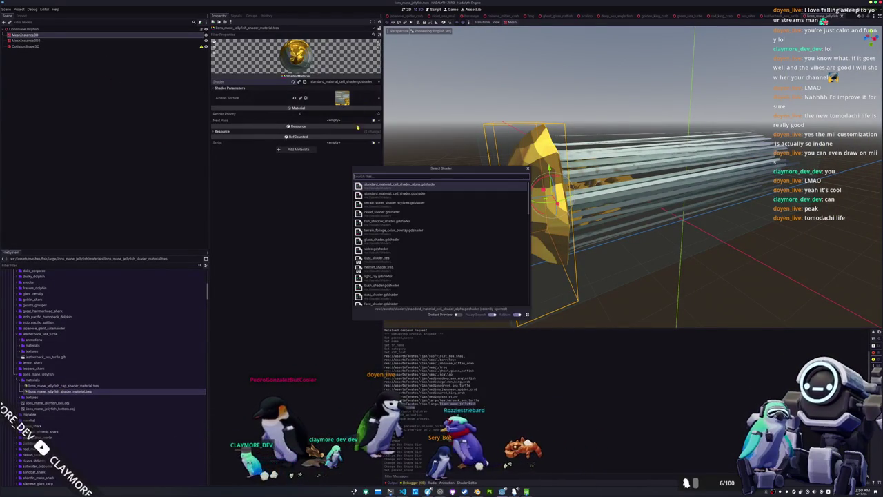
left_click(404, 186)
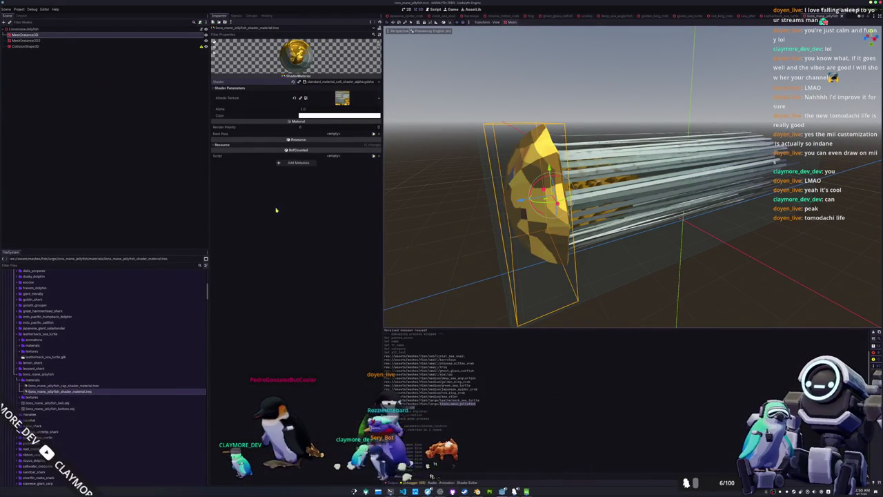
left_click(43, 41)
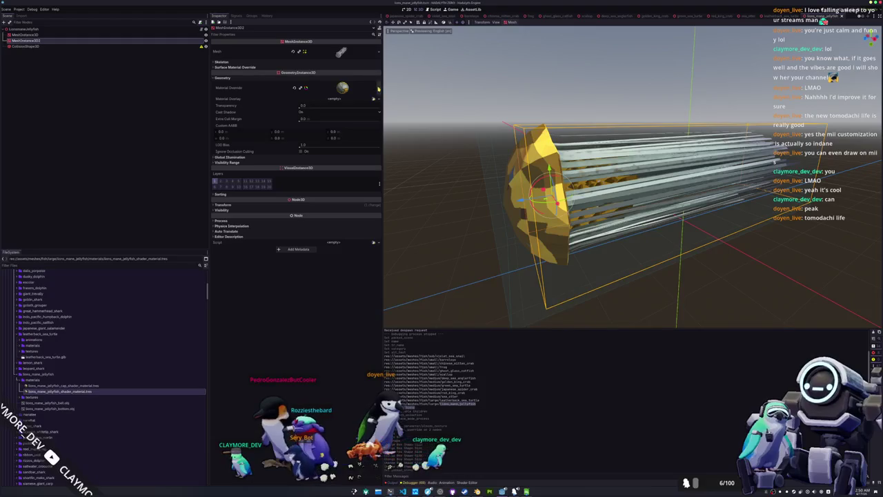
Give the second mesh's material override the lions mane jellyfish albedo texture.
left_click(357, 90)
left_click(343, 150)
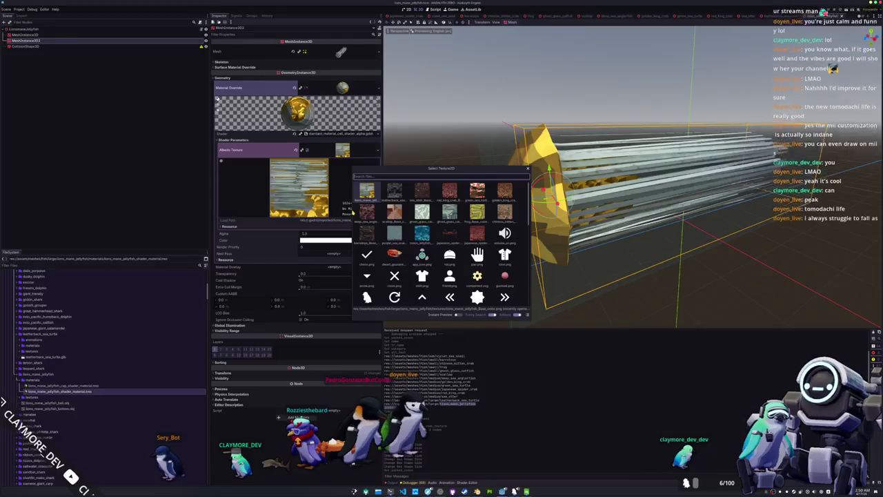
type("_")
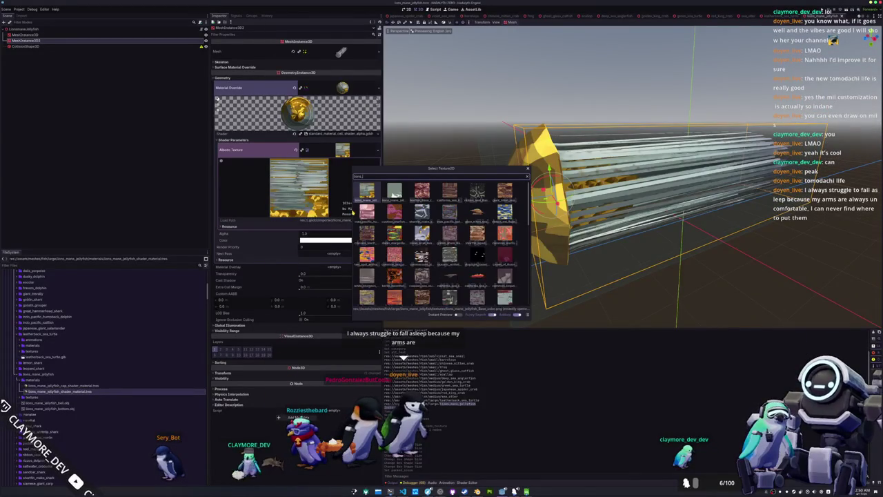
double_click(394, 194)
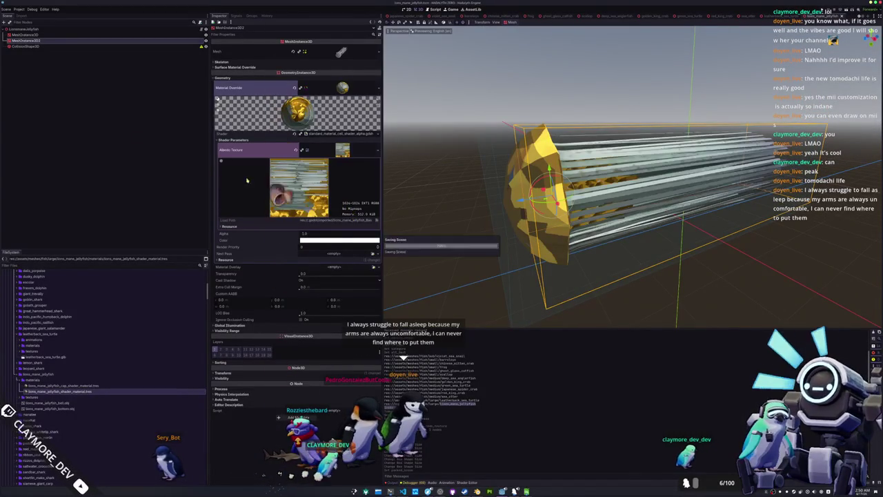
Quick Load the lions mane jellyfish albedo texture into the first mesh's material.
left_click(66, 34)
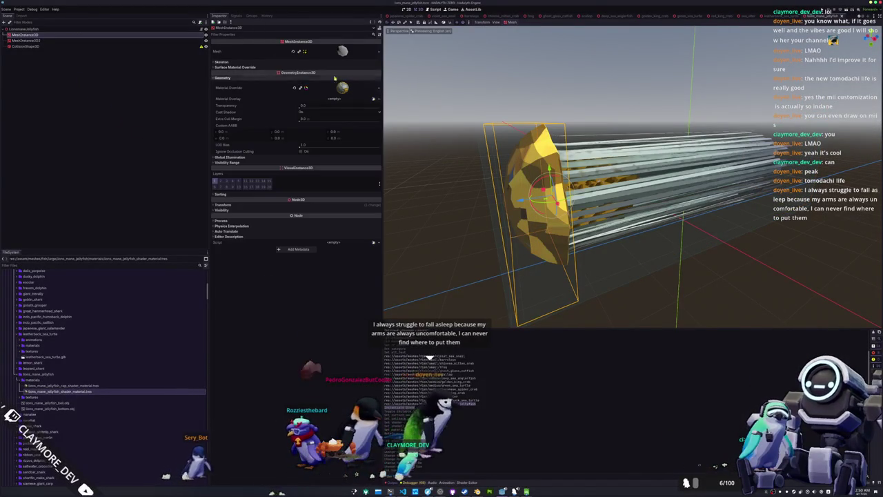
left_click(345, 149)
left_click(376, 150)
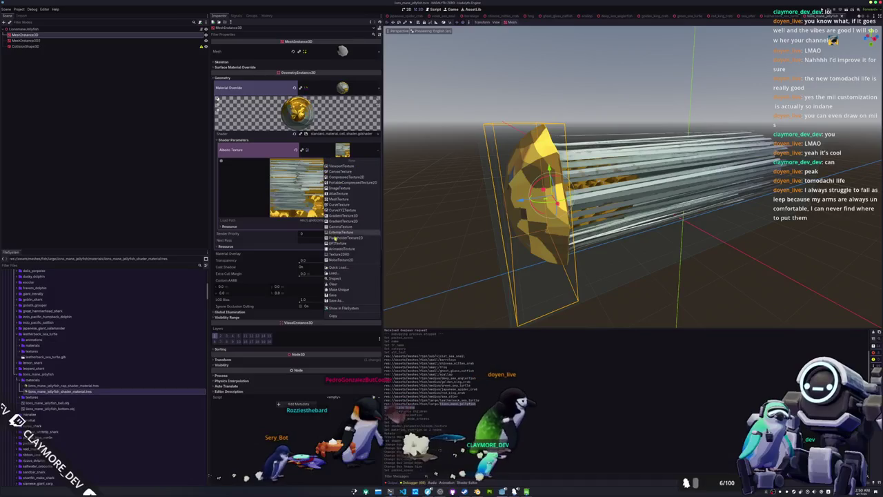
left_click(341, 269)
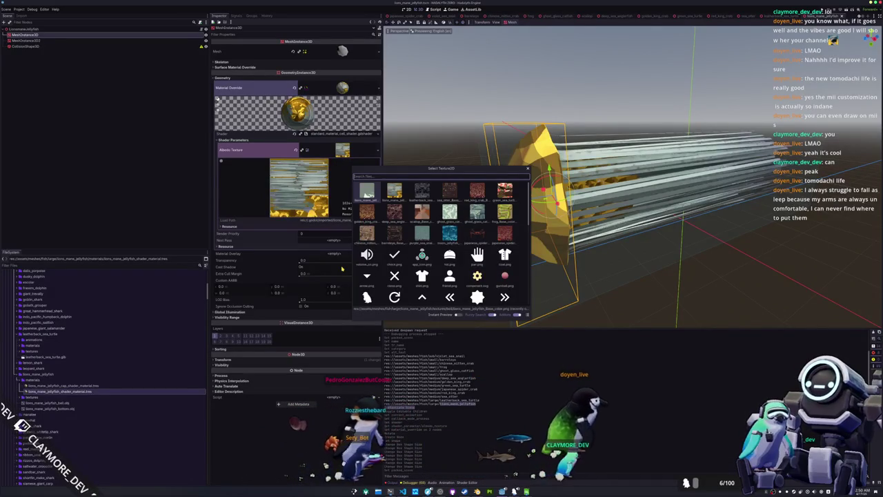
type("lions")
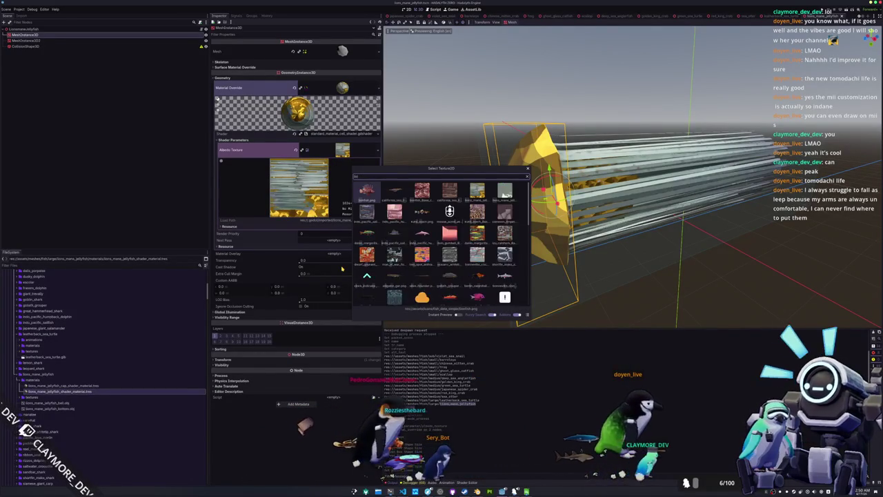
key("Return")
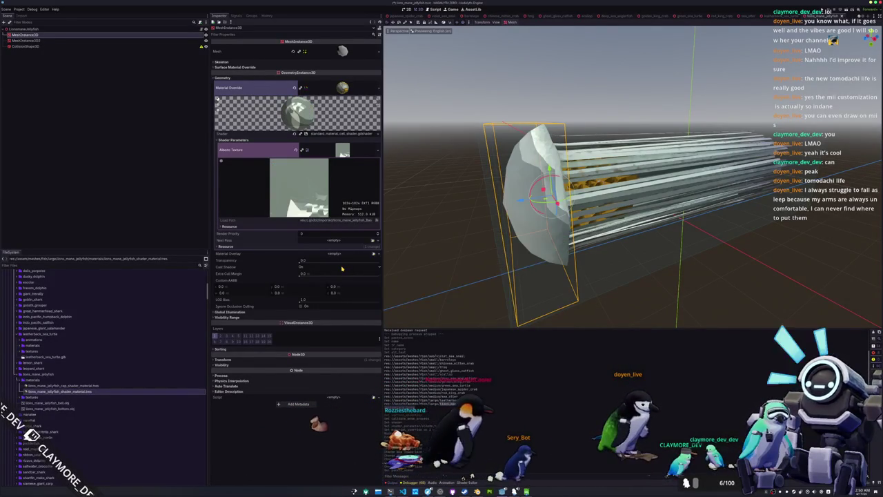
scroll(430, 238, "up", 3)
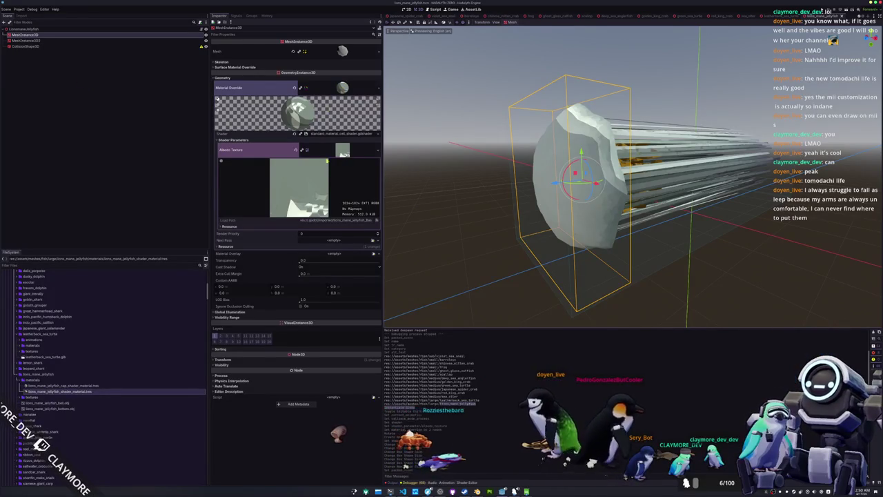
left_click(349, 134)
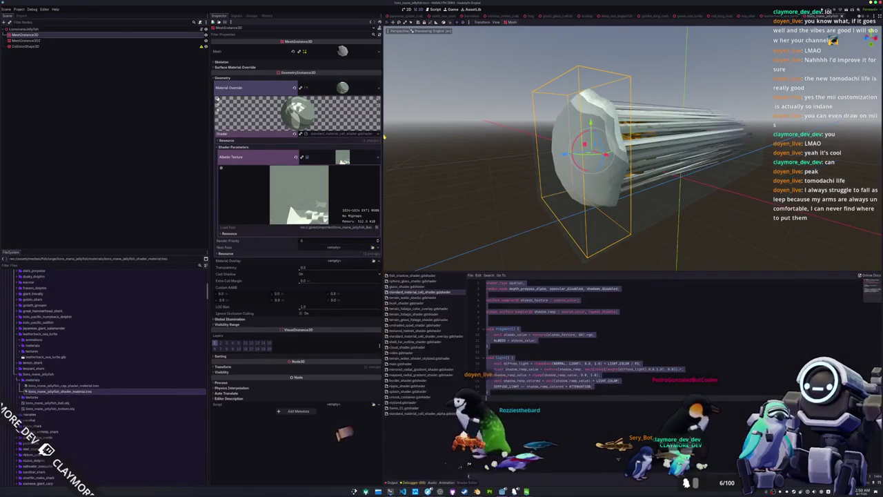
Switch the cap material's shader to standard_material_cell_shader_alpha.gdshader.
left_click(377, 134)
left_click(360, 149)
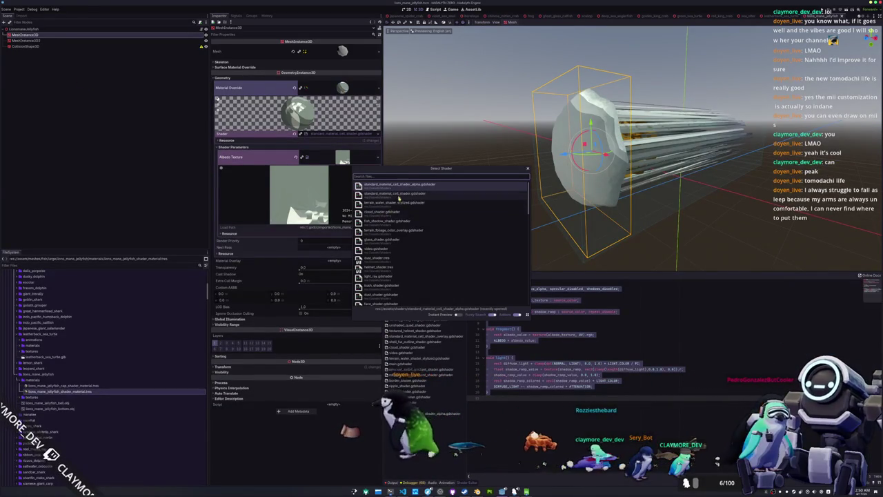
double_click(438, 196)
scroll(438, 167, "up", 5)
scroll(448, 168, "down", 4)
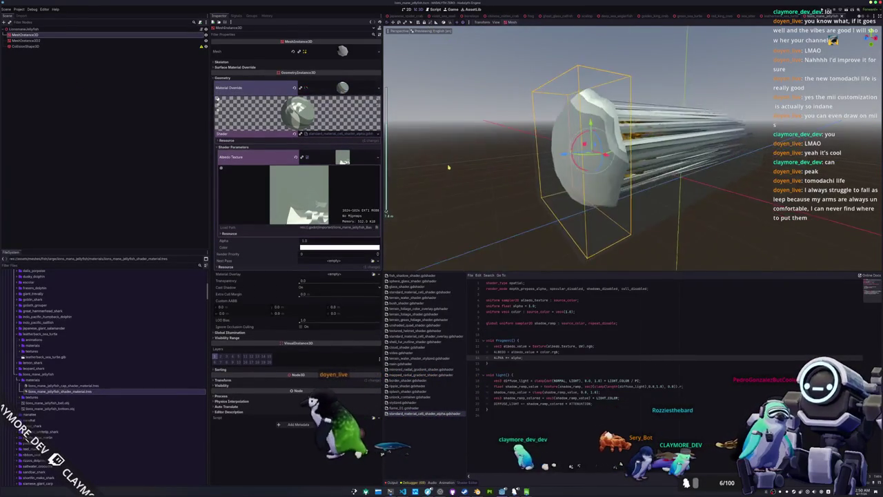
Set the Alpha shader parameter to 0.5 so the bell turns semi-transparent.
left_click(311, 242)
type("0.5")
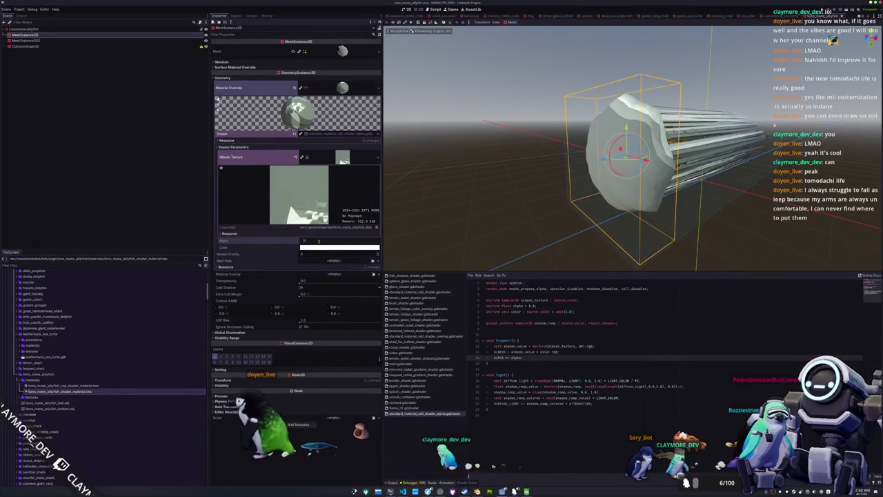
key("Return")
mouse_move(476, 197)
left_mouse_down()
mouse_move(420, 193)
mouse_move(476, 199)
mouse_move(443, 213)
mouse_move(518, 239)
mouse_move(517, 255)
left_mouse_up()
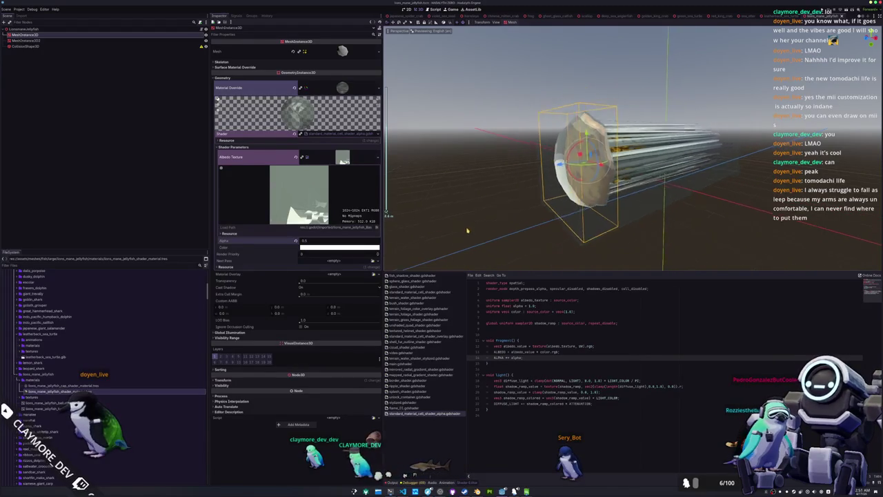
left_click(25, 46)
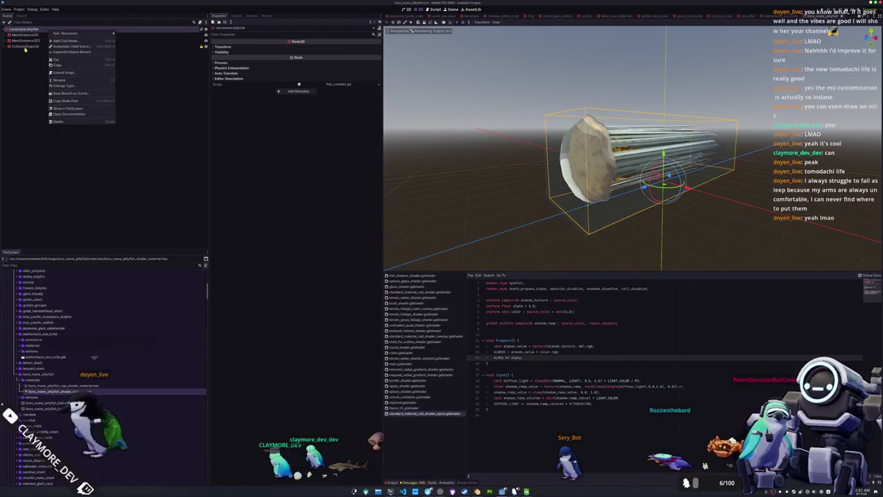
Save the jellyfish scene and scroll the FileSystem dock to the fish_data_complex folder.
key("ctrl+s")
mouse_move(472, 169)
left_mouse_down()
mouse_move(499, 211)
mouse_move(485, 187)
left_mouse_up()
scroll(58, 325, "down", 10)
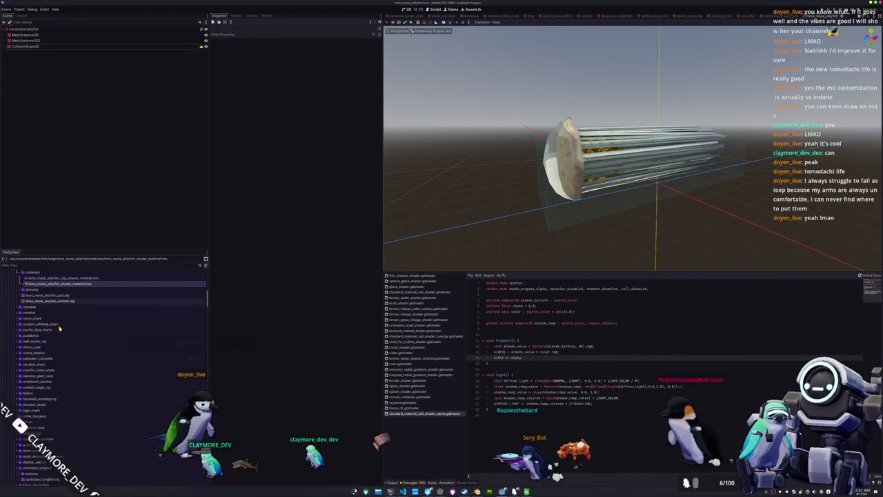
scroll(58, 325, "down", 15)
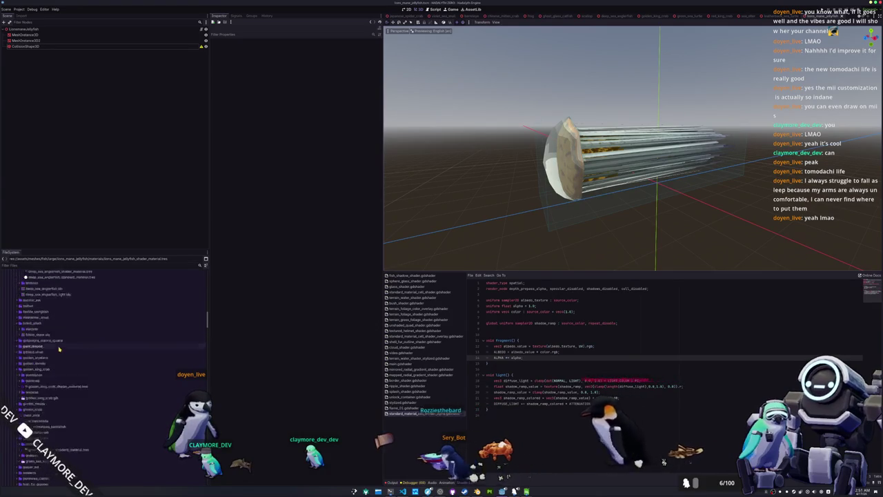
scroll(60, 349, "up", 15)
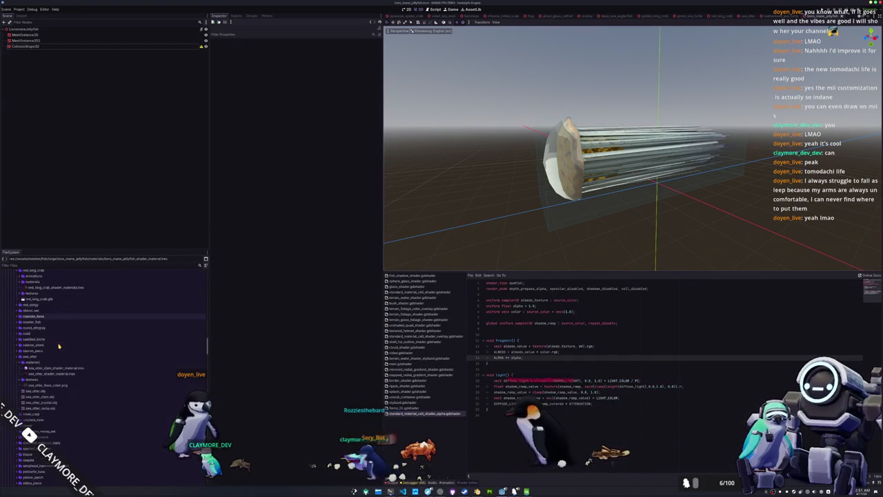
scroll(58, 343, "down", 10)
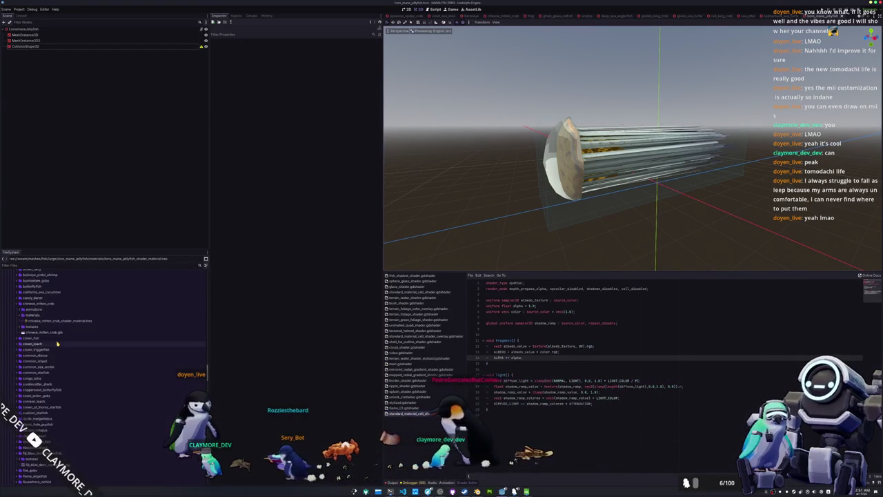
scroll(55, 343, "down", 10)
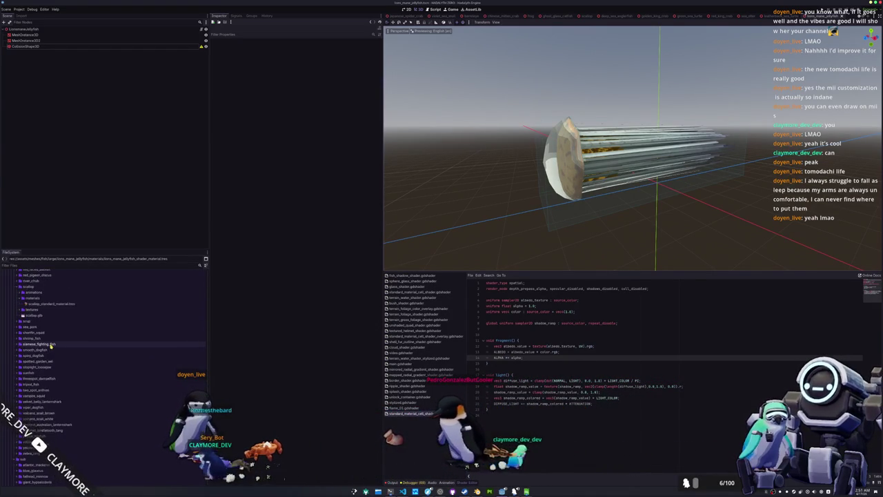
scroll(49, 349, "up", 20)
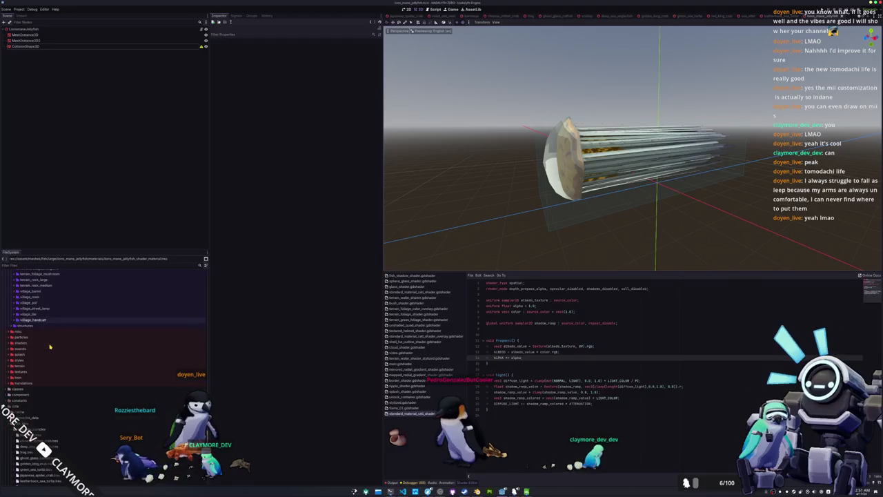
right_click(49, 349)
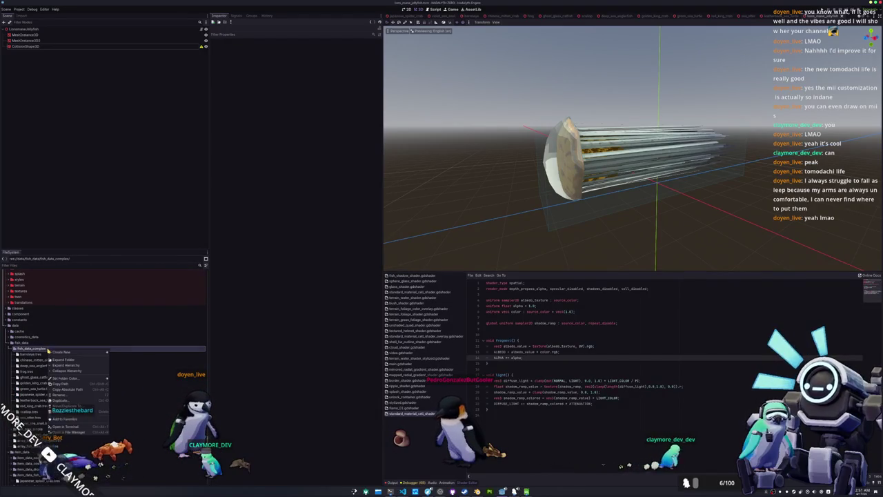
Create a new FishDataComplex resource named lions_mane_jellyfish.tres inside fish_data_complex.
left_click(120, 369)
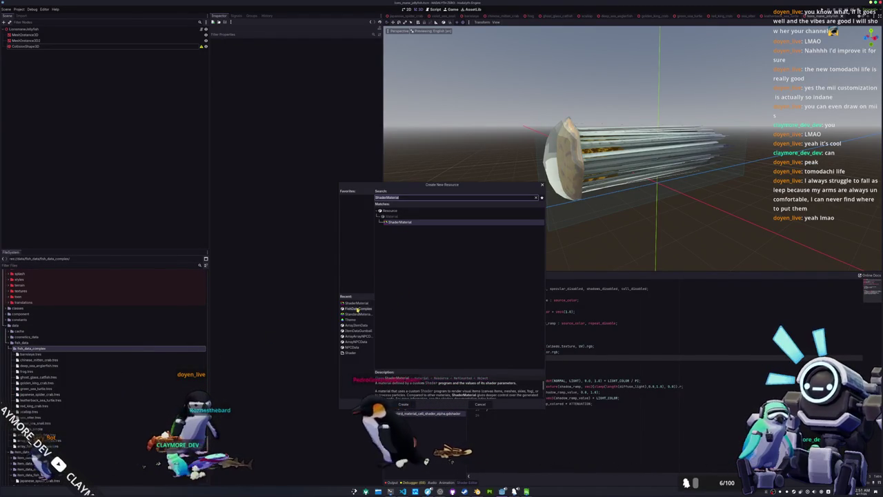
left_click(403, 406)
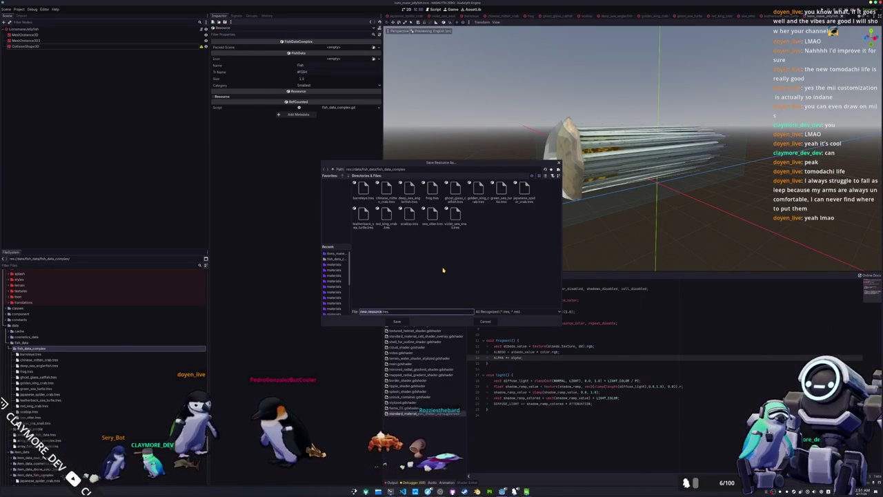
type("ons_mane_j")
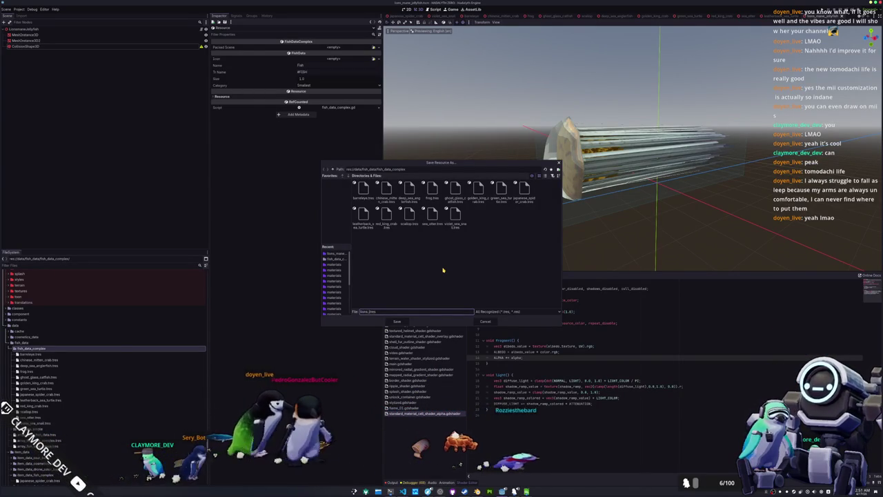
type("ellyfish")
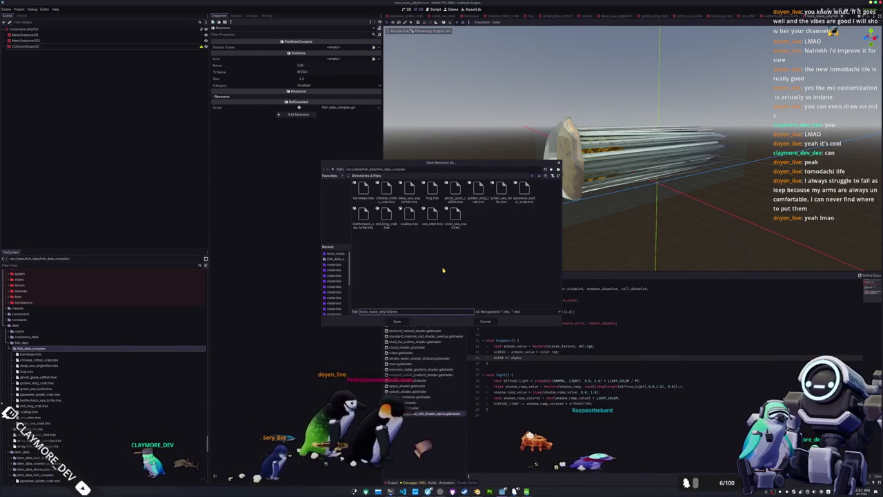
key("Return")
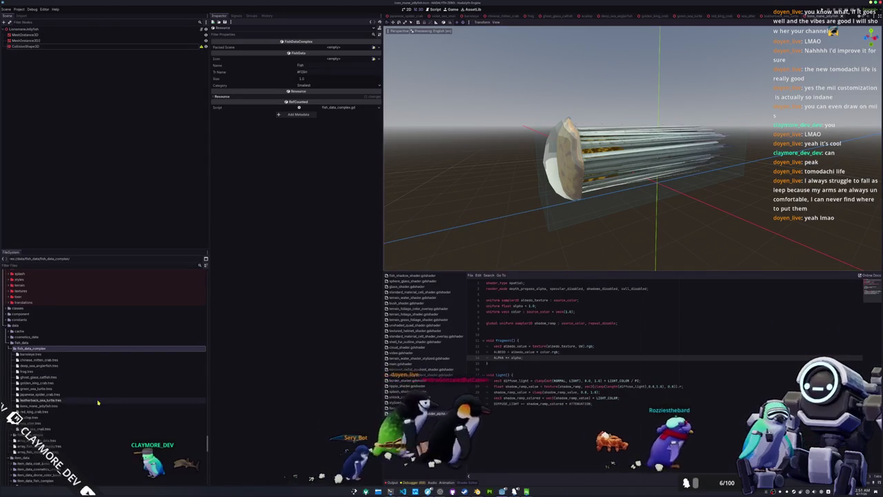
left_click(333, 47)
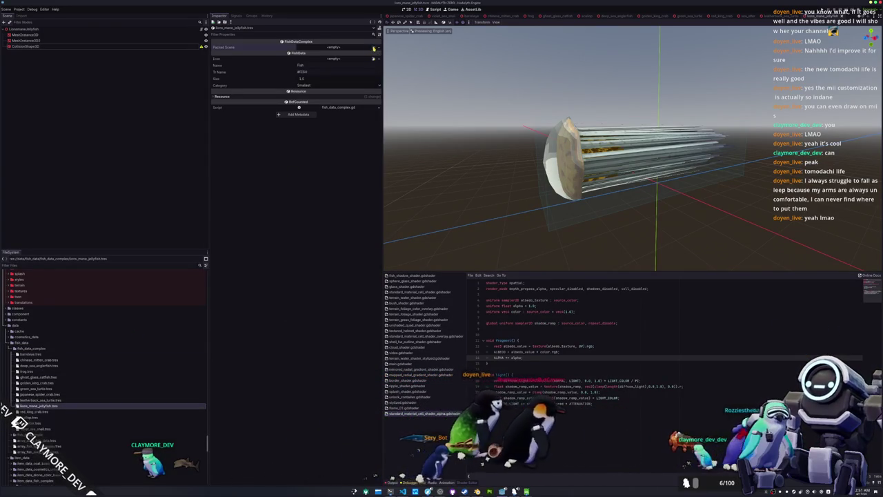
Assign the jellyfish scene as the resource's Packed Scene and save it.
left_click(356, 82)
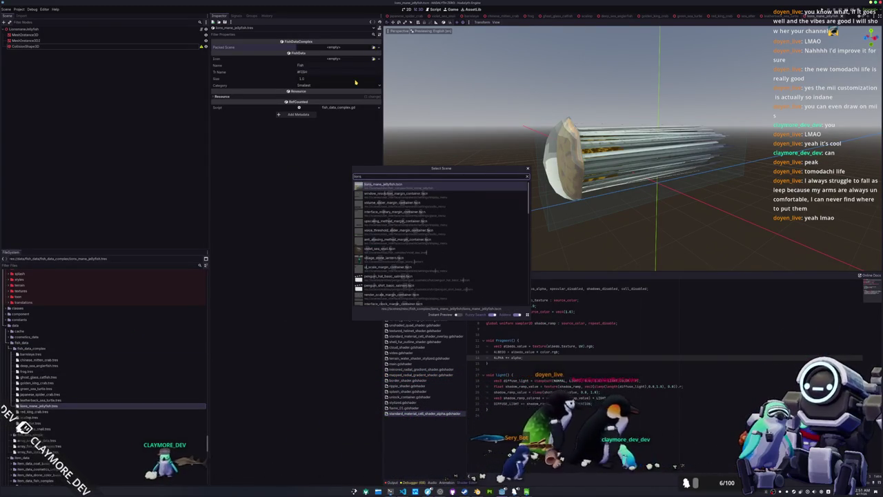
key("Return")
key("ctrl+s")
type("LIONS_")
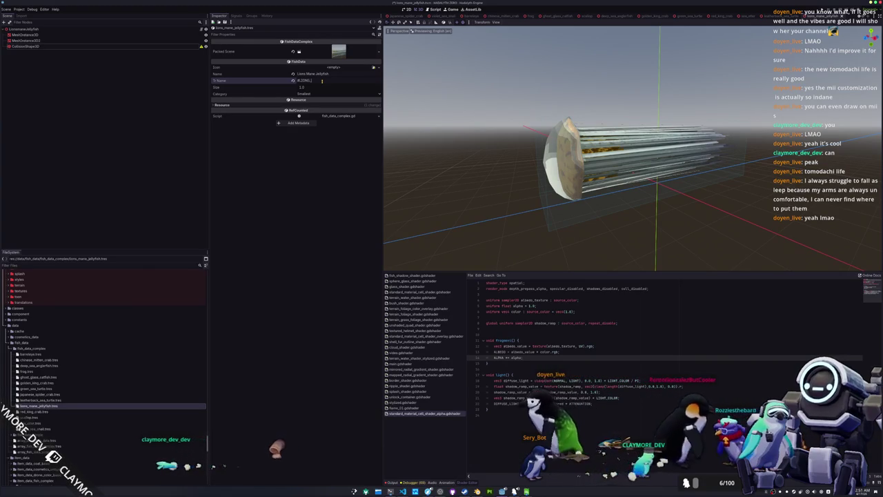
Add MANE_JELLYFISH to the jellyfish translation key and set the category to Large.
type("MANE_JELLYFISH")
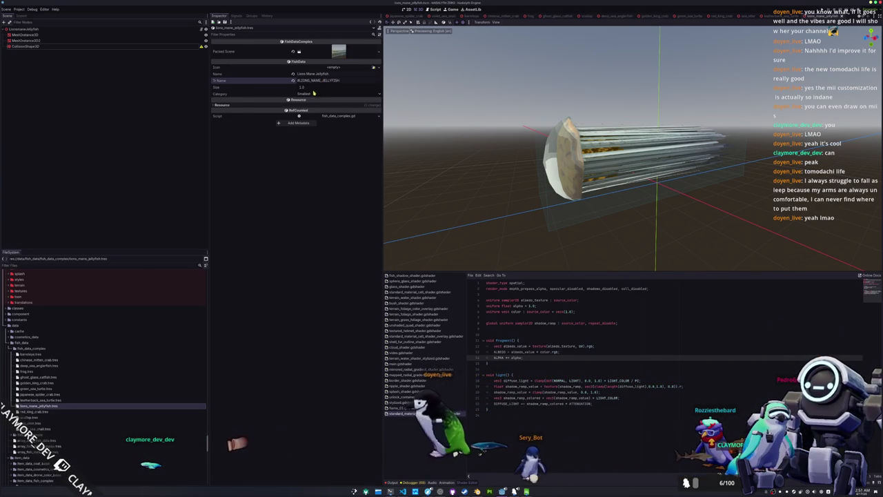
left_click(314, 93)
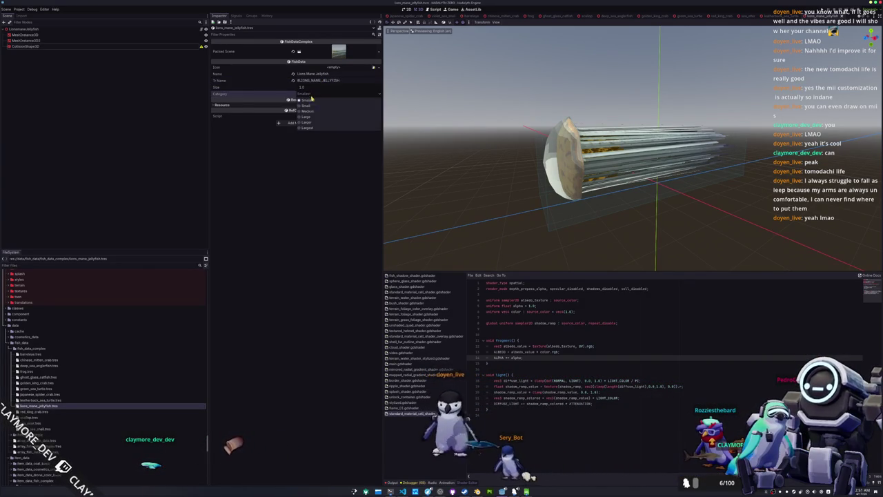
left_click(311, 117)
double_click(343, 83)
key("alt+Tab")
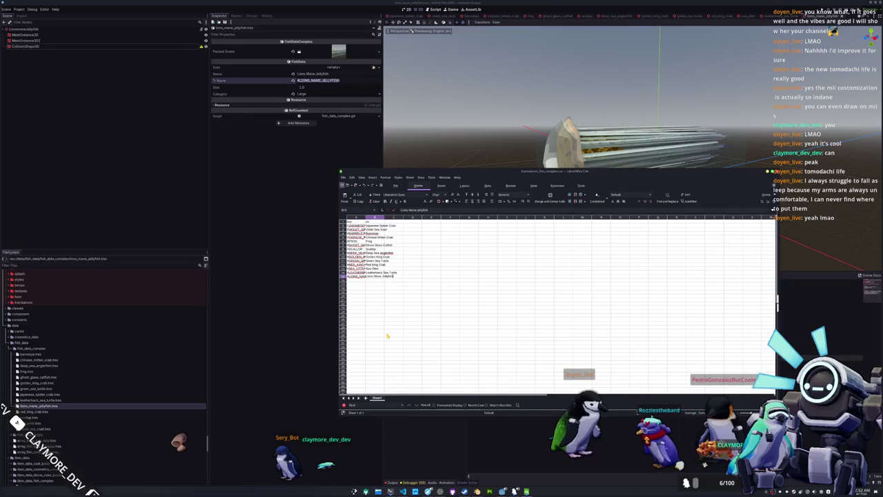
Change cell A15's key to #LIONS_MANE_JELLYFISH in Calc, then return to Godot.
key("F2")
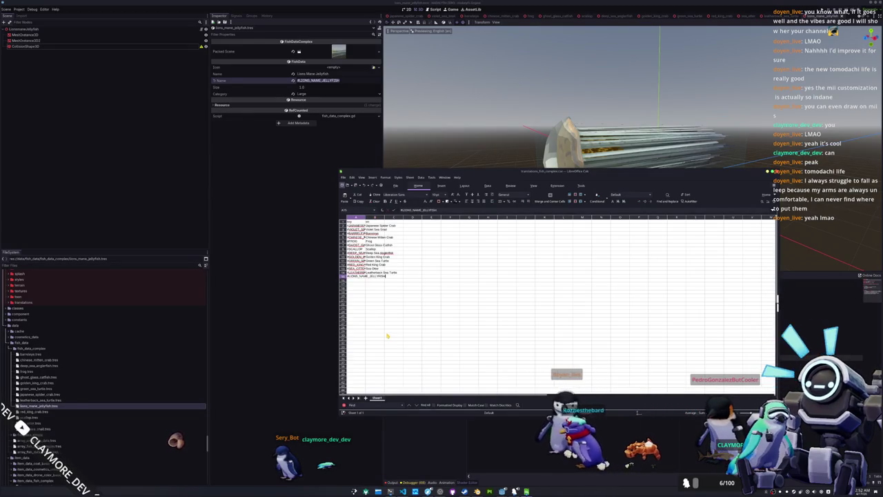
key("Left")
key("Left")
key("Left")
key("shift+Left")
key("shift+Left")
key("shift+Left")
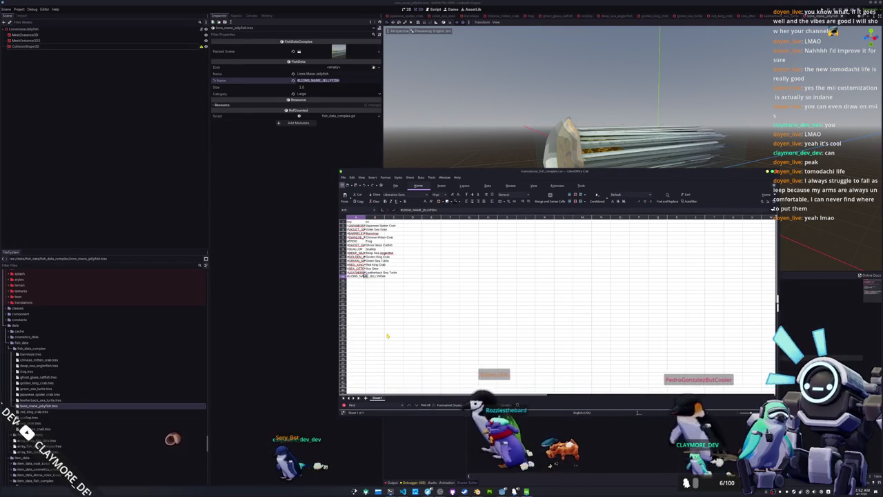
type("MANE")
key("Return")
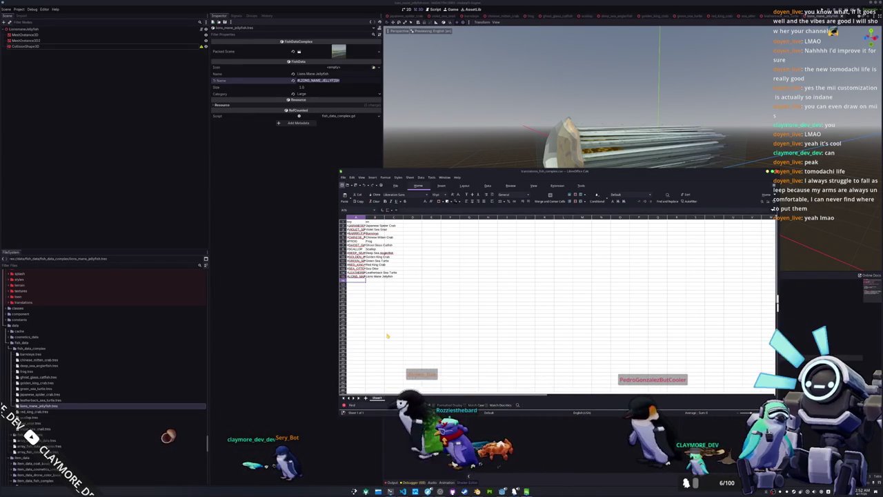
left_click(253, 177)
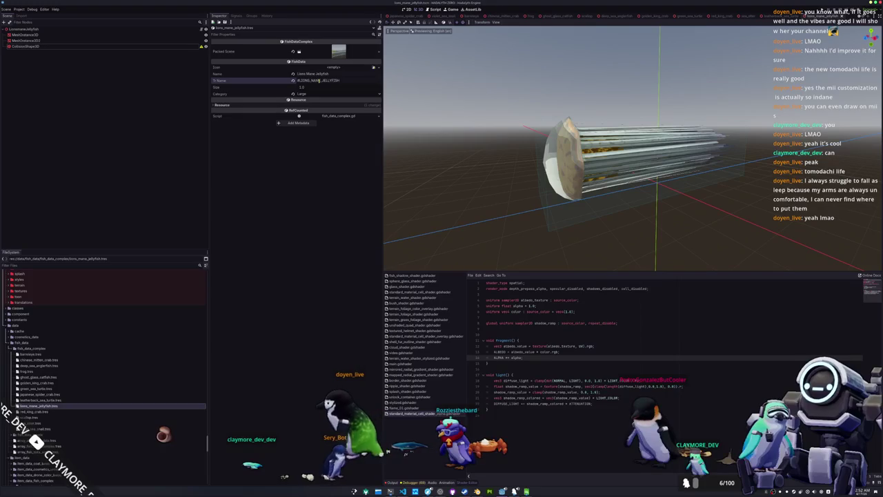
Save the MANE key fix and refill array_fish_data_complex.tres with all 14 fish resources.
type("MANE")
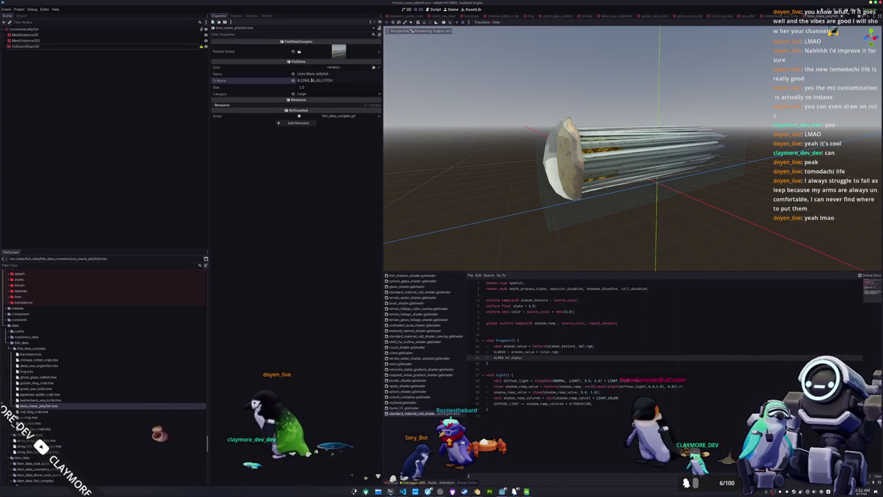
key("ctrl+s")
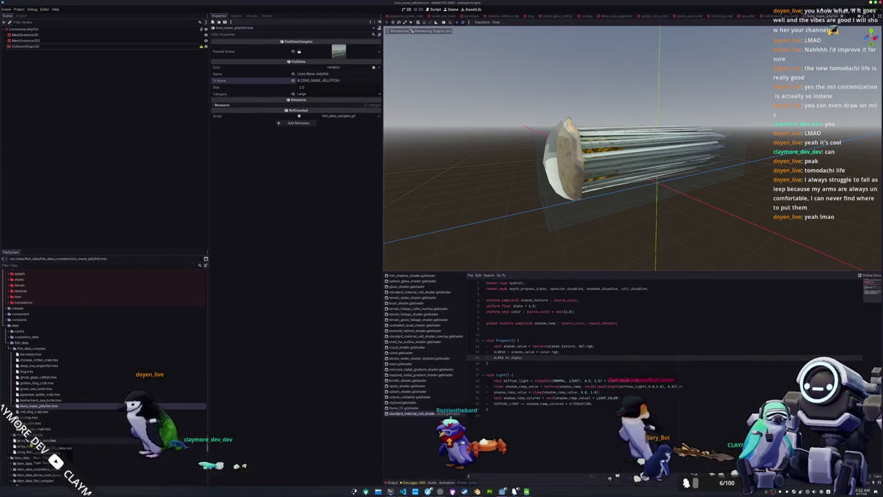
left_click(38, 447)
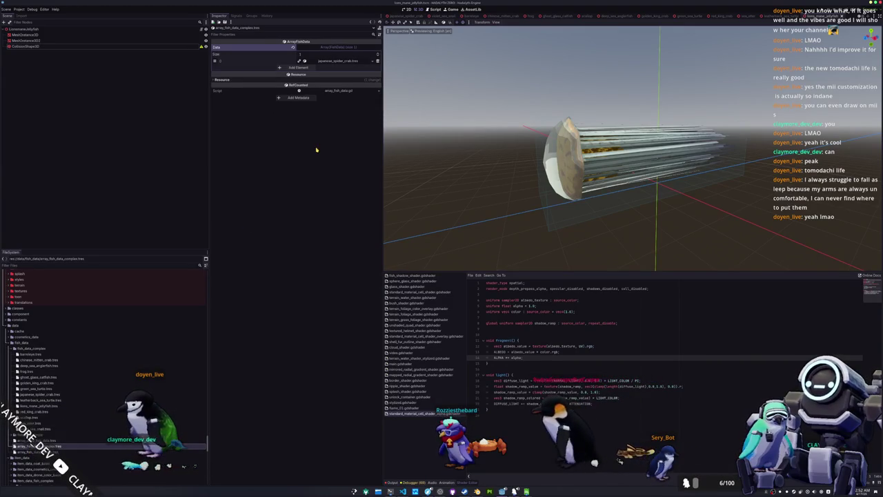
left_click(377, 61)
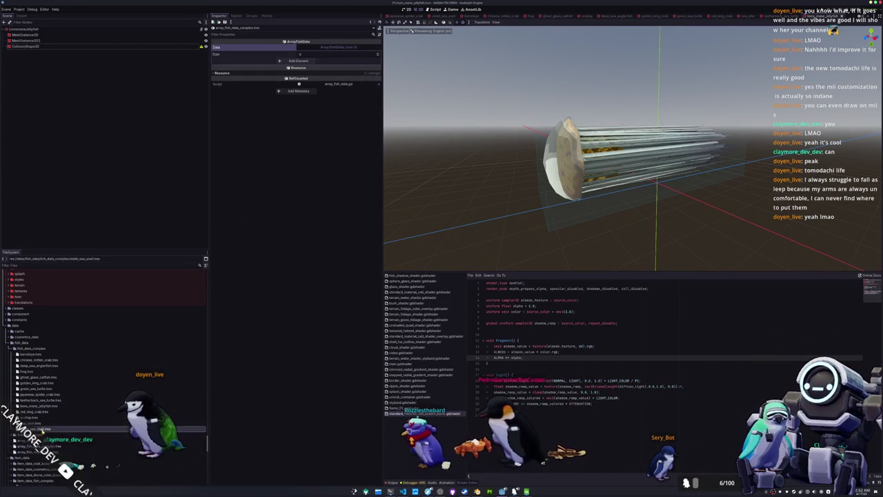
left_click(31, 354, "shift")
mouse_move(31, 355)
left_mouse_down()
mouse_move(292, 227)
mouse_move(295, 59)
mouse_move(328, 50)
left_mouse_up()
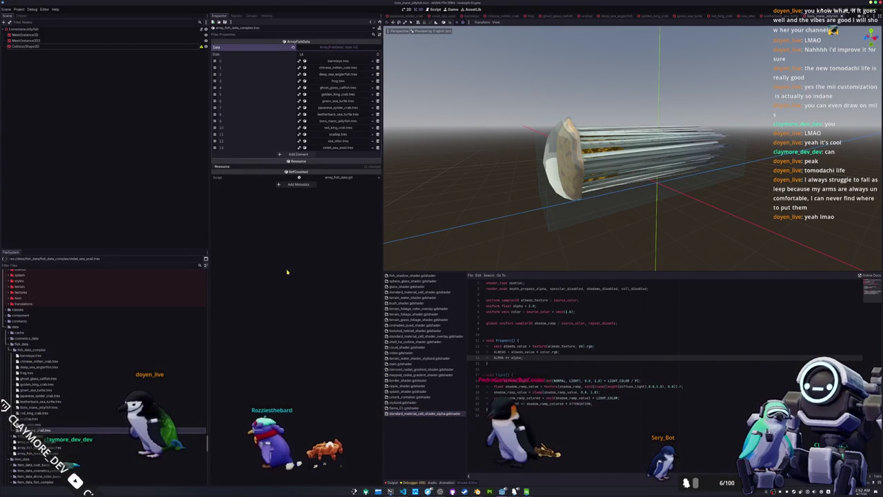
Quick-open the batch_tasks.tscn scene.
key("shift+alt+o")
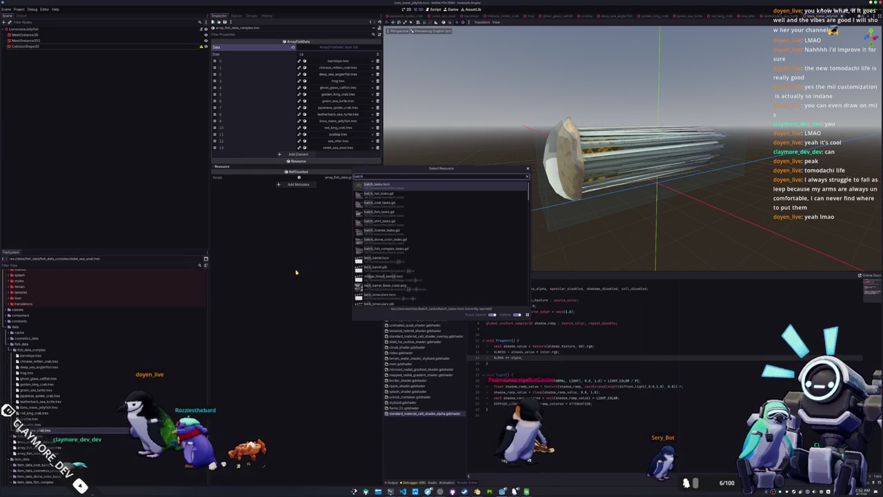
key("Down")
key("Down")
key("Down")
key("Down")
key("Down")
key("Up")
key("Up")
key("Up")
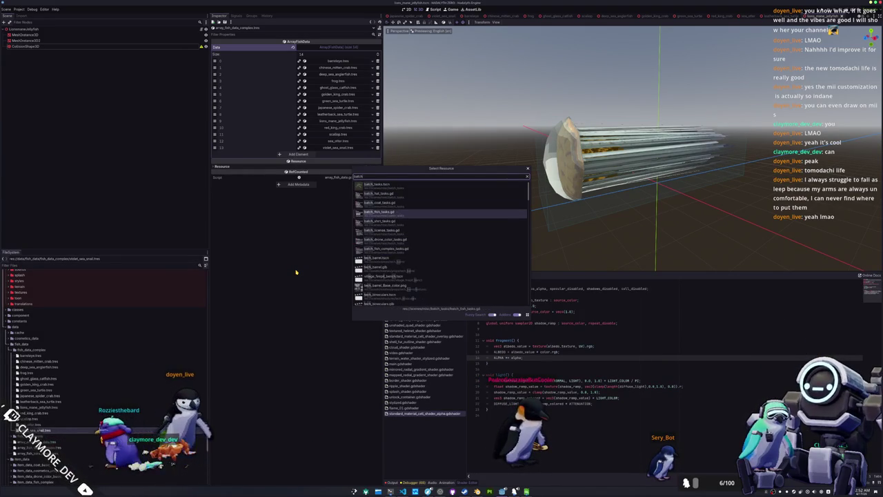
key("Return")
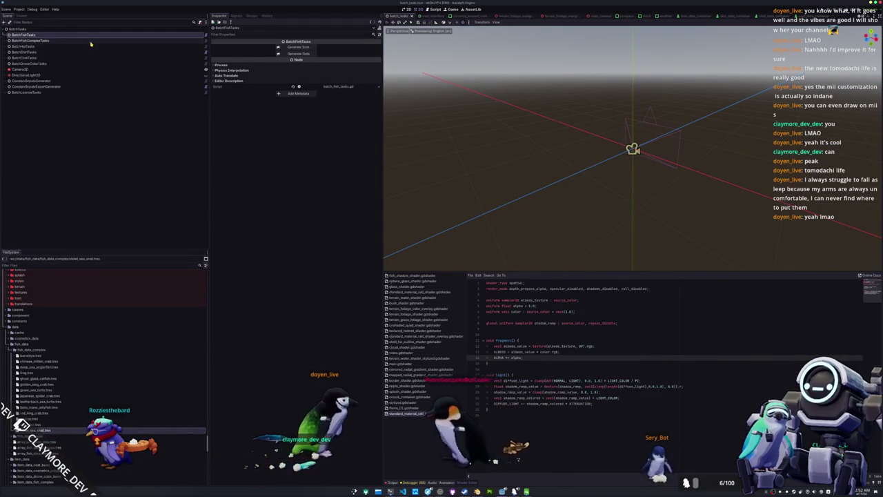
Select the BatchFishComplexTasks node and expand the fish_data_complex icons folder.
left_click(69, 40)
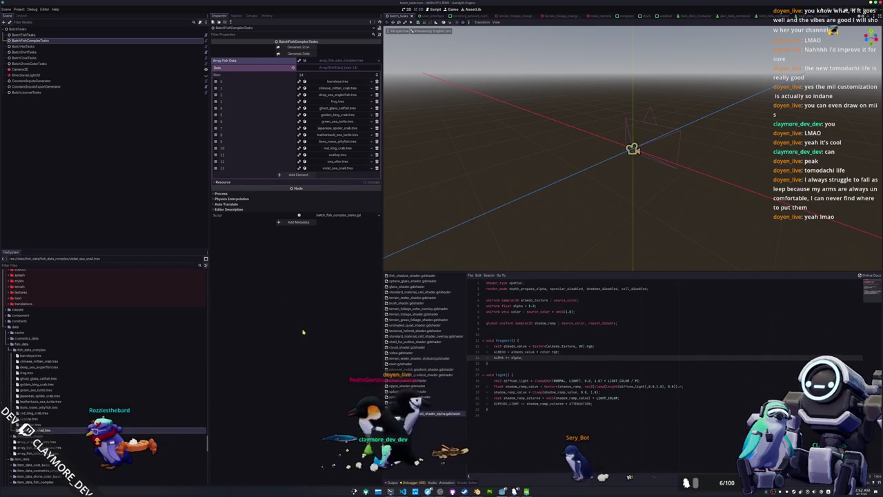
key("alt+Tab")
key("alt+Tab")
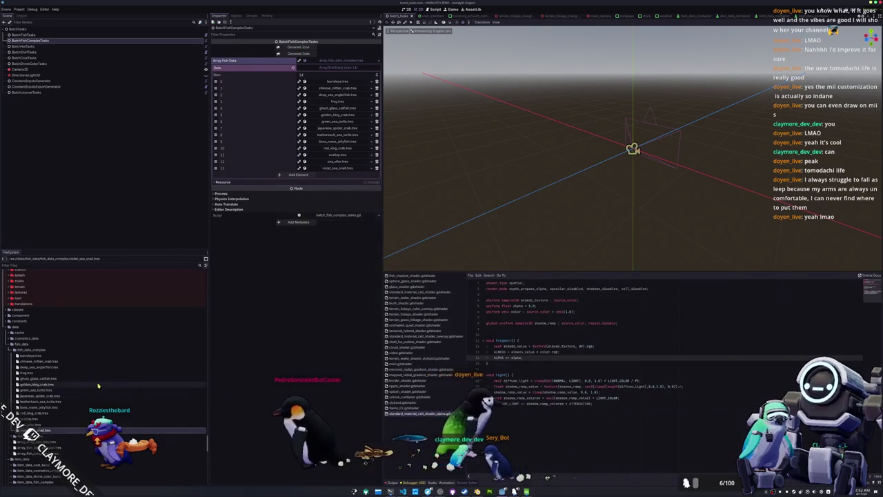
scroll(74, 350, "up", 5)
scroll(73, 349, "up", 5)
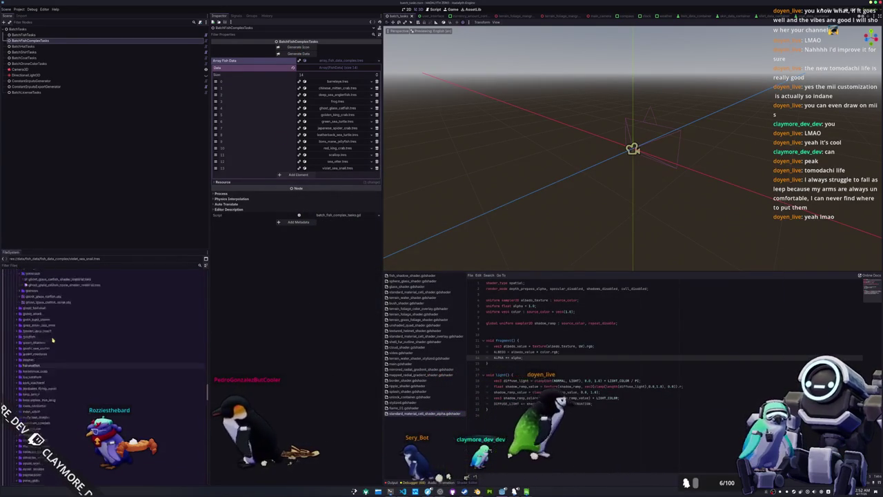
scroll(37, 345, "up", 10)
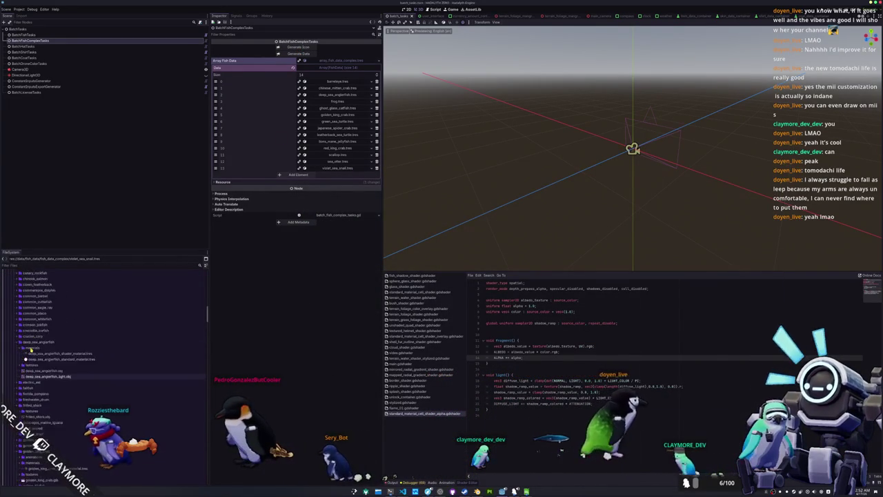
scroll(30, 351, "up", 2)
double_click(31, 319)
Preview the crab, turtle and catfish icons, ending on golden_king_crab.png.
left_click(32, 359)
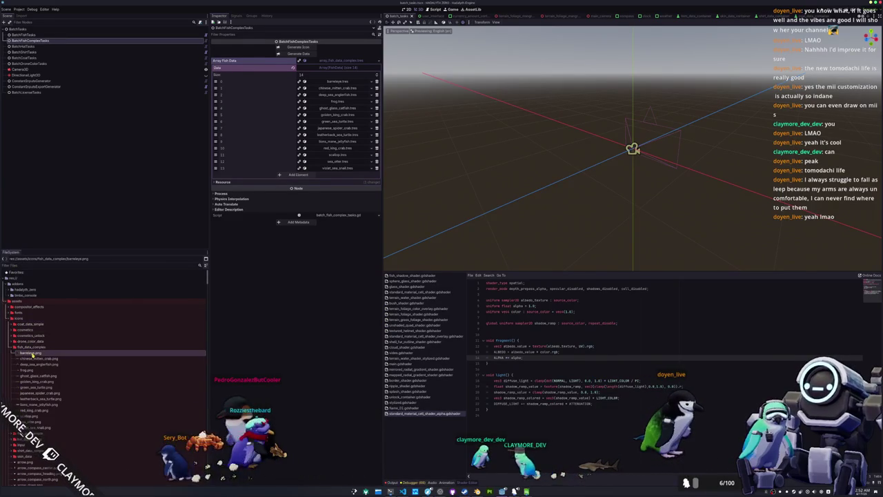
left_click(33, 366)
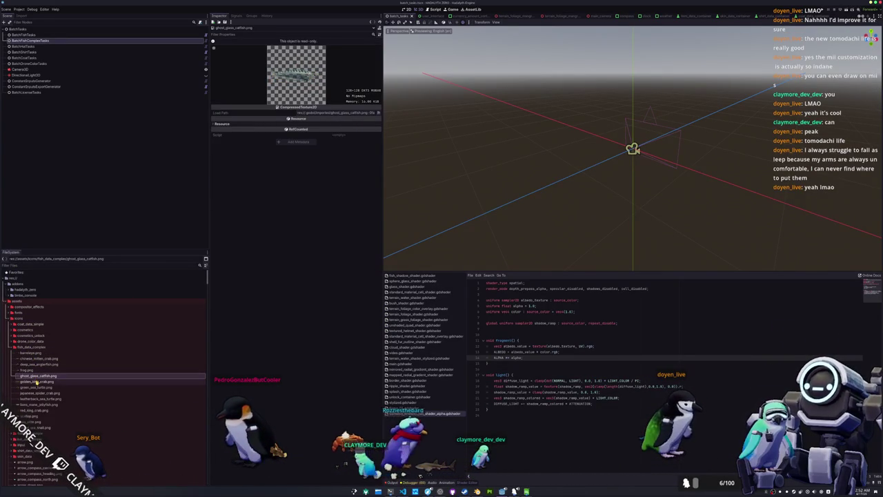
left_click(38, 387)
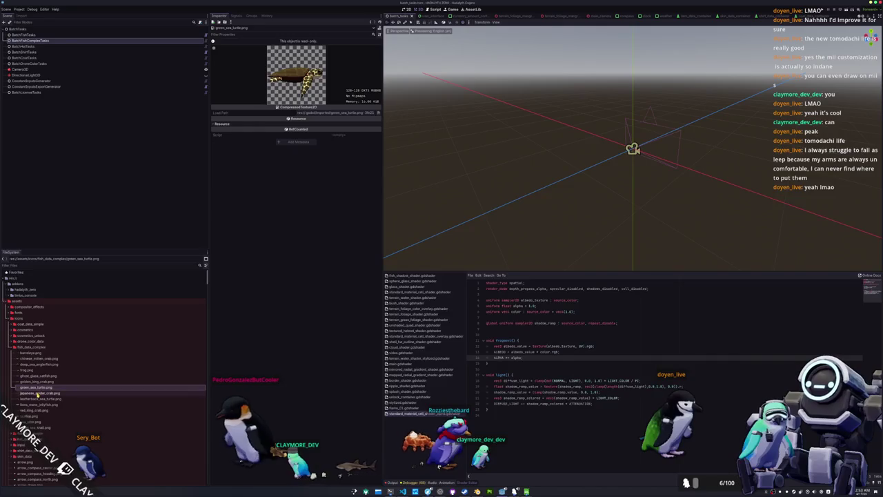
left_click(37, 394)
left_click(37, 388)
left_click(38, 382)
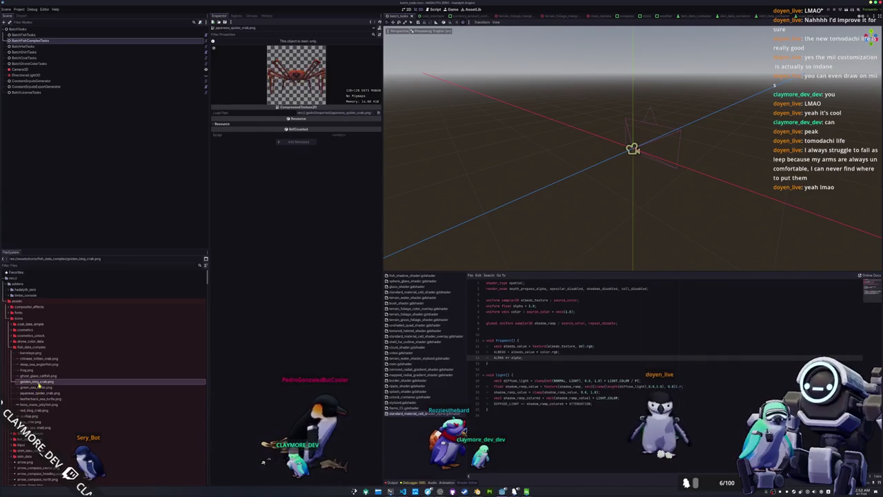
left_click(38, 388)
left_click(38, 381)
left_click(39, 376)
left_click(42, 382)
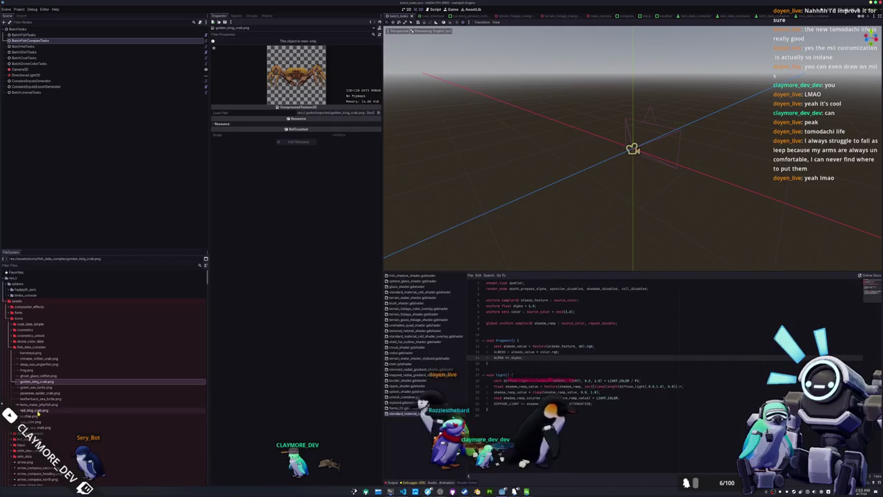
left_click(39, 411)
left_click(41, 382)
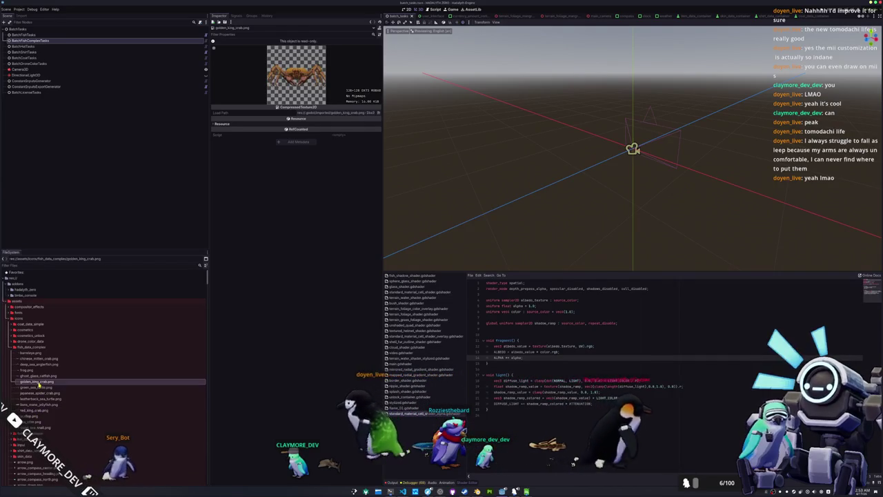
key("shift+alt+o")
Open the golden_king_crab scene in Right view.
type("golden_ki")
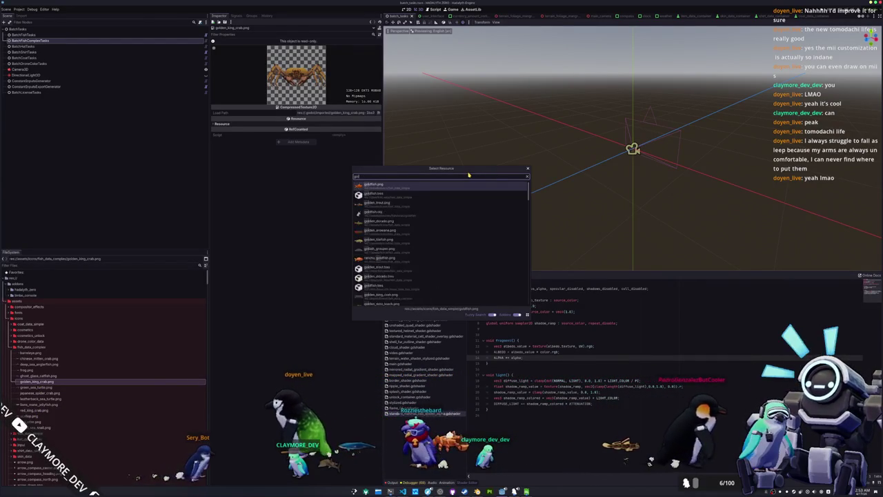
key("Escape")
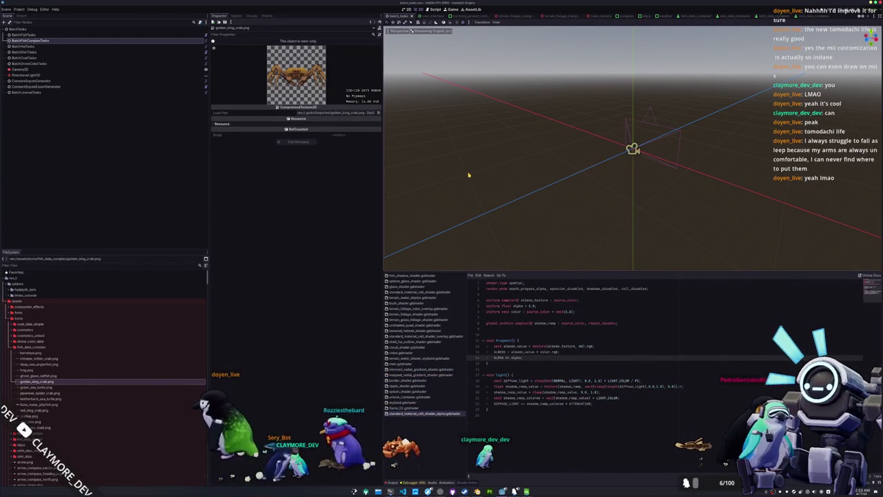
key("shift+alt+o")
type("golden_king_")
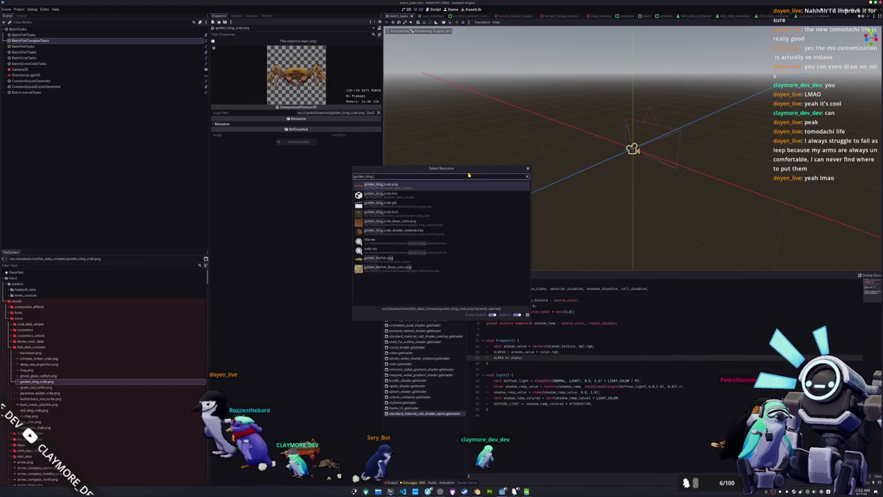
key("Down")
key("Return")
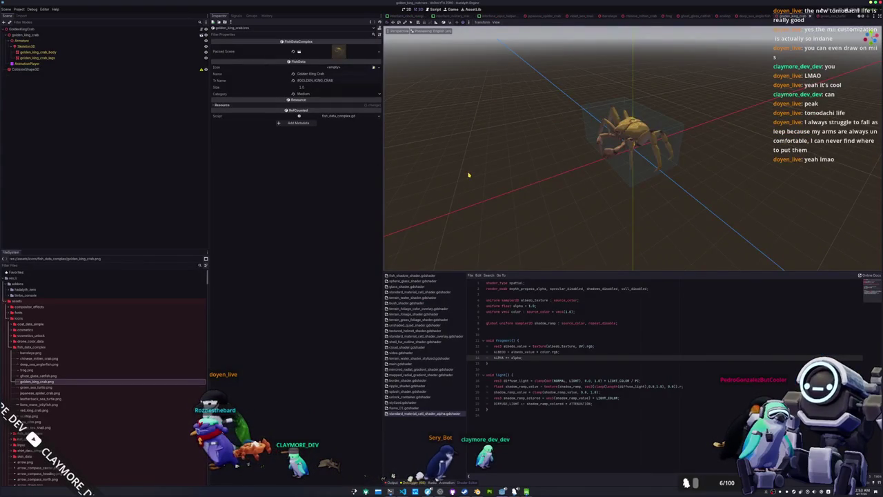
key("KP_3")
scroll(563, 154, "up", 5)
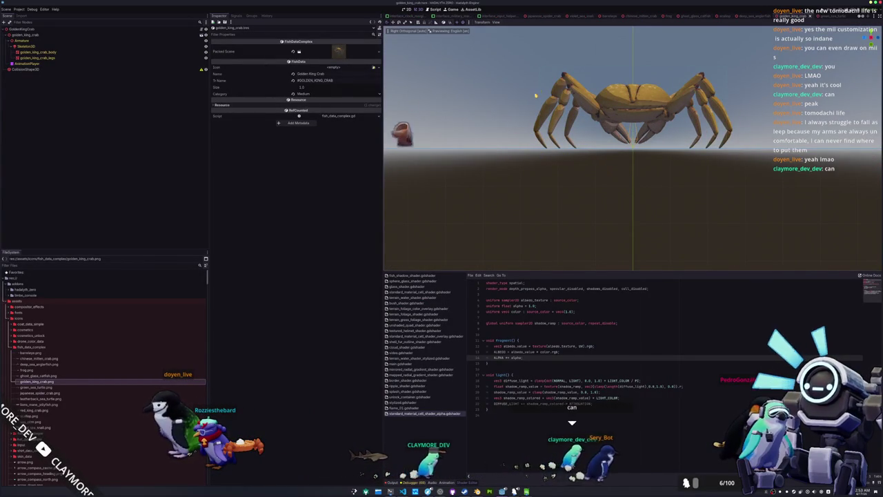
scroll(508, 119, "down", 2)
Compare the golden king crab's collision shape with the red king crab's.
left_click(26, 69)
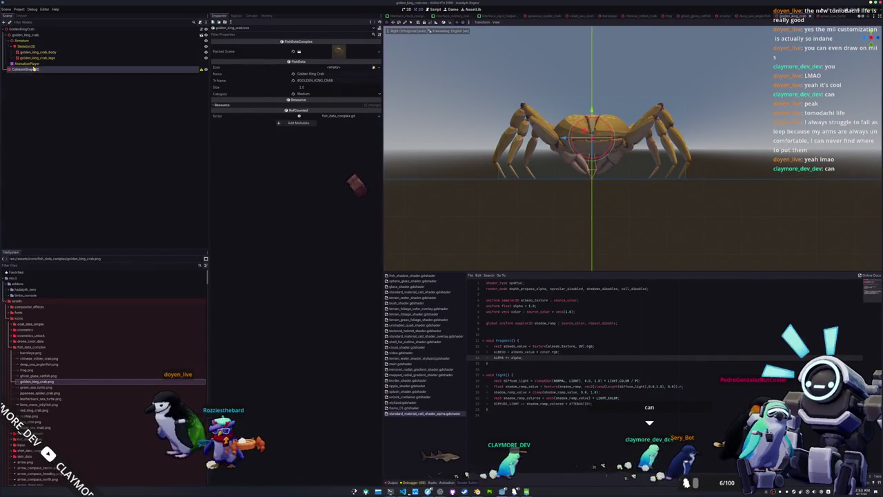
scroll(499, 168, "down", 2)
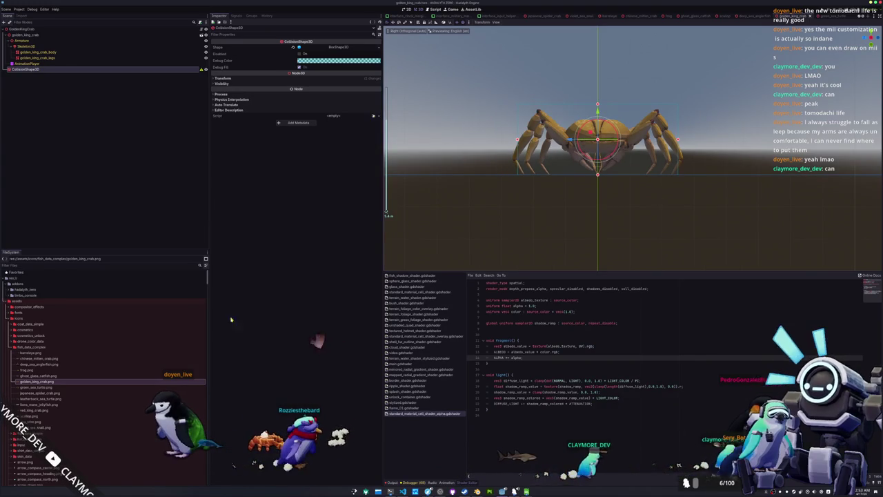
scroll(83, 366, "down", 10)
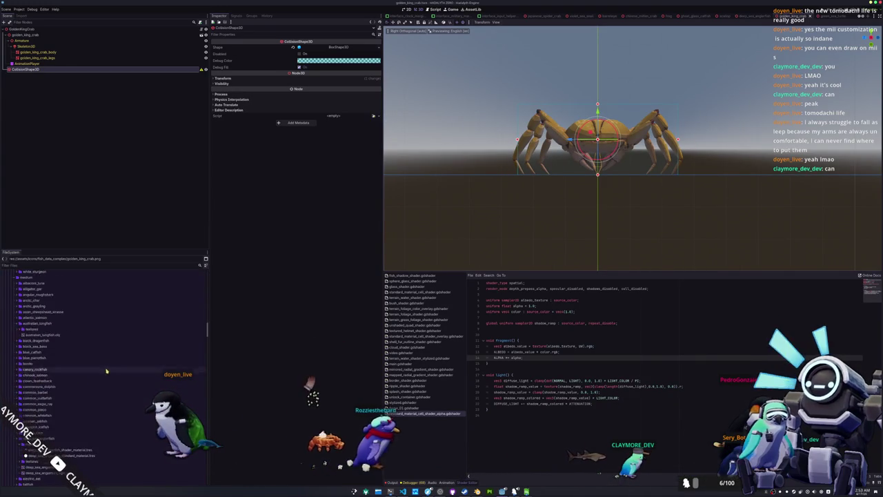
scroll(106, 371, "down", 5)
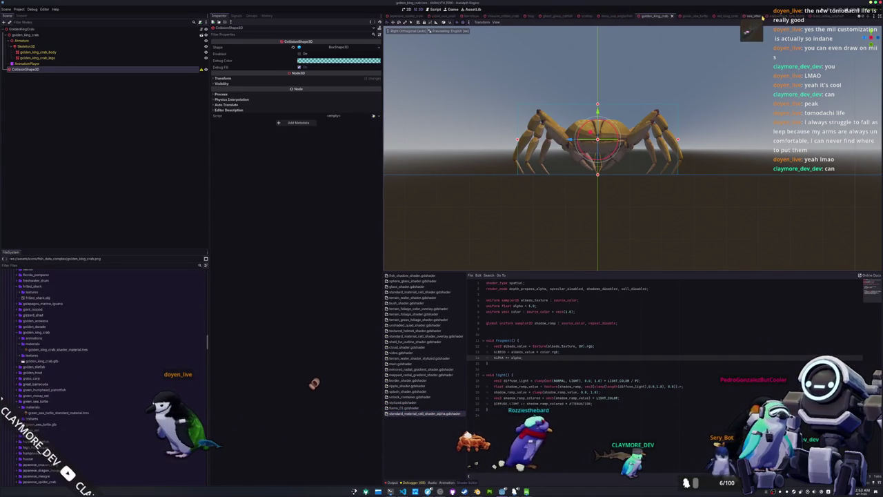
left_click(725, 16)
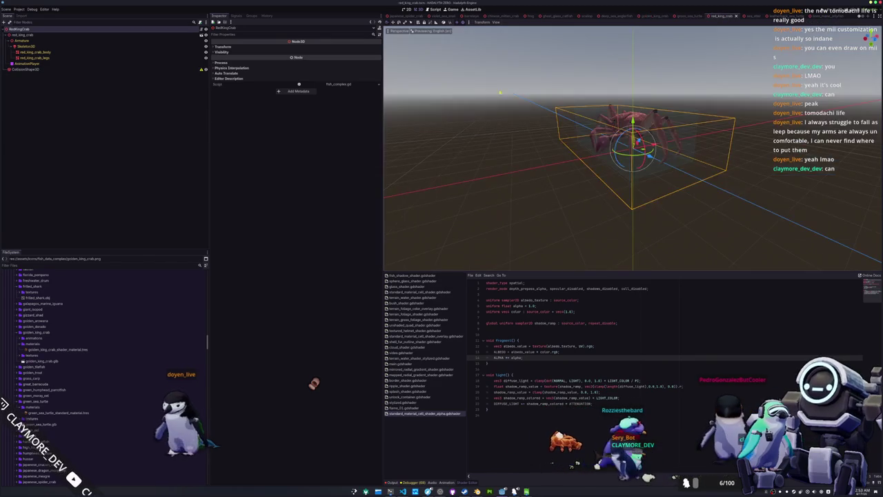
left_click(26, 69)
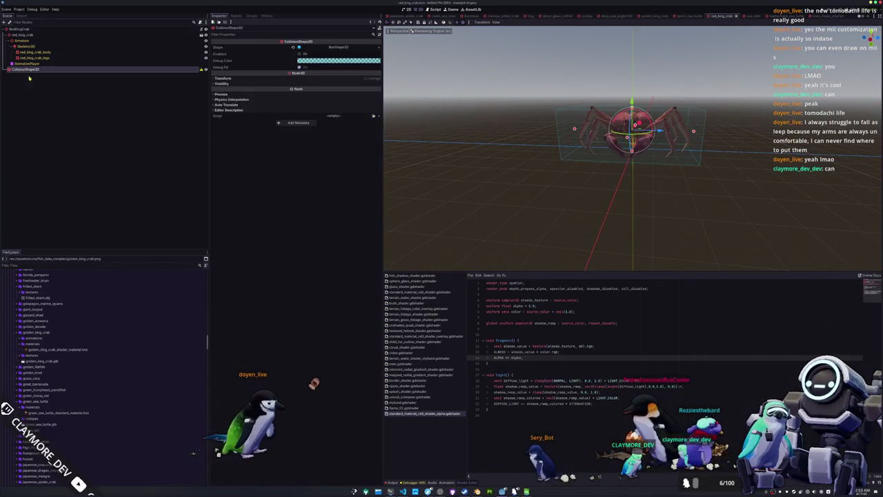
left_click(655, 16)
Duplicate the crab's collision shape as CollisionShape3D2 and delete the original.
key("ctrl+d")
key("Up")
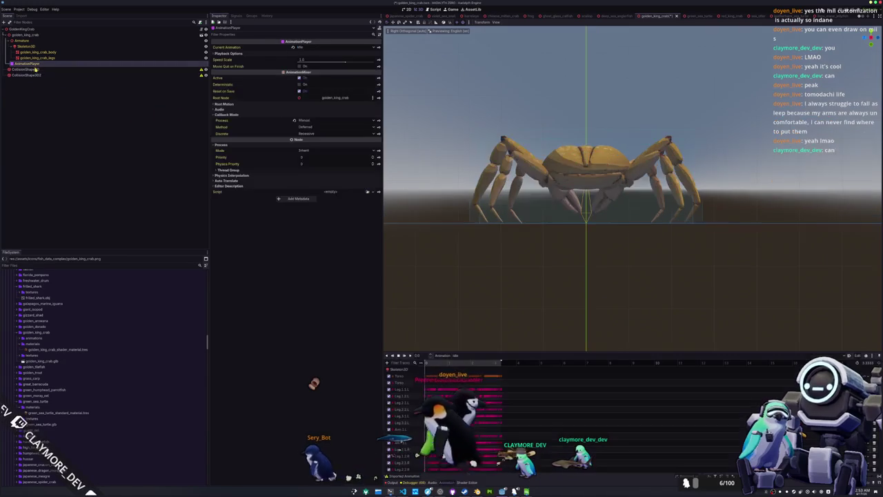
key("Return")
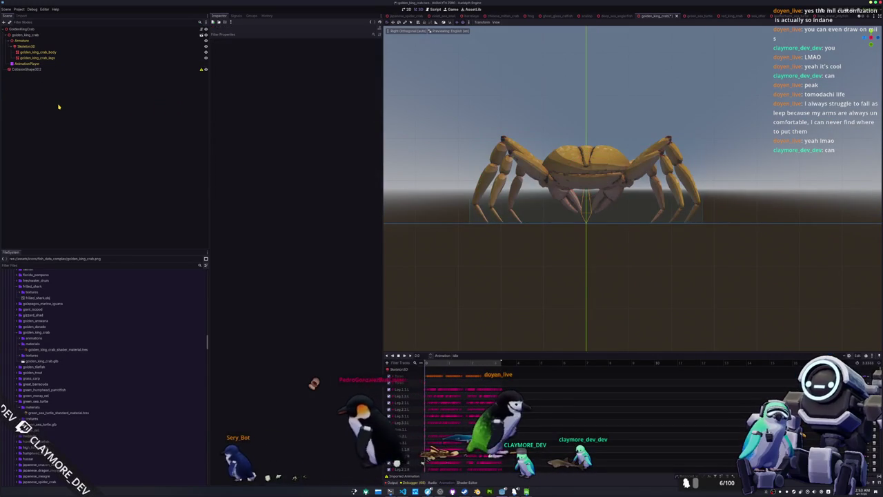
key("shift+alt+o")
Open batch_tasks.tscn and collapse the golden and red king crab folders.
type("bal")
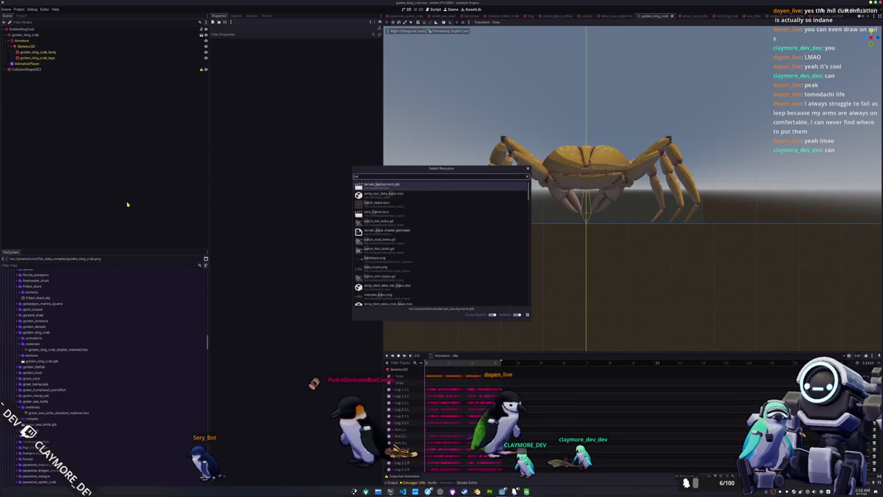
key("Return")
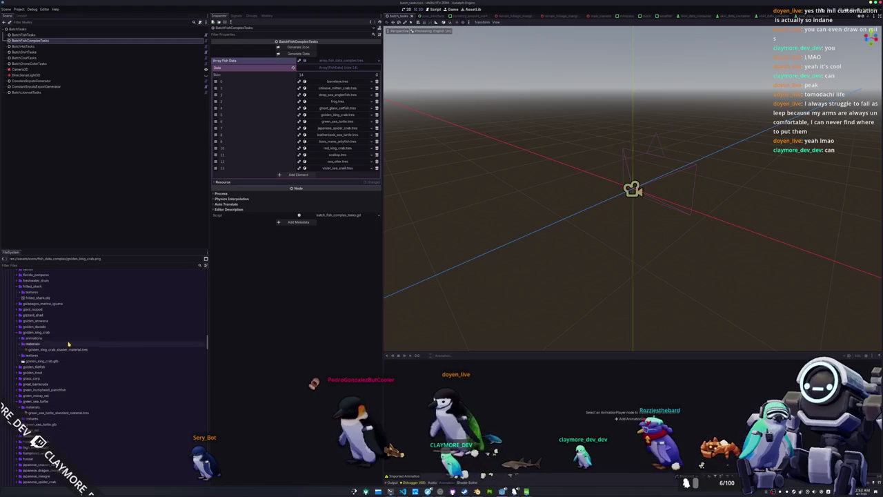
double_click(69, 343)
double_click(69, 333)
scroll(70, 337, "up", 1)
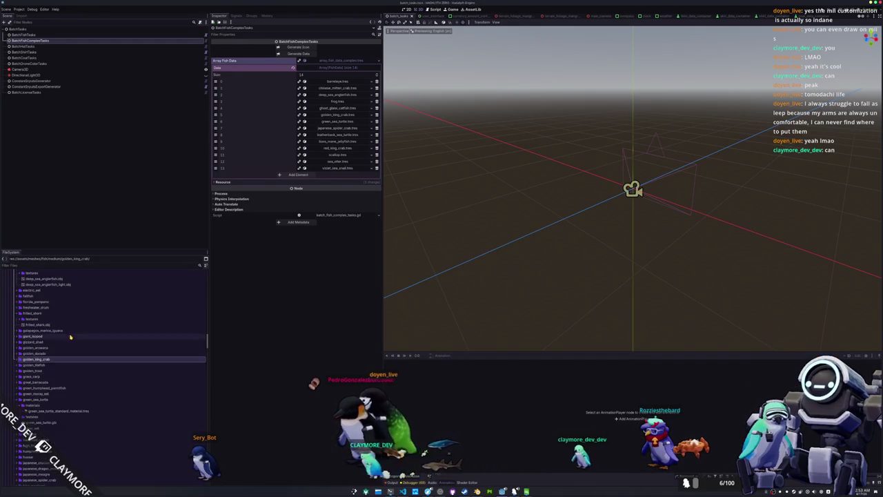
left_click(56, 314)
scroll(54, 338, "down", 10)
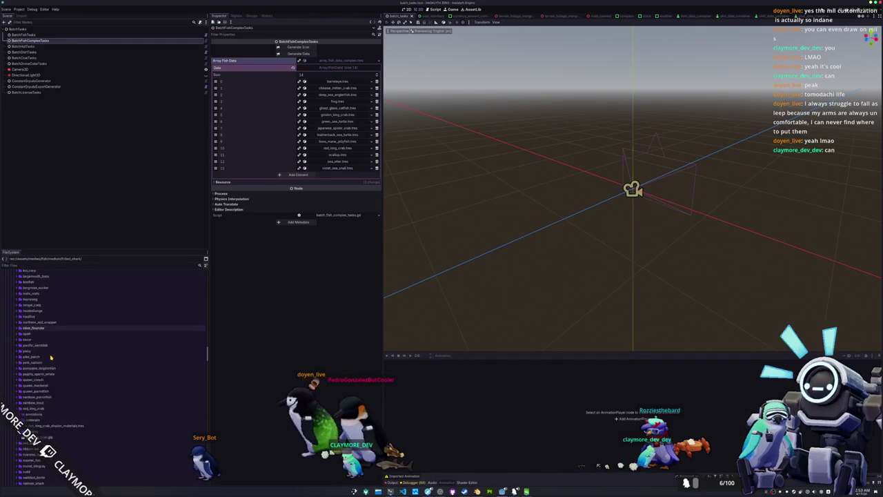
double_click(44, 366)
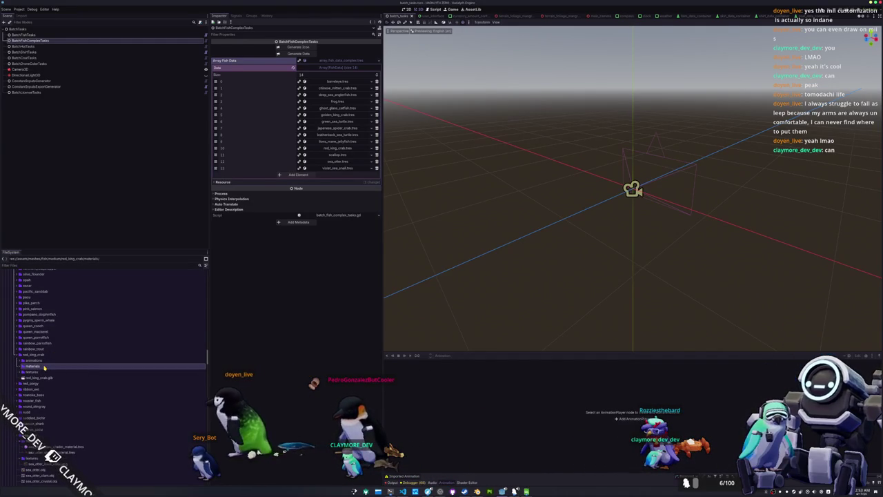
Collapse the fish meshes folder and preview the chinese_mitten_crab.png icon.
scroll(44, 365, "down", 5)
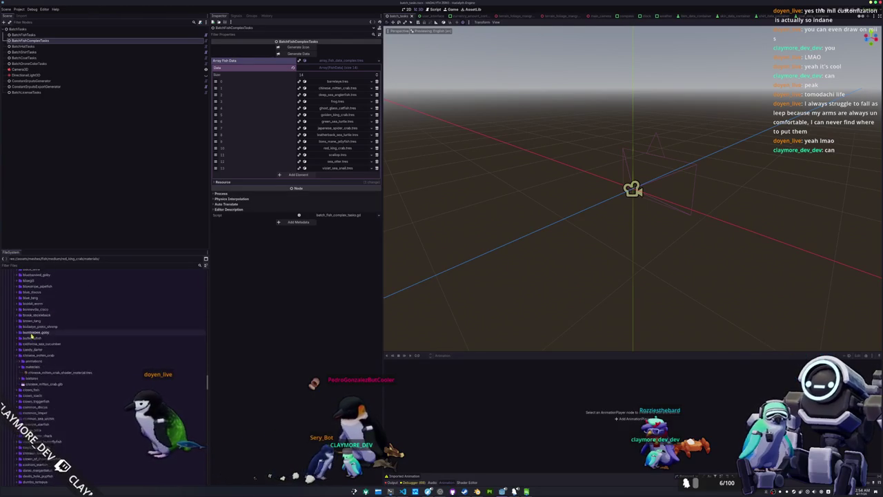
scroll(31, 337, "down", 5)
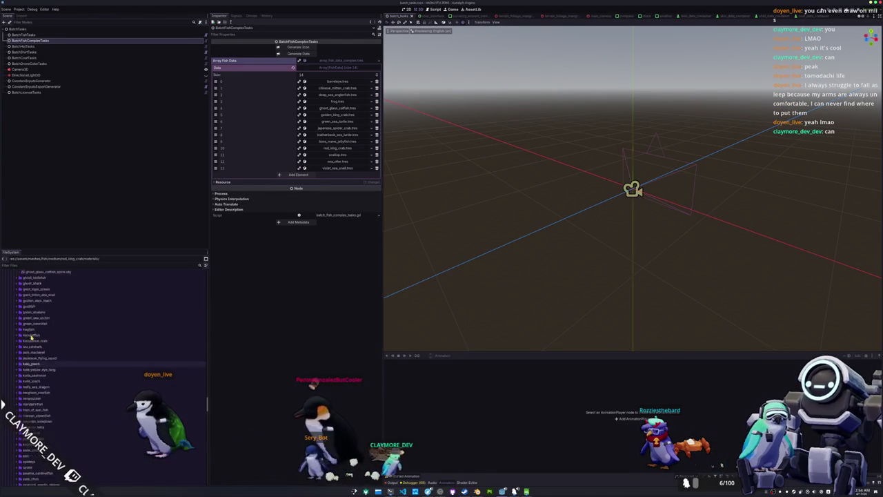
scroll(32, 337, "down", 5)
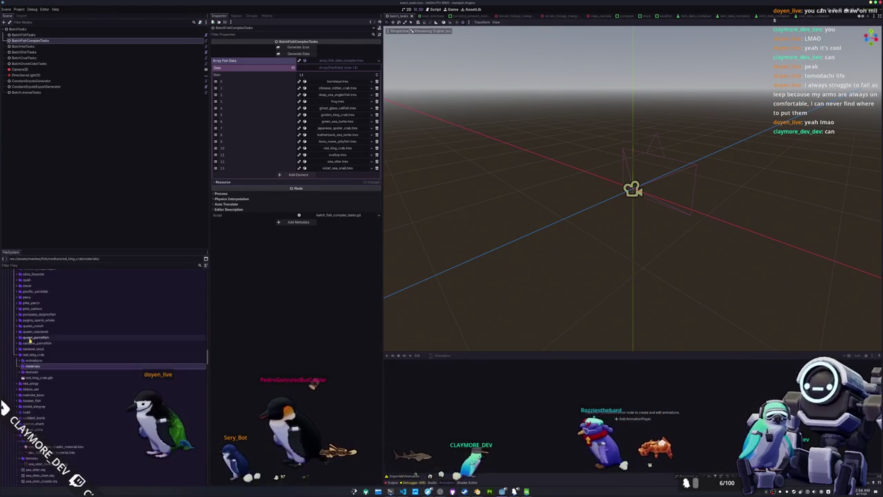
scroll(27, 345, "up", 10)
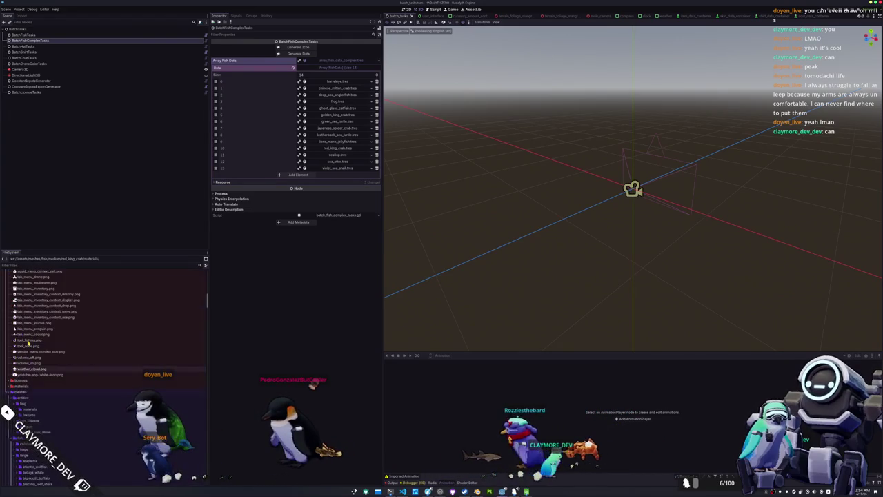
scroll(25, 352, "down", 4)
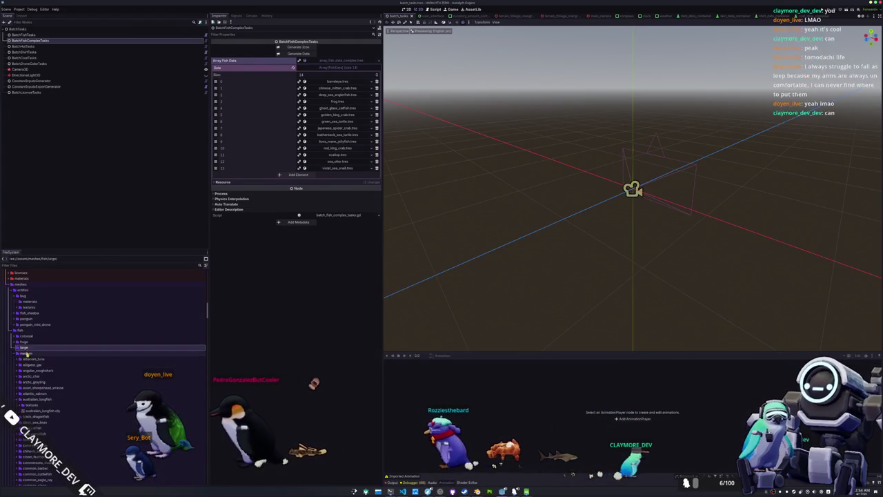
double_click(21, 330)
scroll(29, 305, "down", 15)
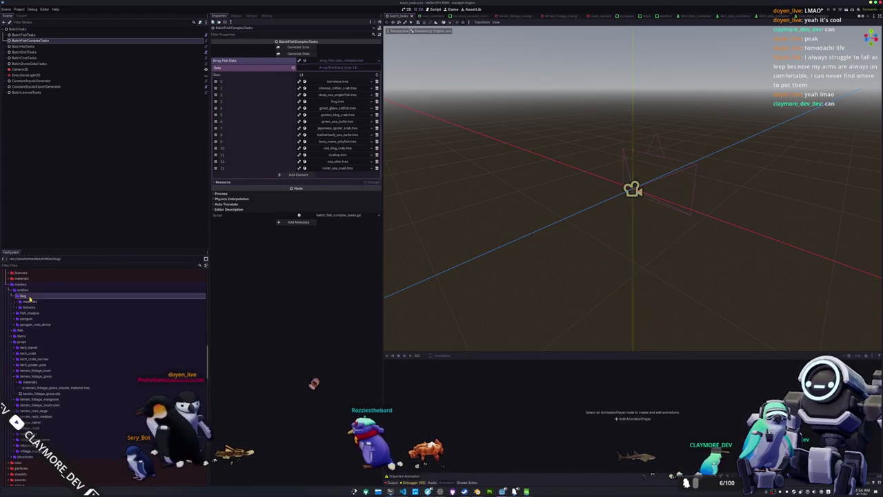
scroll(31, 310, "up", 10)
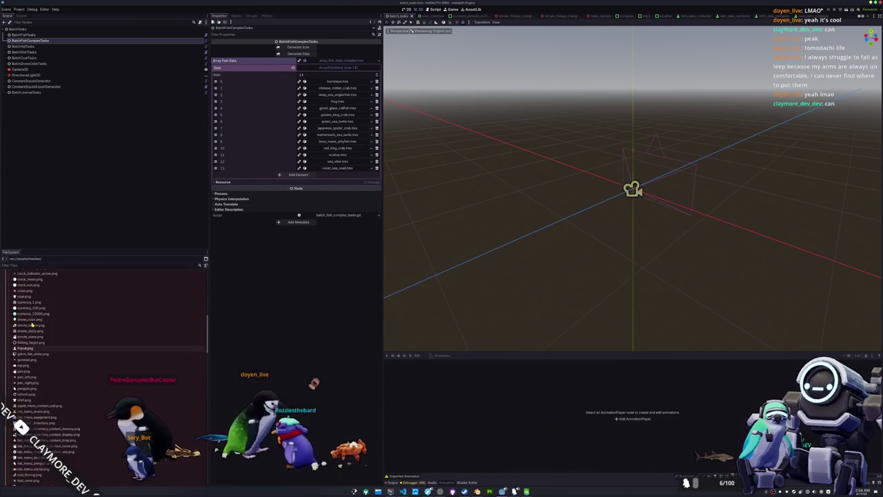
left_click(36, 332)
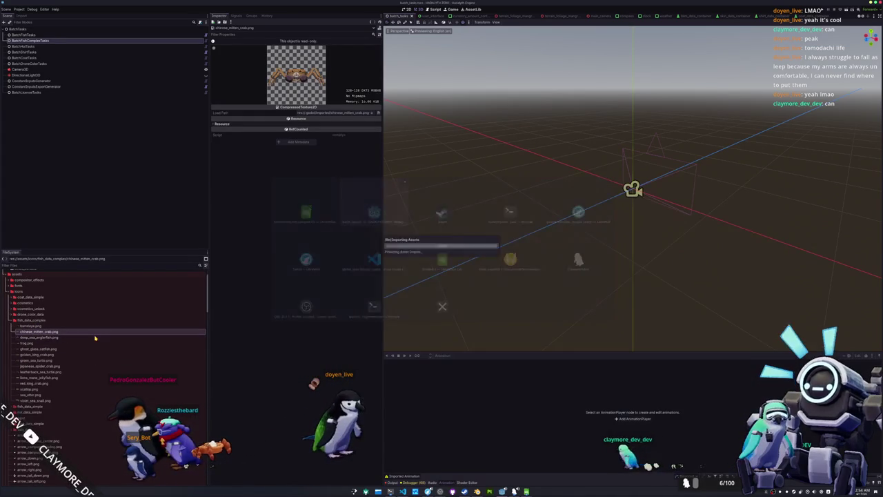
Preview each icon from deep_sea_anglerfish.png to violet_sea_snail.png, ending on sea_otter.png.
left_click(54, 337)
left_click(50, 354)
left_click(42, 360)
left_click(43, 367)
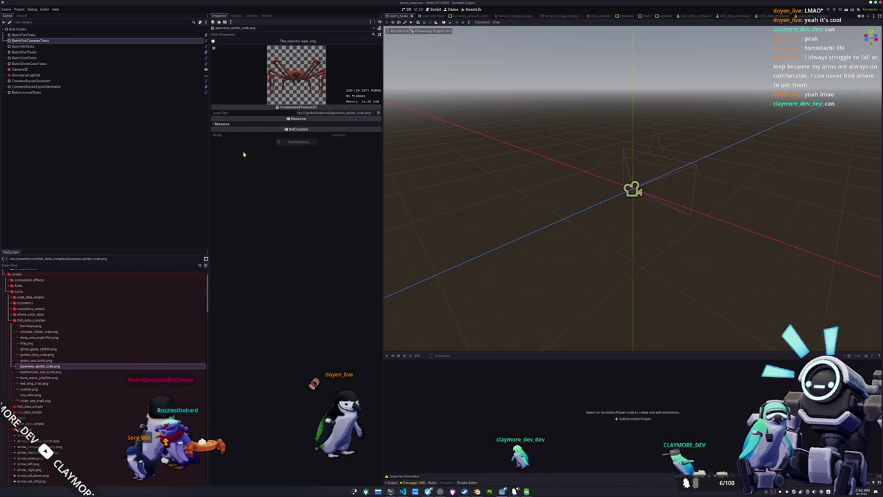
left_click(69, 372)
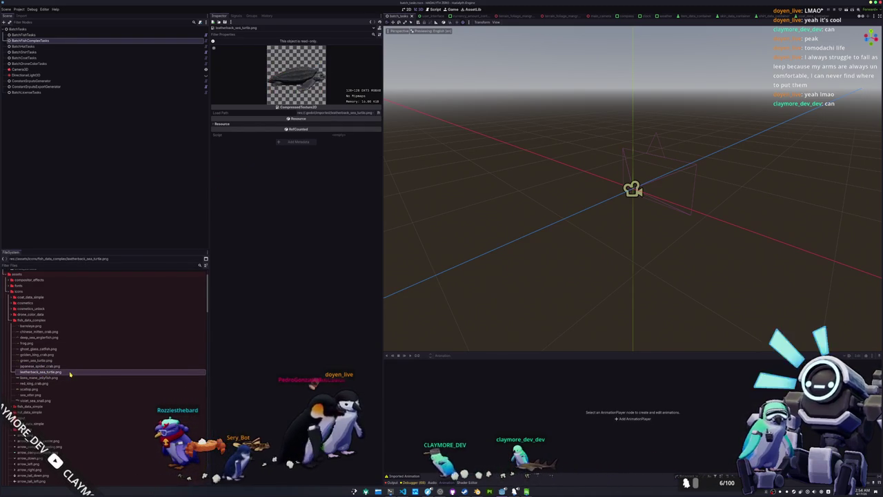
left_click(68, 378)
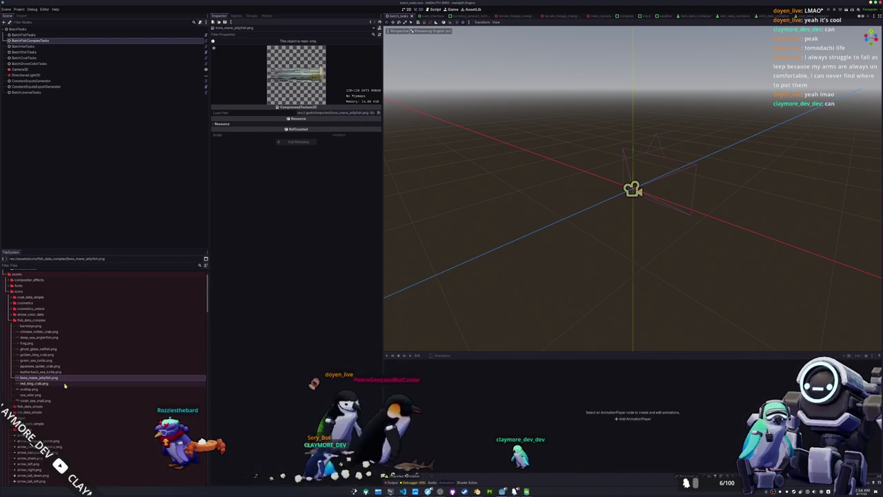
left_click(63, 384)
left_click(60, 389)
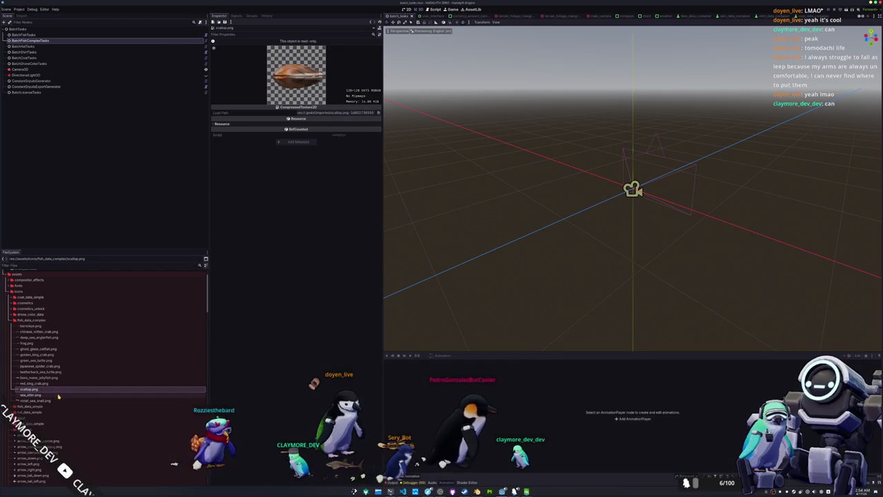
left_click(59, 395)
left_click(59, 401)
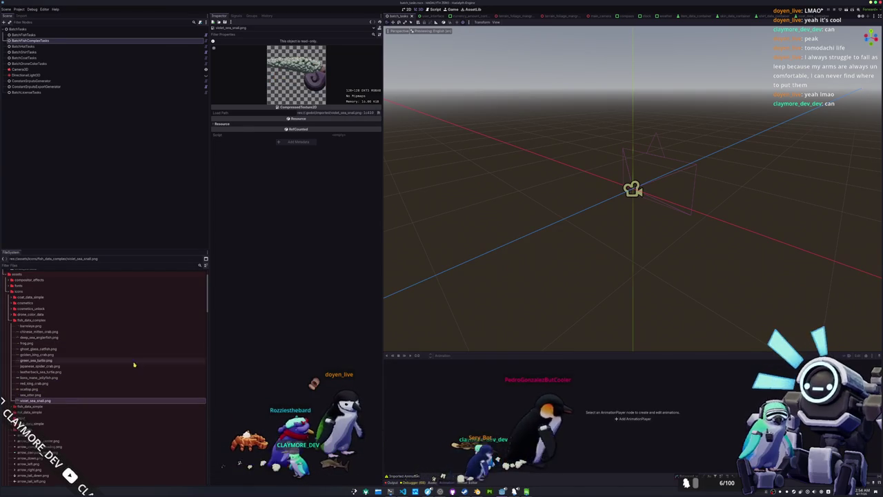
left_click(42, 395)
left_click(42, 389)
left_click(42, 394)
key("shift+alt+o")
Open the sea_otter scene and inspect its collision shape from the side.
type("sea_otter")
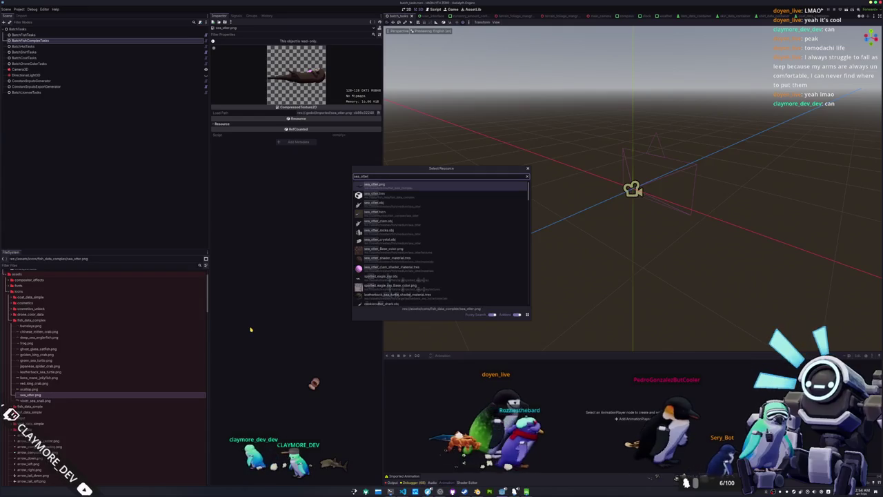
key("Down")
key("Down")
key("Down")
key("Return")
left_click(26, 46)
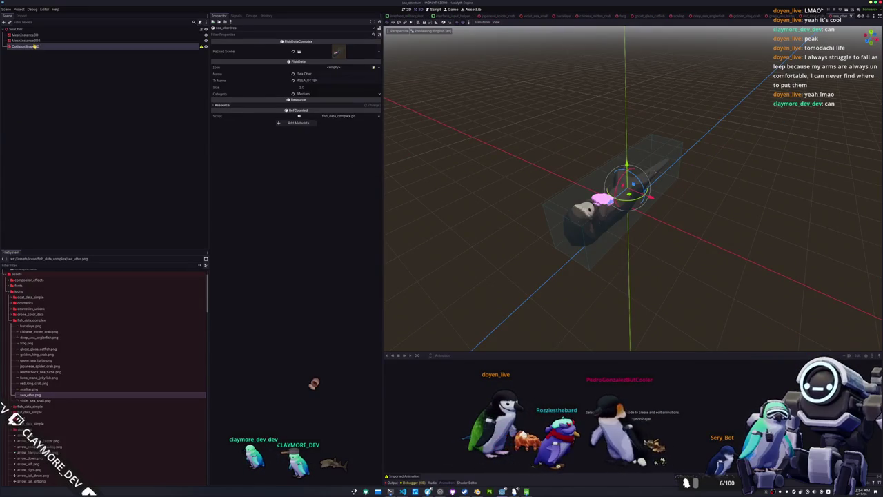
key("f")
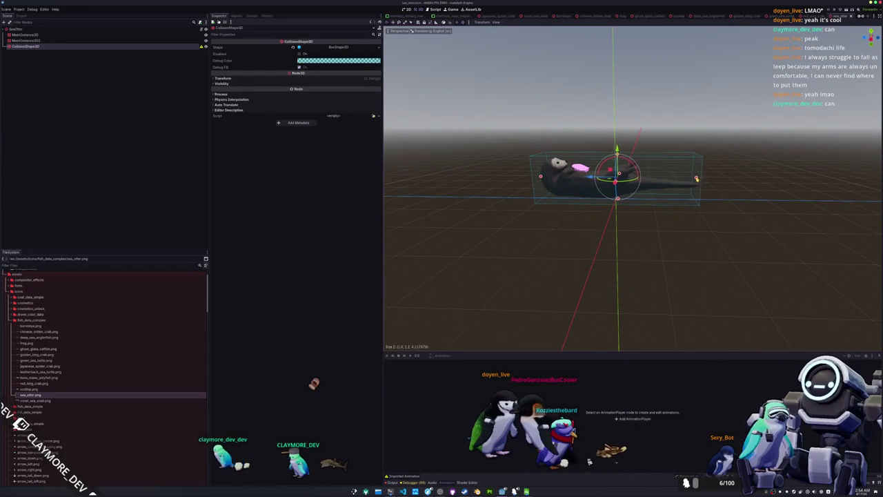
left_click_drag(704, 179, 629, 241)
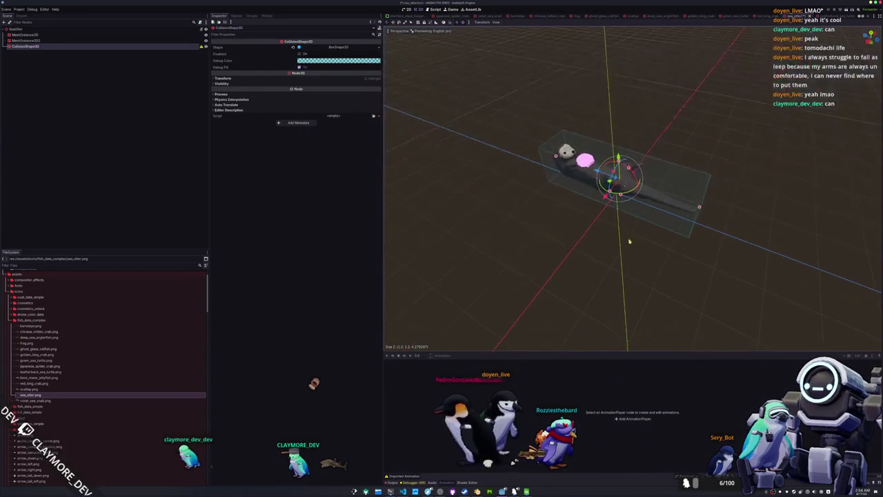
key("KP_3")
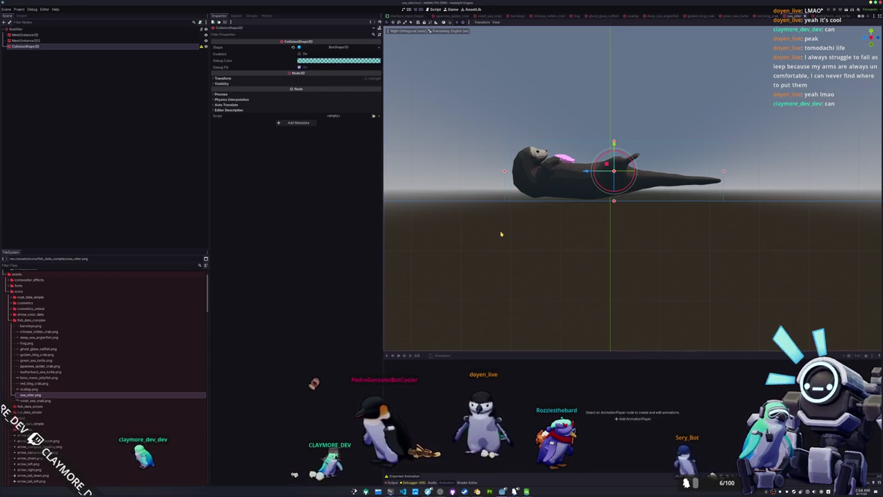
Open the japanese spider crab scene and select its collision shape in side view.
key("shift+alt+o")
type("spider")
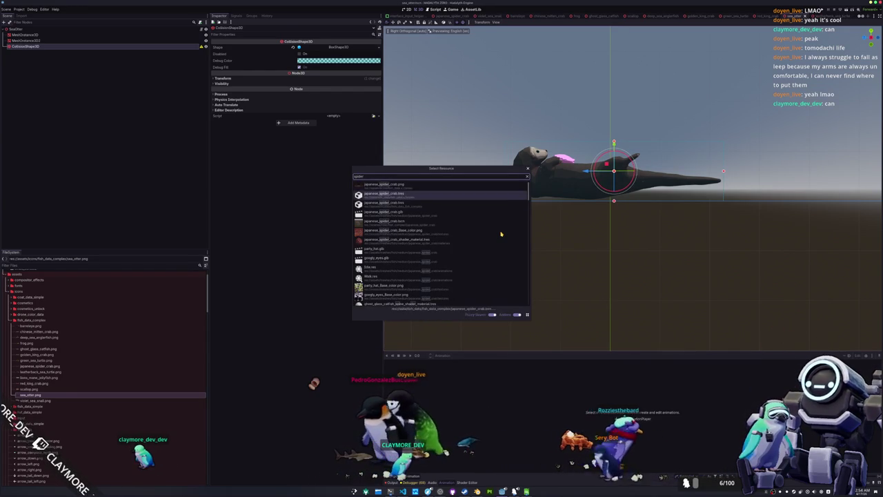
key("Down")
key("Down")
key("Down")
key("Return")
key("KP_3")
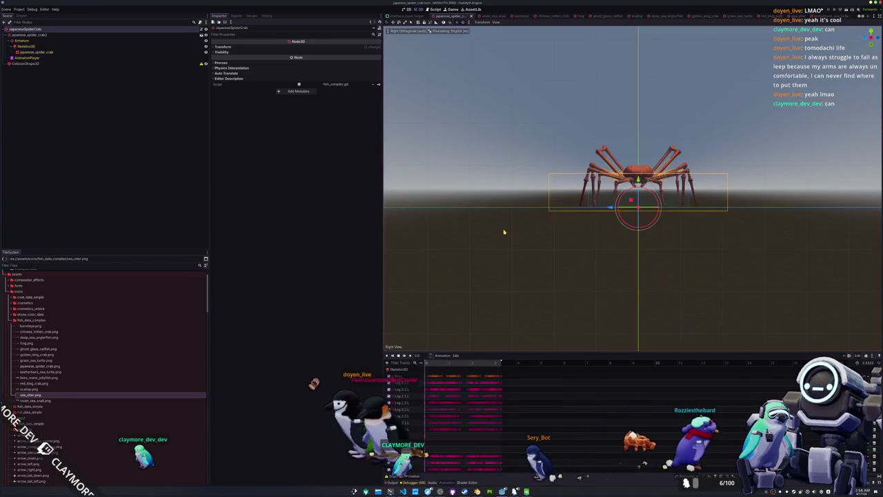
left_click(535, 195)
left_click(537, 195)
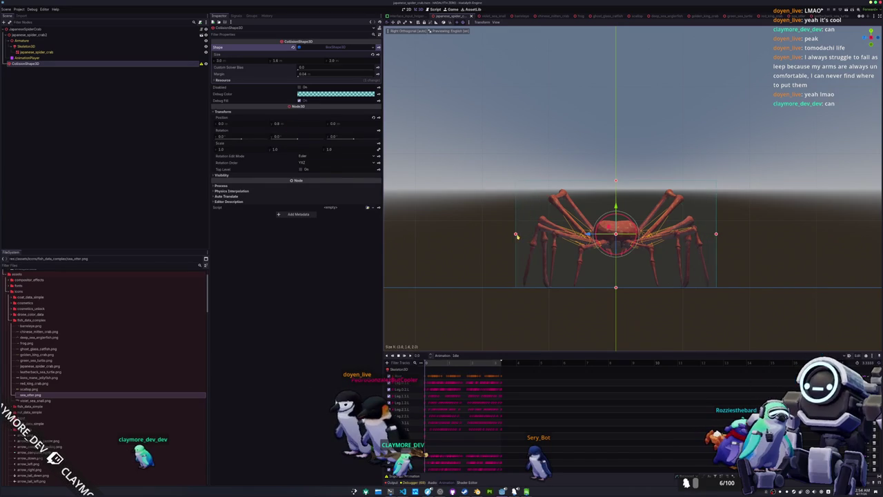
scroll(524, 253, "down", 2)
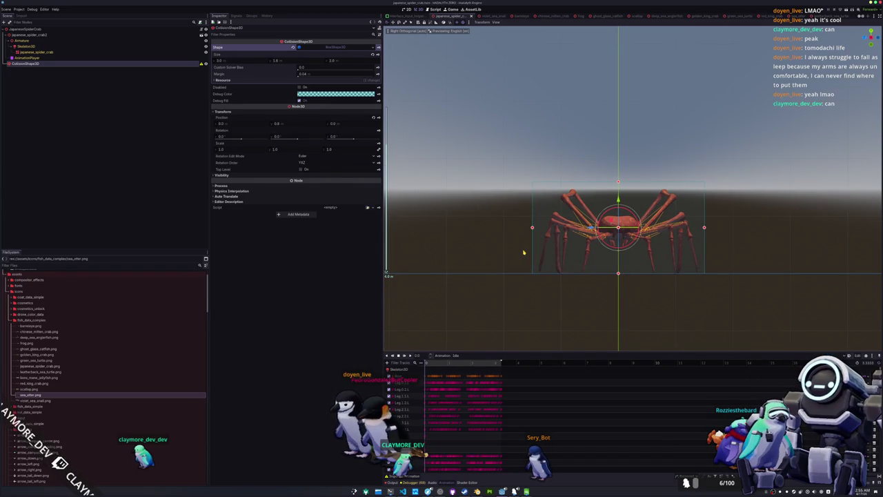
Open violet_sea_snail.tscn and widen its collision box's Z size from 1.0 to 1.4.
key("alt+shift+o")
type("violet_sea_snail")
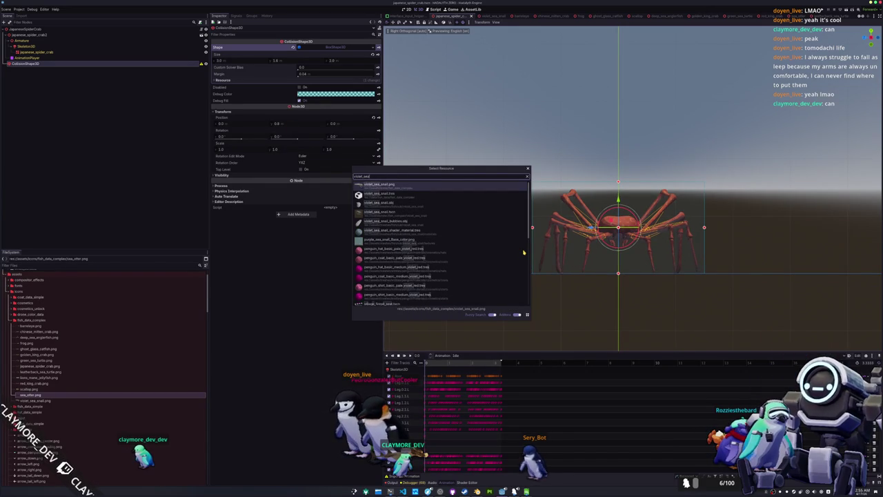
key("Down")
key("Down")
key("Down")
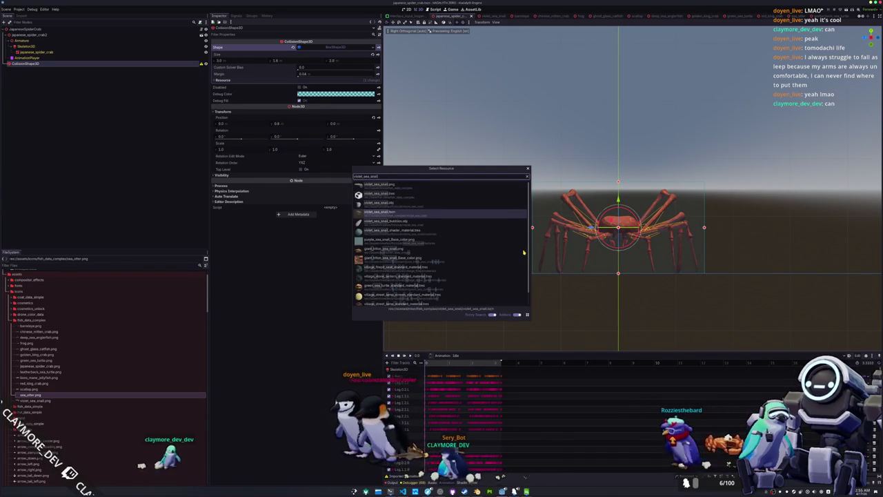
key("Return")
key("KP_3")
key("f")
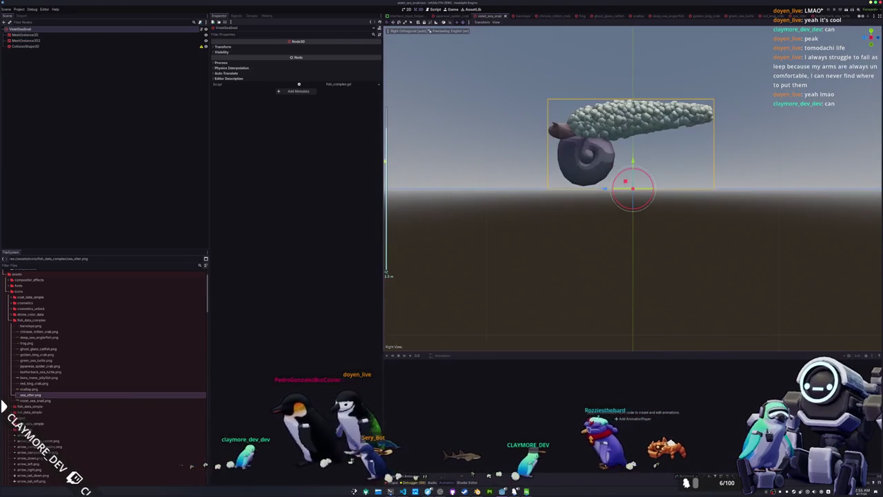
left_click(138, 45)
key("f")
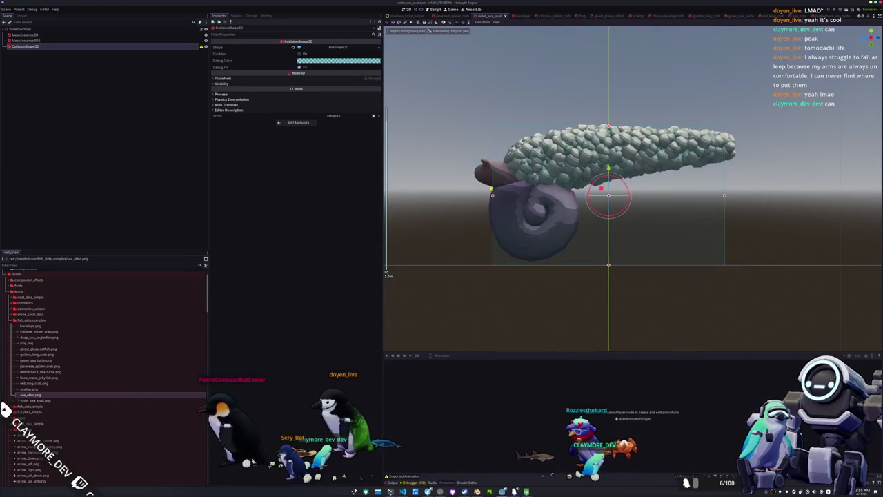
left_click_drag(462, 198, 448, 198)
scroll(450, 253, "down", 5)
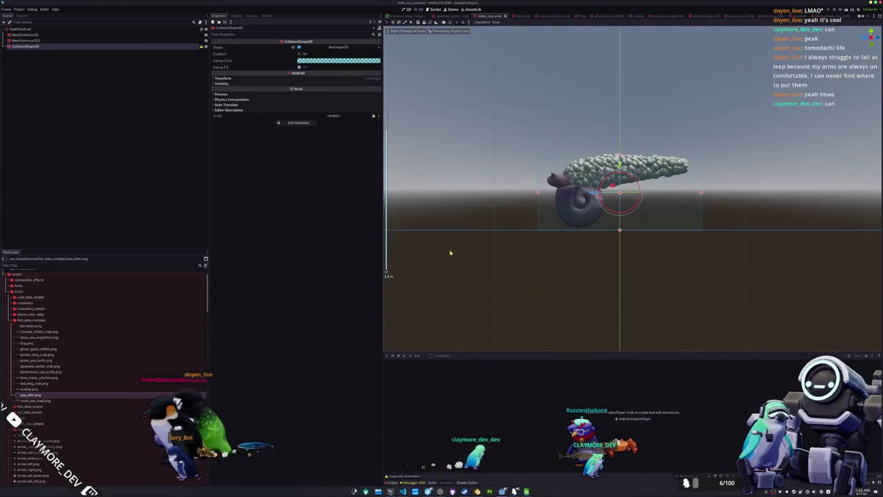
left_click(65, 383)
Preview the scallop, ghost_glass_catfish and leatherback_sea_turtle icon images.
left_click(44, 390)
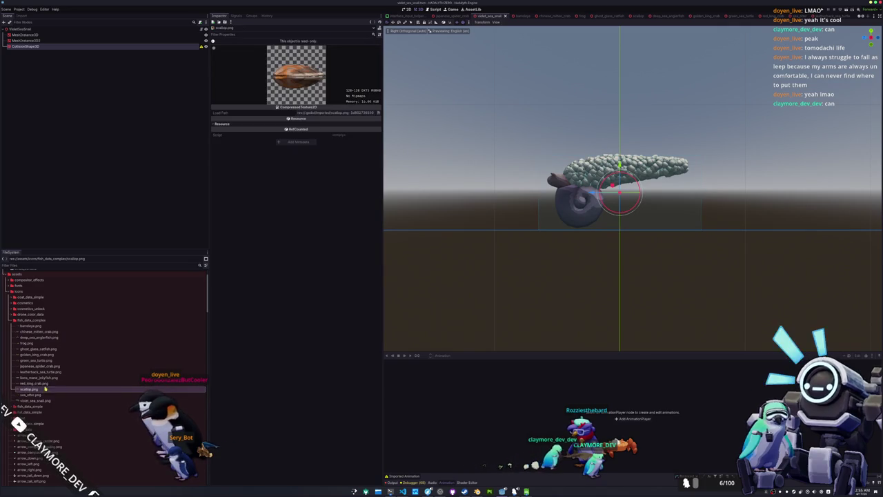
left_click(38, 348)
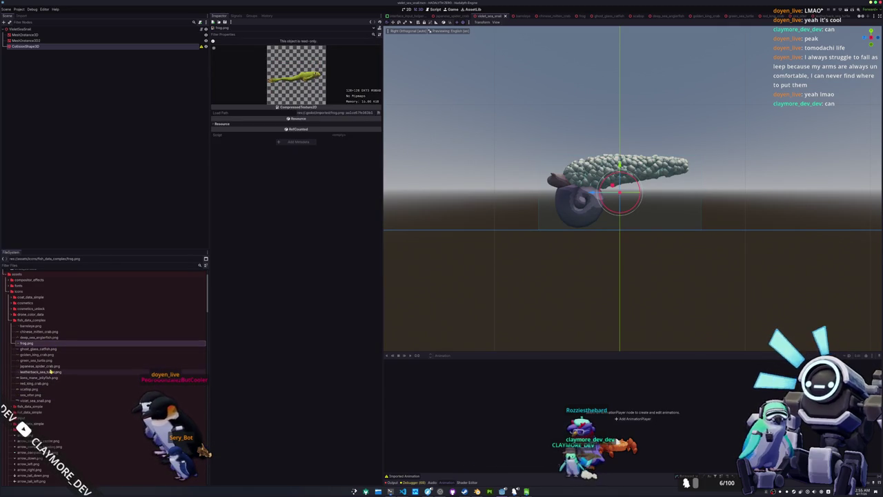
left_click(50, 371)
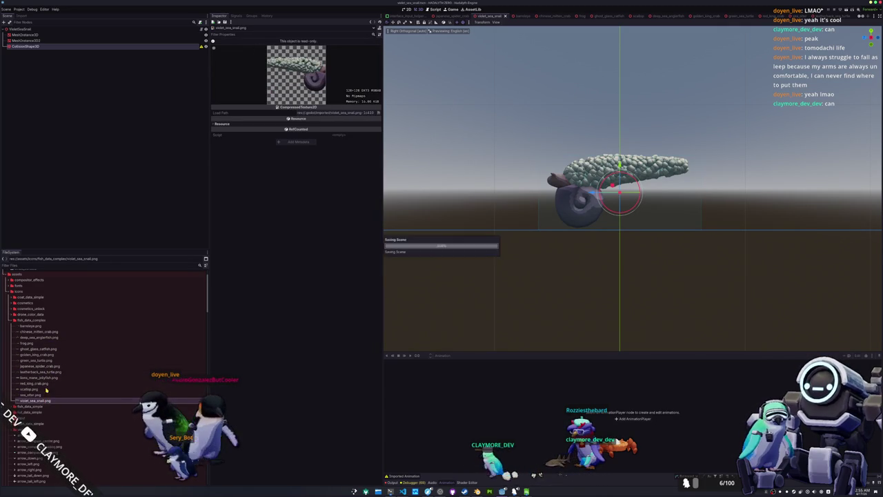
scroll(88, 340, "down", 10)
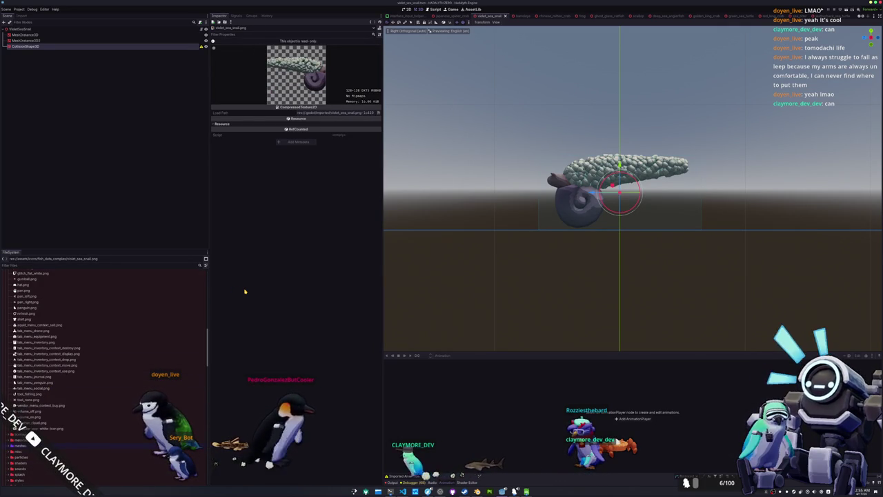
Quick-open the batch_tasks scene by searching 'batch'.
key("ctrl+shift+o")
type("batch")
key("Return")
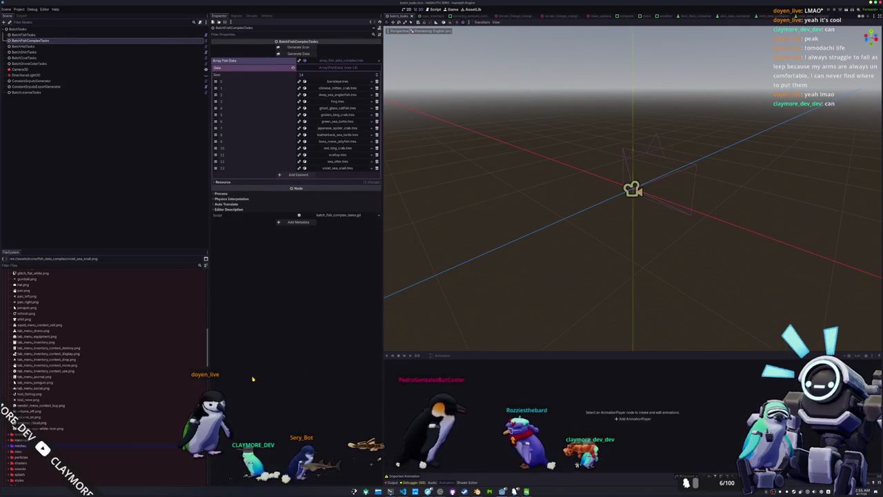
Preview the violet_sea_snail, sea_otter, scallop, deep_sea_anglerfish and chinese_mitten_crab icons, then collapse fish_data_complex.
scroll(58, 397, "up", 10)
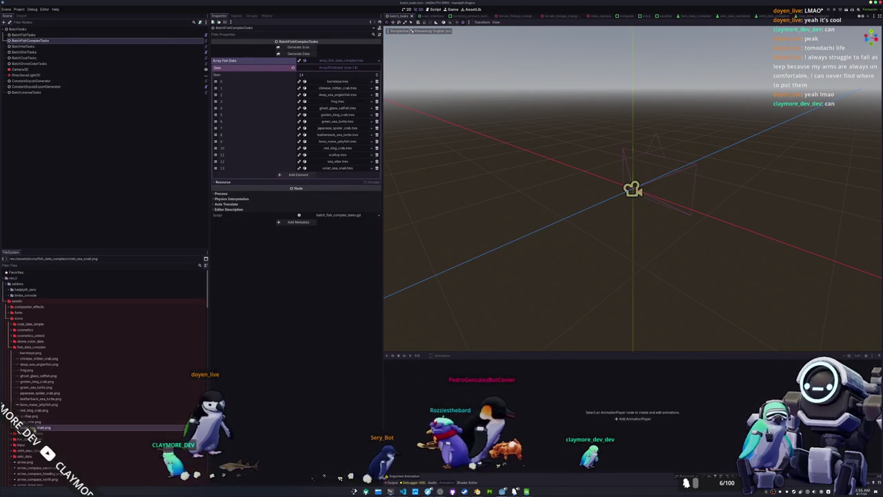
left_click(41, 428)
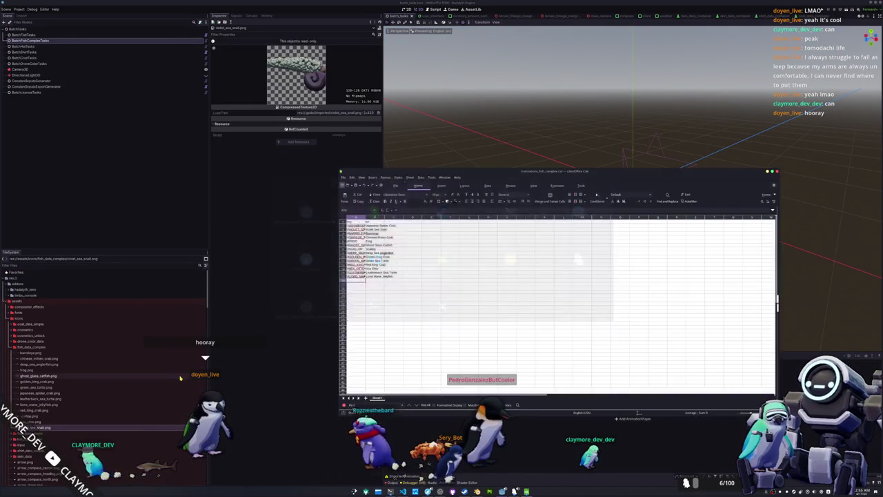
left_click(38, 422)
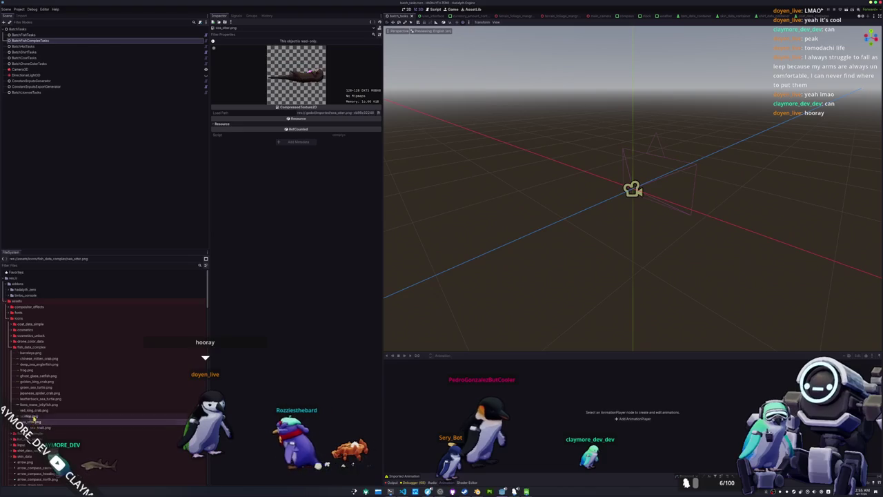
left_click(34, 416)
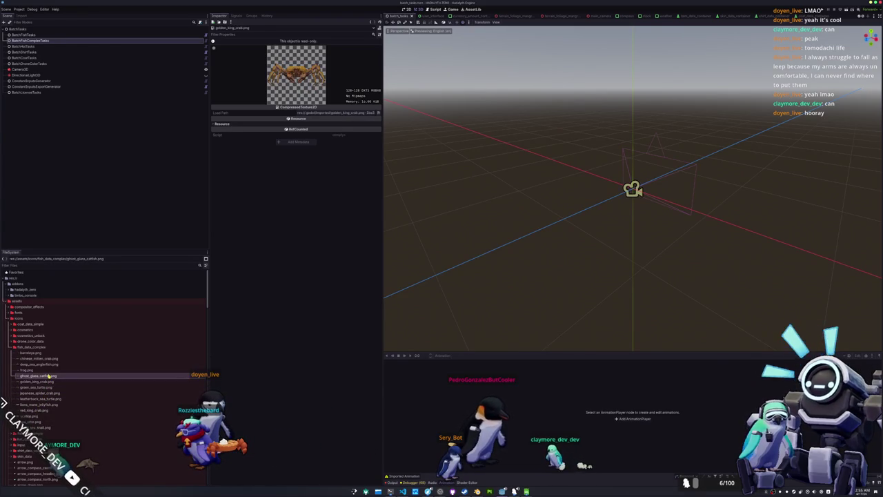
left_click(49, 364)
left_click(51, 359)
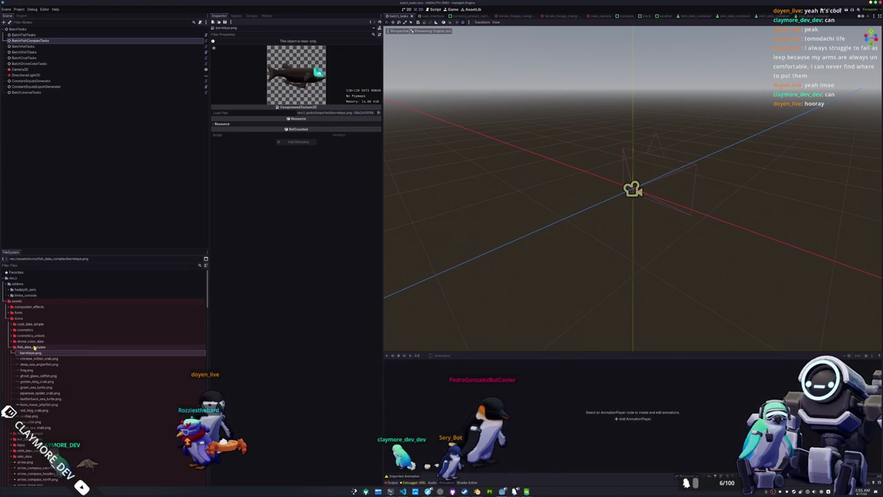
double_click(34, 348)
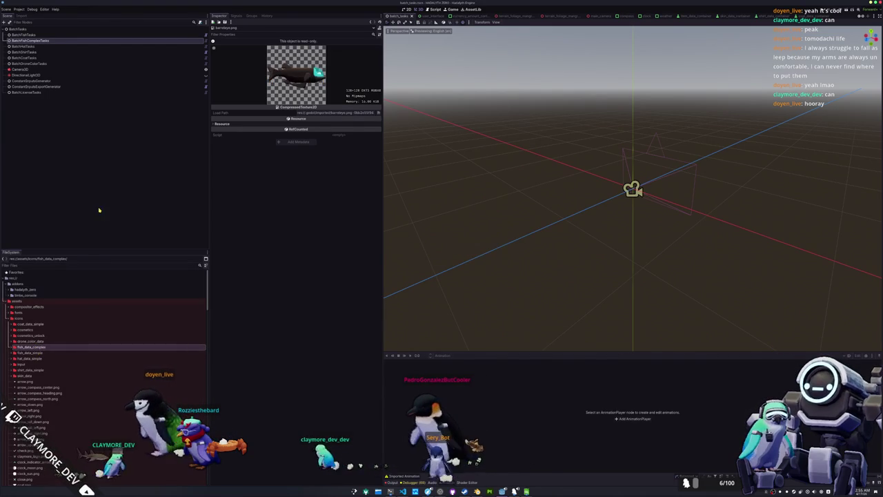
Inspect the violet_sea_snail, golden_king_crab and chinese_mitten_crab entries of BatchFishComplexTasks, then run the project.
left_click(34, 40)
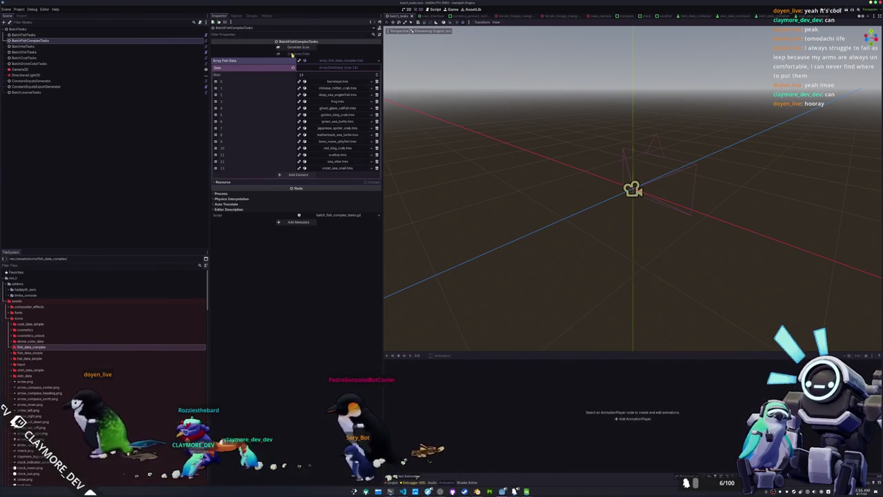
left_click(333, 168)
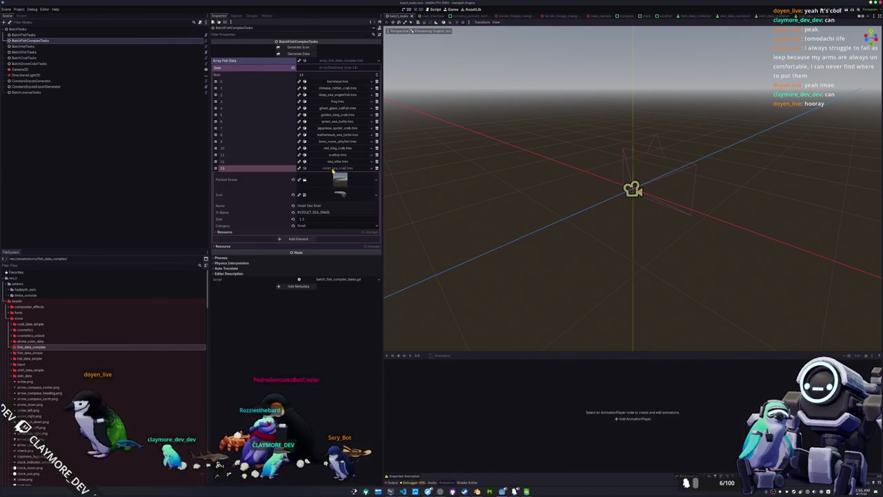
left_click(333, 170)
left_click(329, 115)
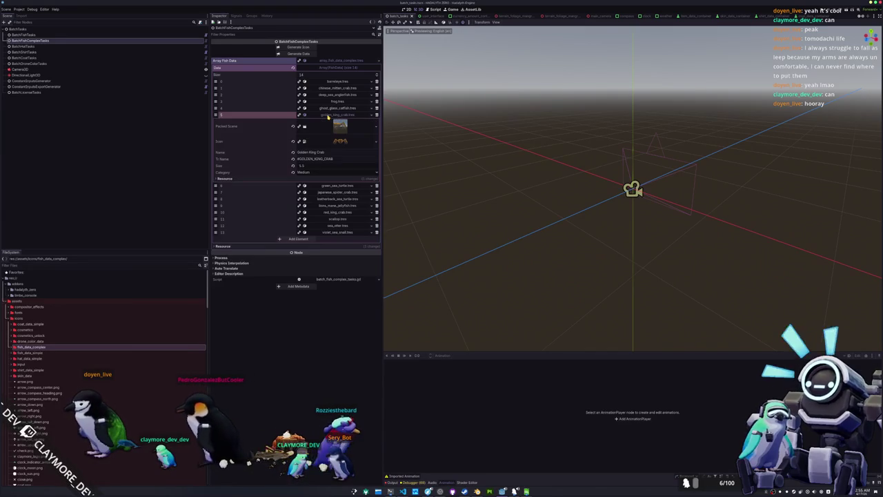
left_click(329, 115)
left_click(330, 89)
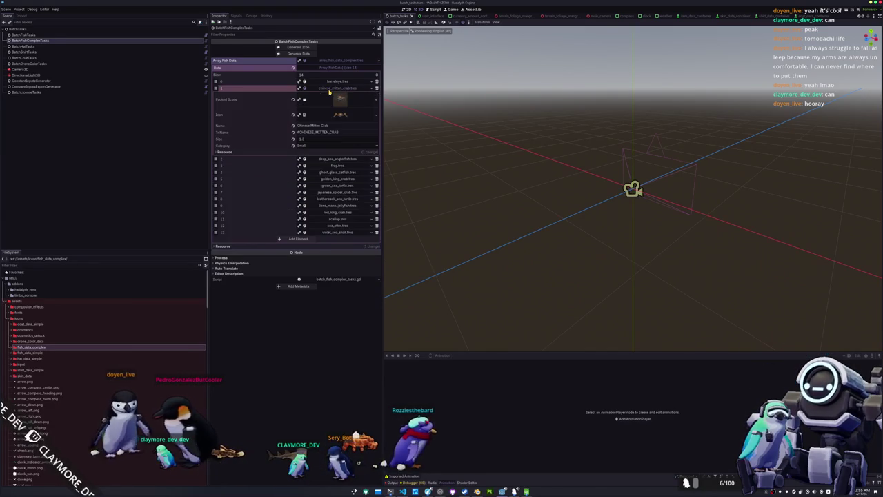
left_click(330, 89)
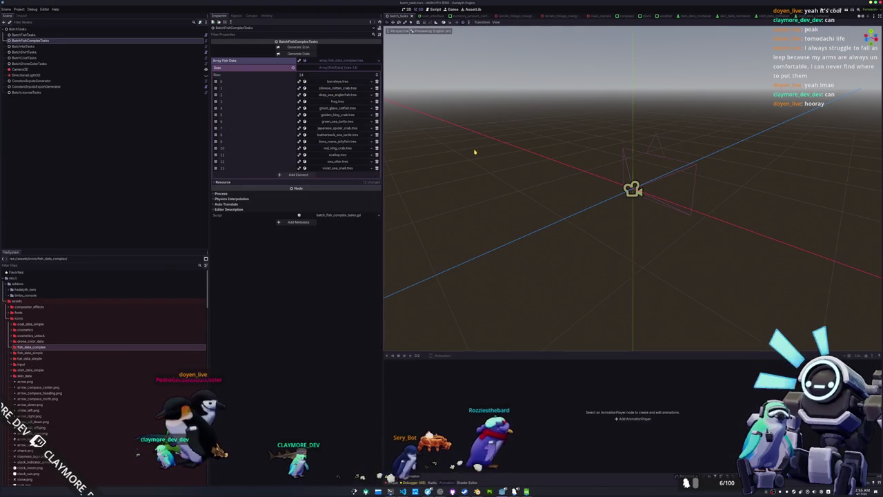
key("F5")
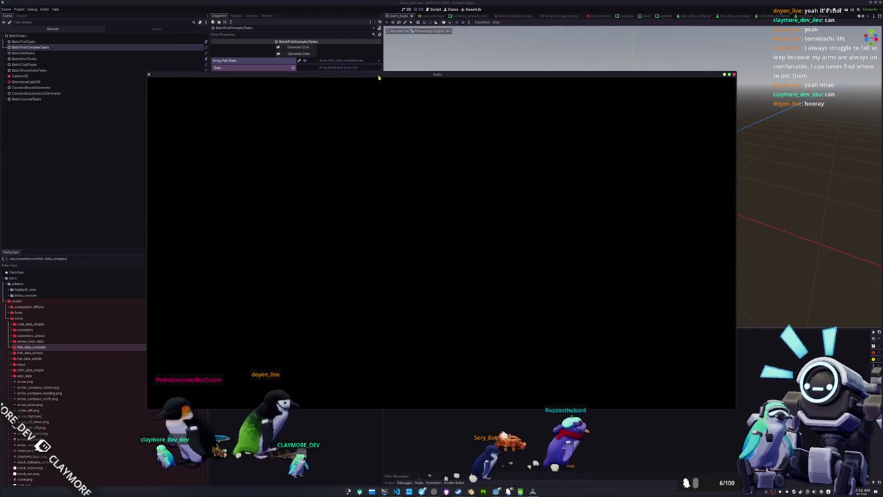
left_click(397, 491)
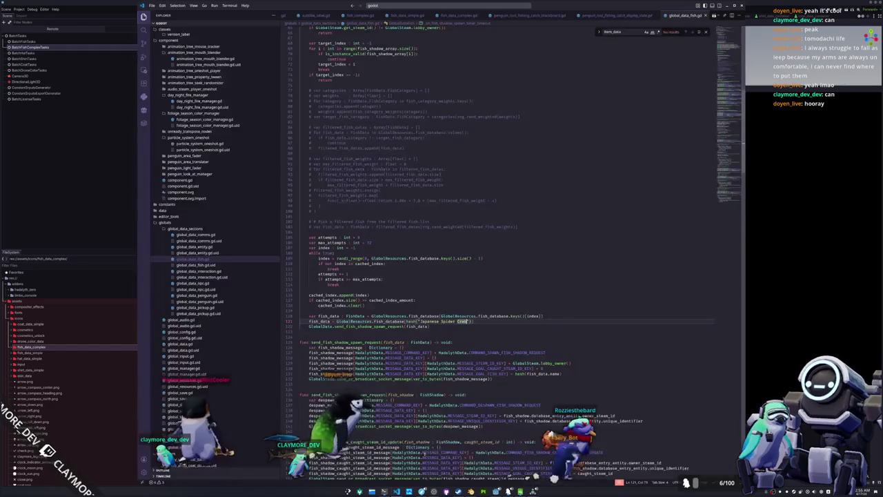
Comment out the hardcoded Japanese Spider Crab line, launch the game and walk the penguin right.
key("ctrl+slash")
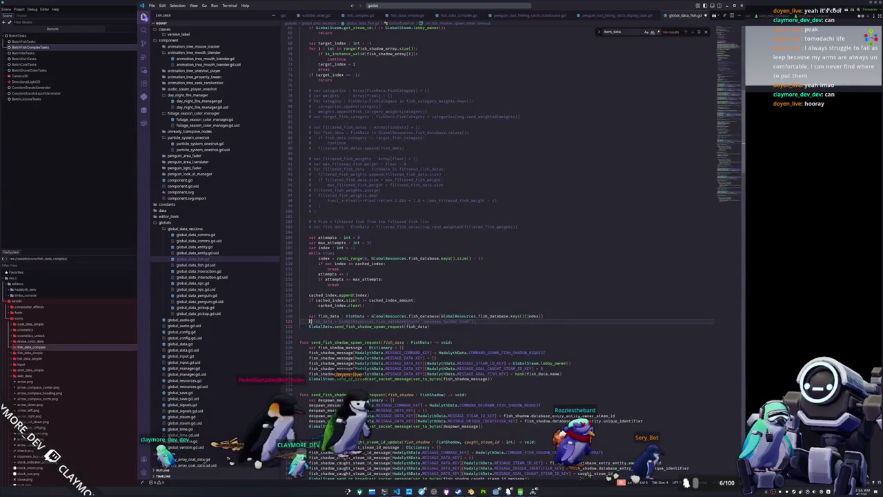
key("F5")
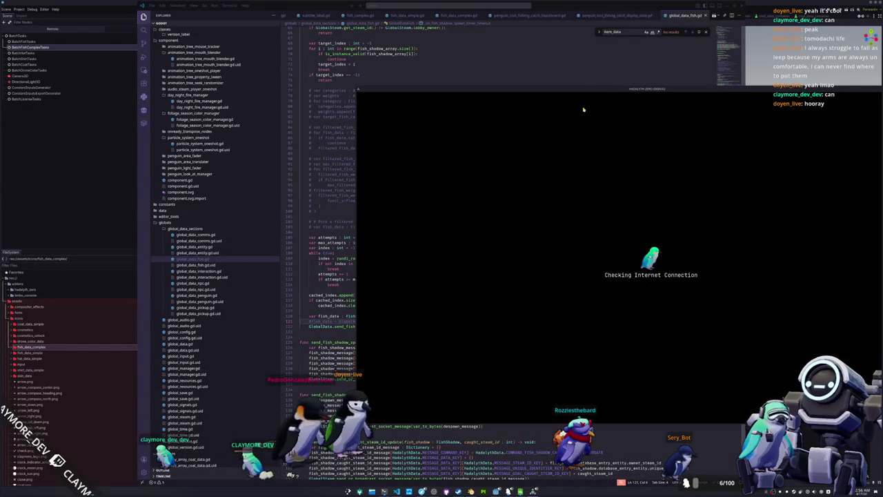
left_click_drag(595, 87, 482, 88)
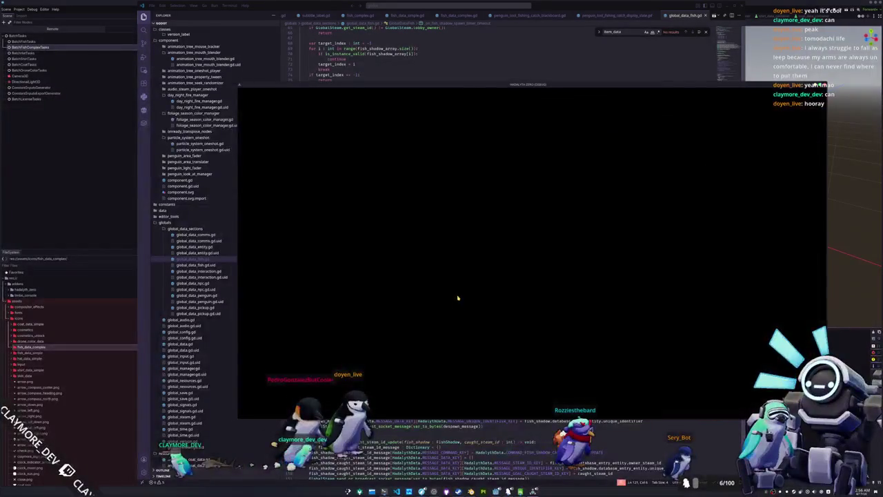
key("quoteleft")
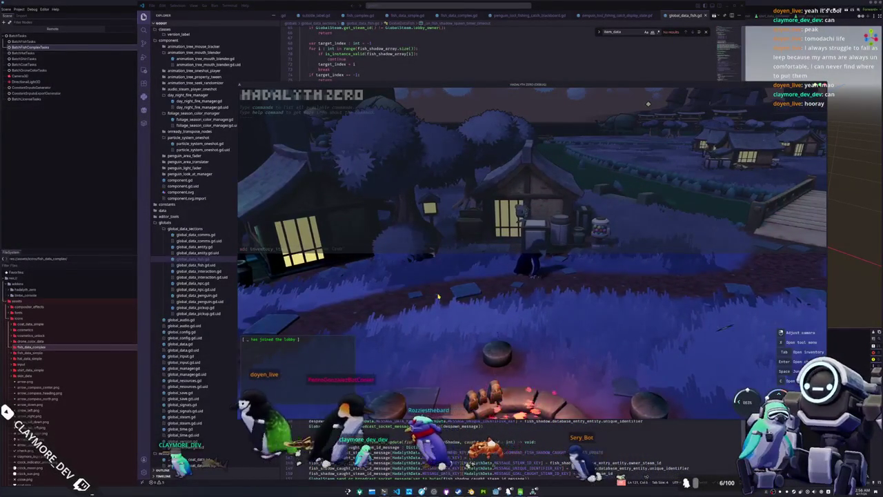
key("d")
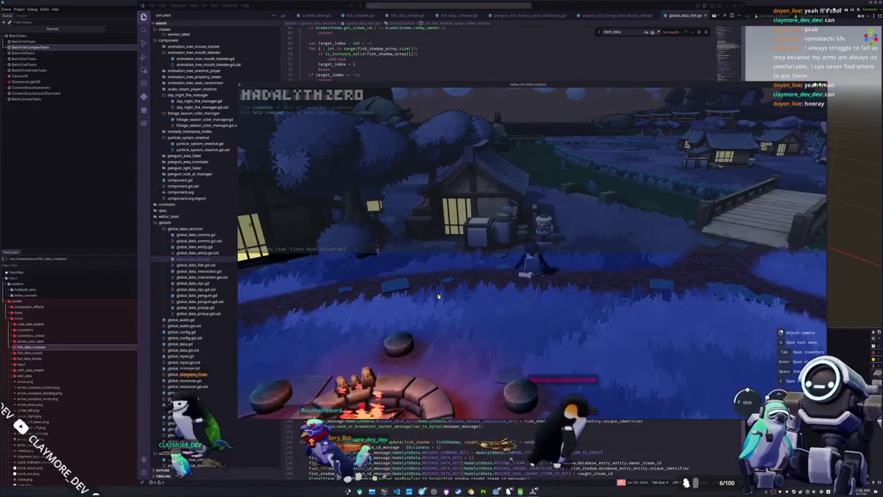
key("Return")
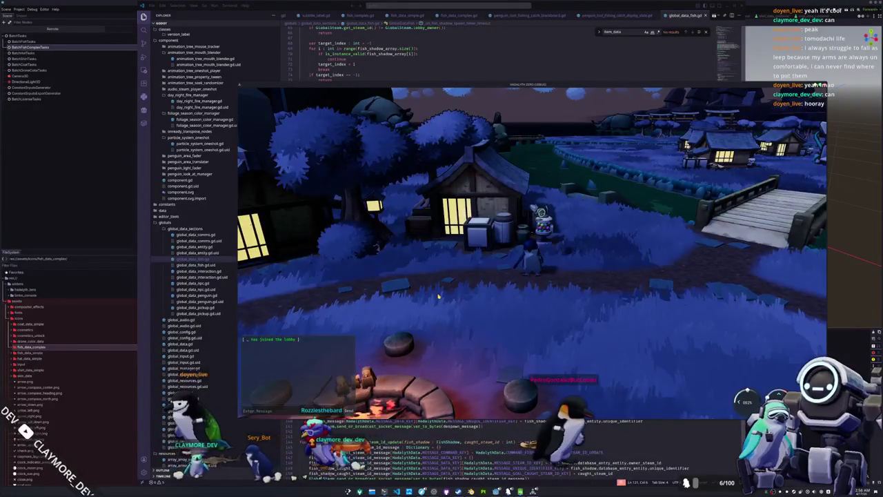
Display the Lions Mane Jellyfish from the inventory beside the penguin twice, then quit the game.
key("Tab")
right_click(595, 158)
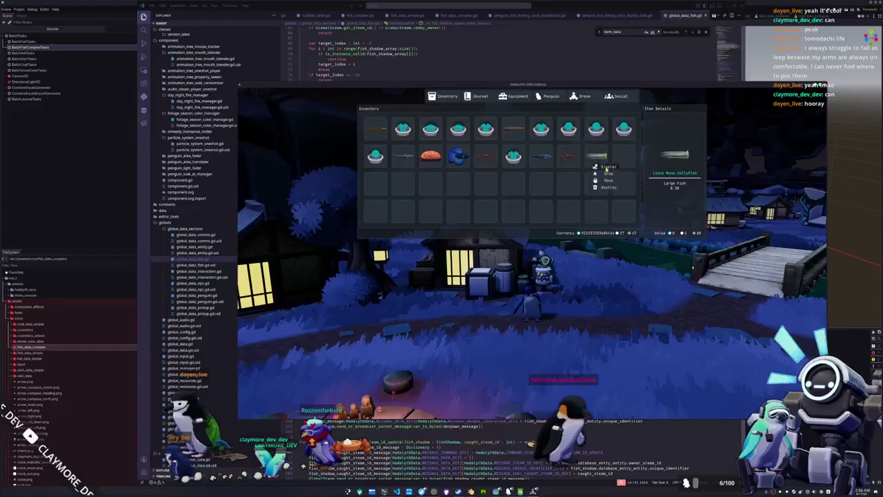
left_click(607, 167)
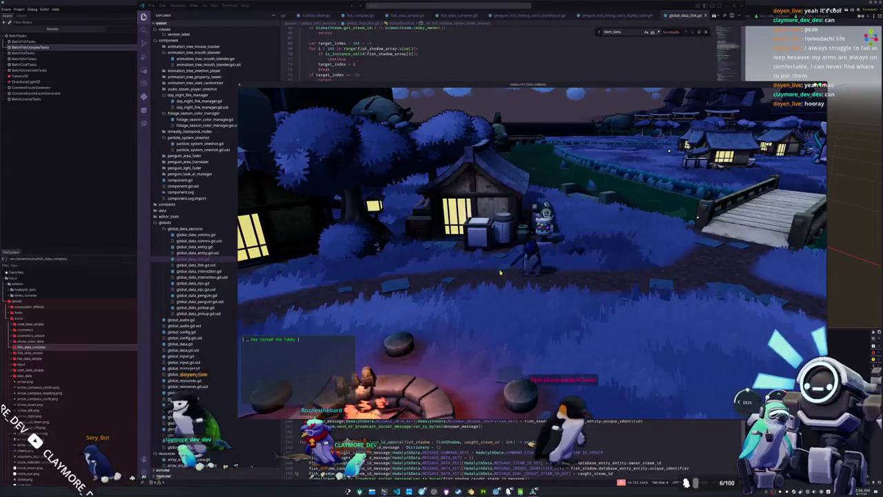
key("Tab")
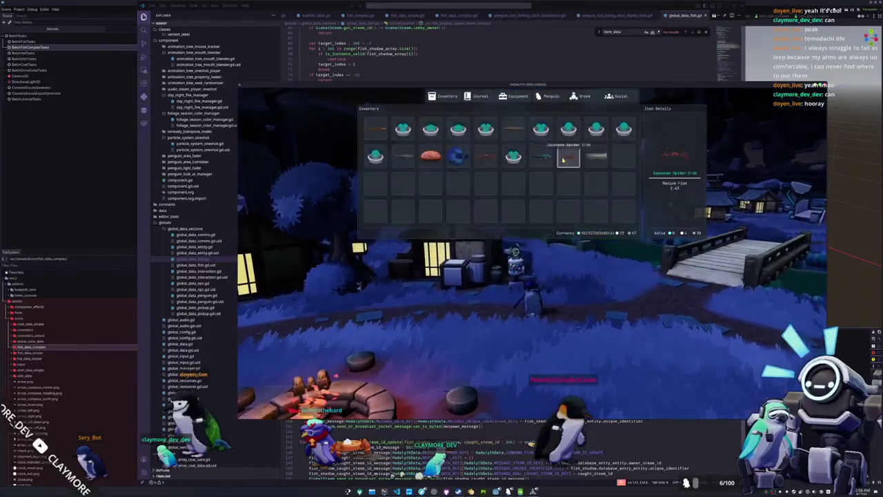
right_click(595, 158)
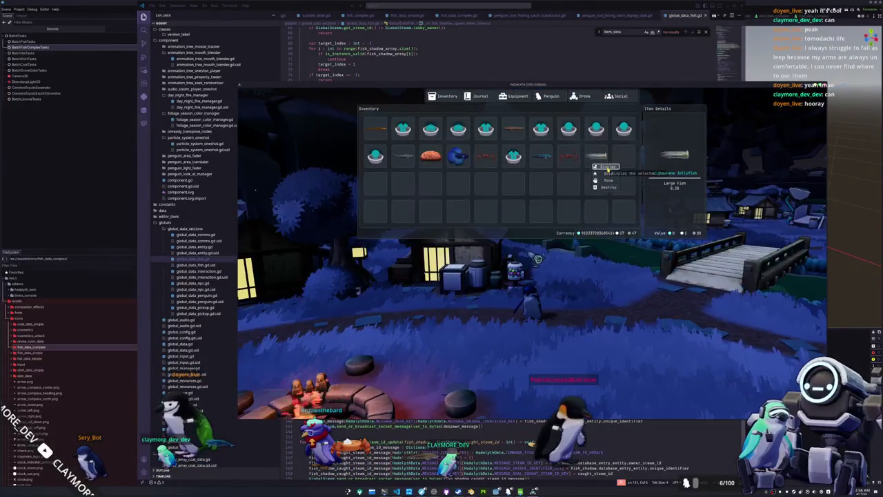
left_click(607, 168)
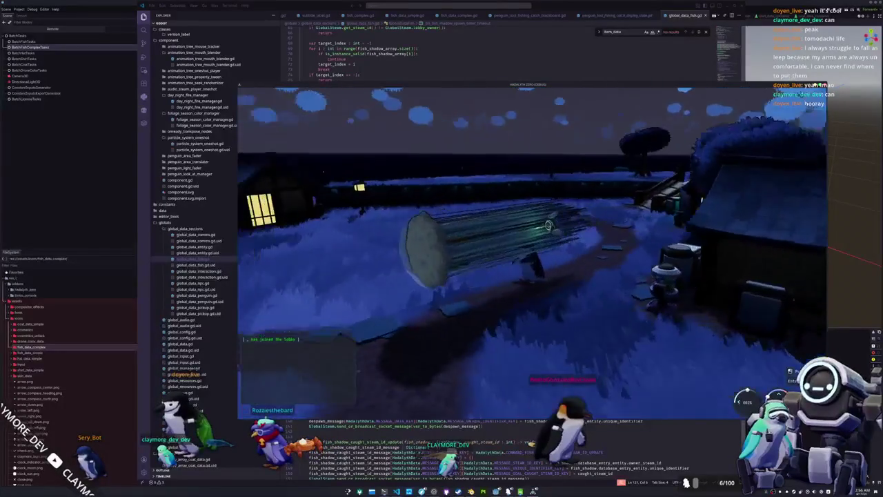
key("F8")
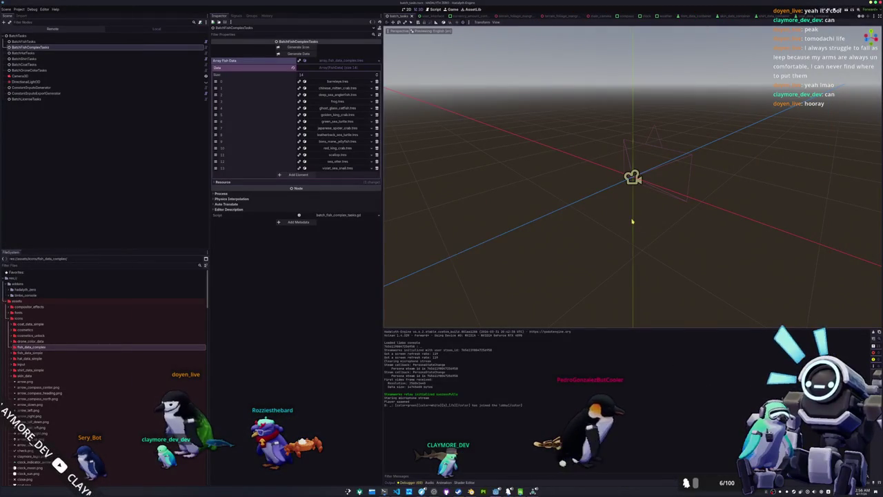
Open lions_mane_jellyfish.tscn through the quick-open resource search.
key("alt+shift+o")
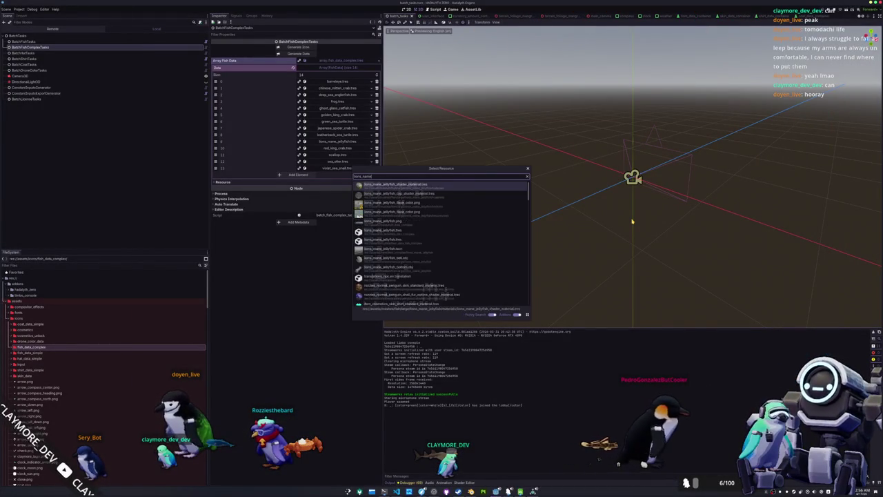
key("BackSpace")
key("BackSpace")
key("BackSpace")
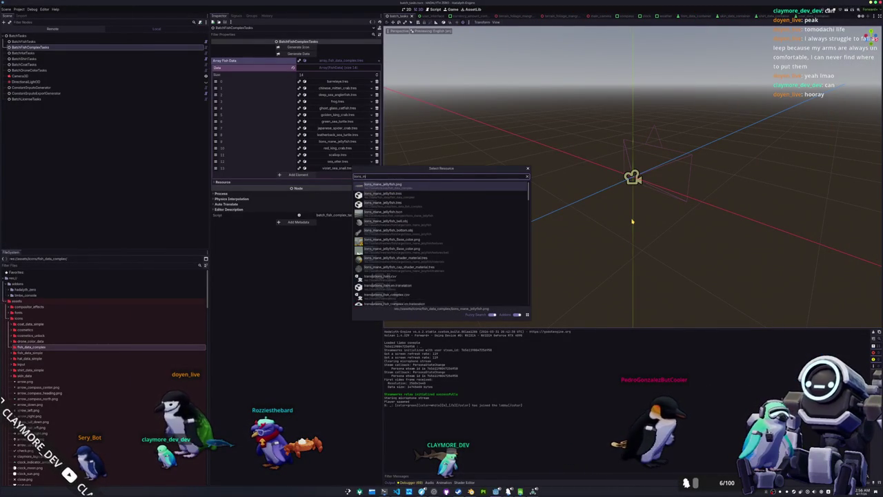
key("Down")
key("Down")
key("Down")
key("Return")
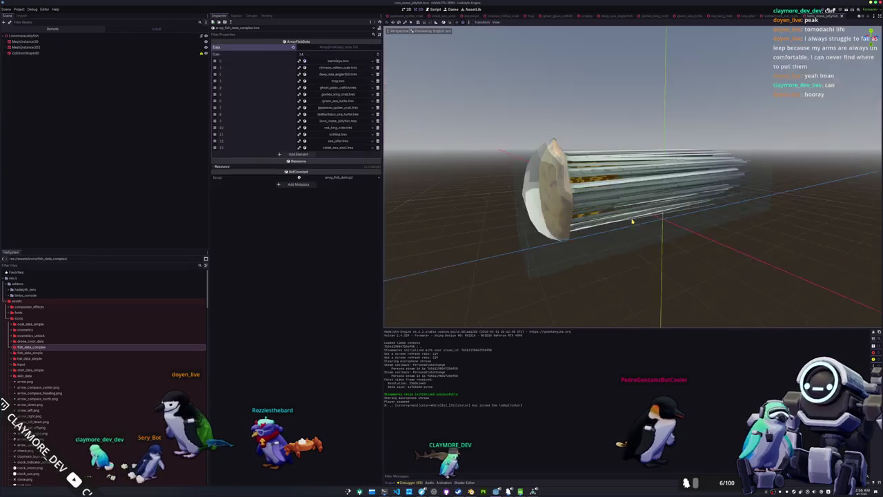
key("KP_1")
Inspect the jellyfish from front, side and perspective views, then focus and orbit its root node.
key("KP_3")
key("KP_1")
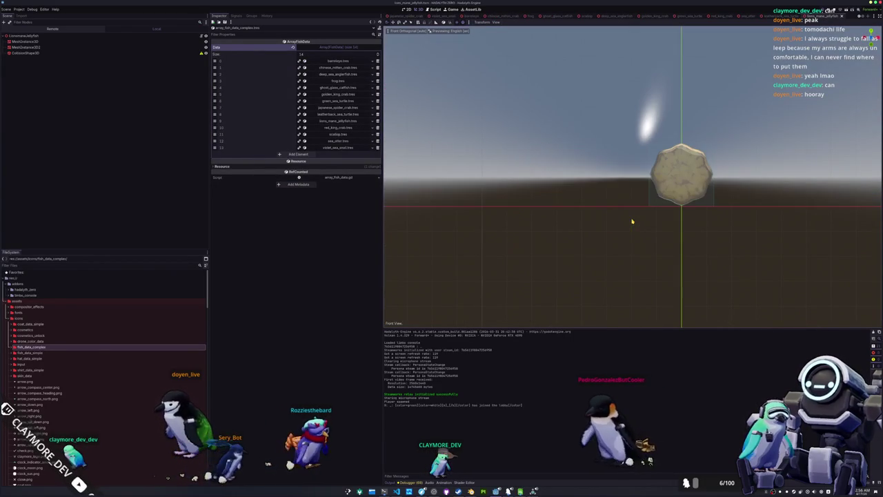
key("KP_5")
scroll(631, 239, "down", 2)
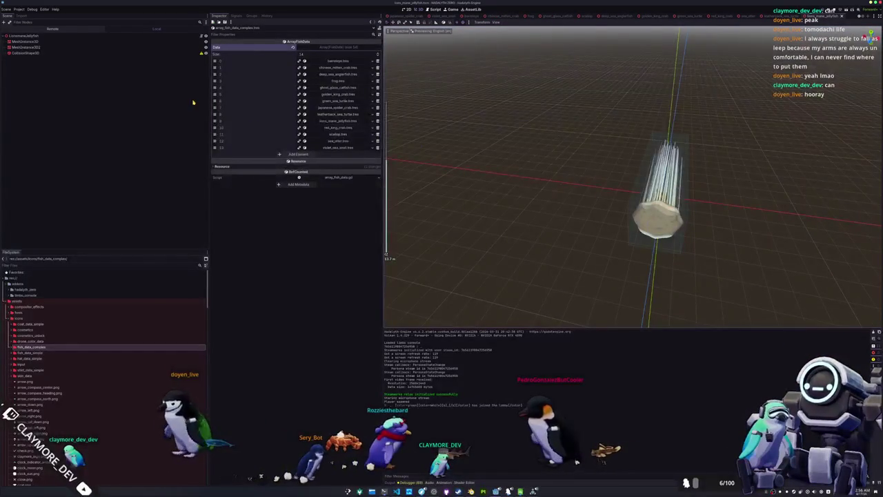
left_click(90, 36)
key("f")
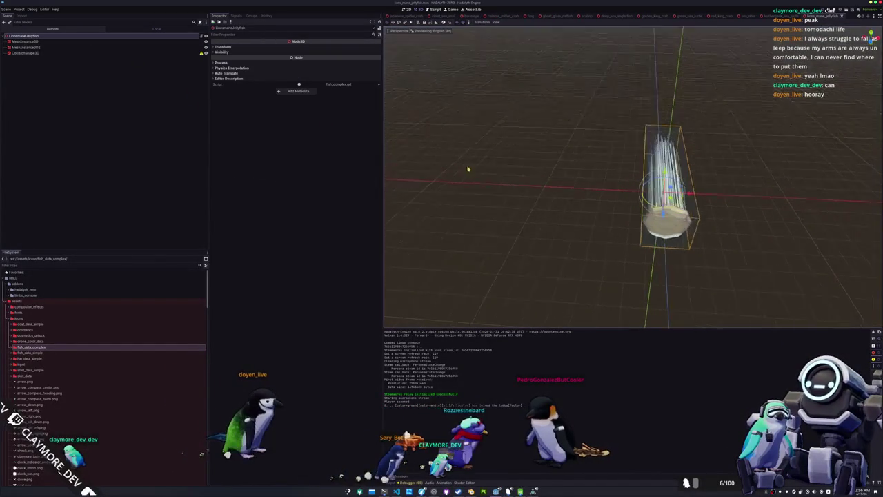
left_click_drag(463, 180, 506, 177)
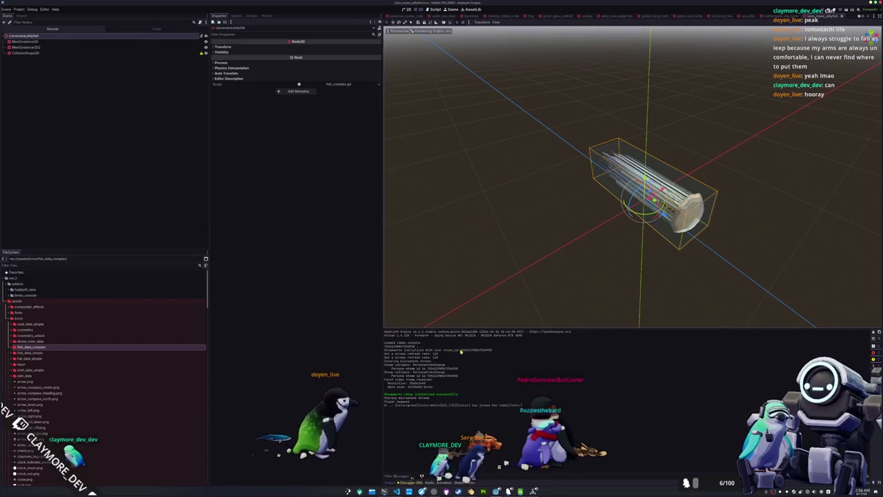
key("alt+Tab")
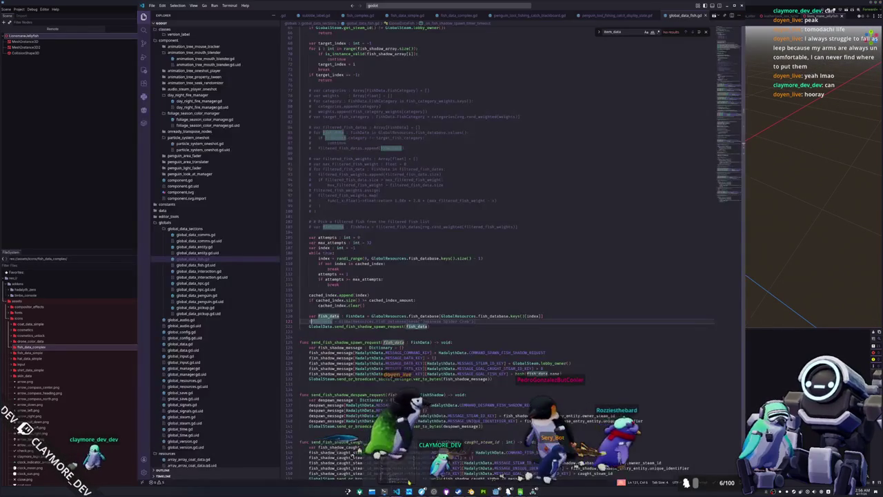
Open the fishing catch blackboard script via Quick Open, searching 'fishing_black'.
left_click(484, 322)
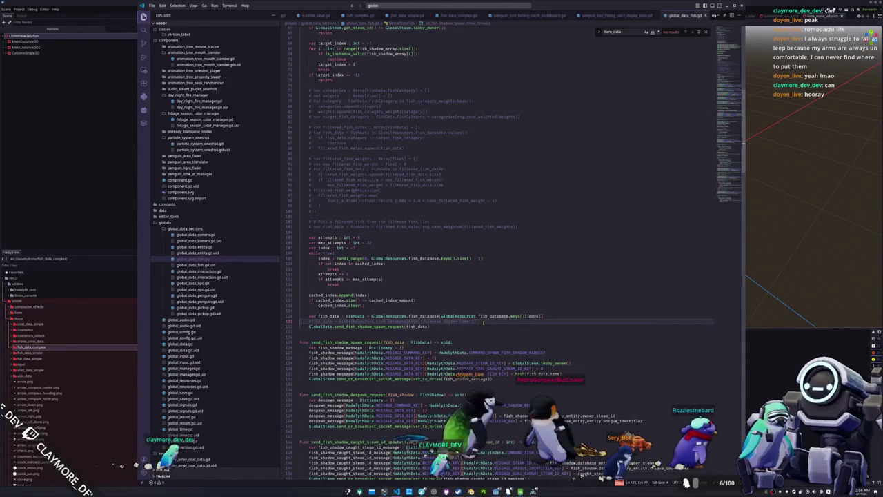
key("ctrl+p")
type("batch_fish_ta")
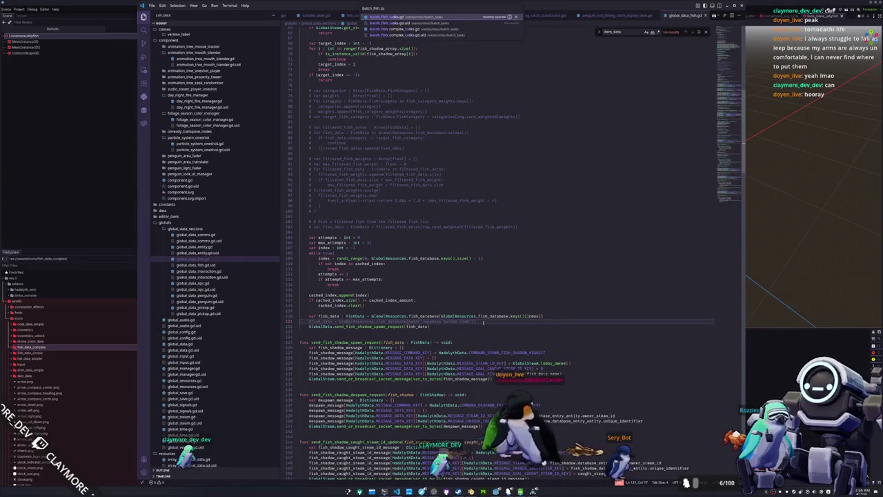
key("ctrl+a")
type("fishing_black")
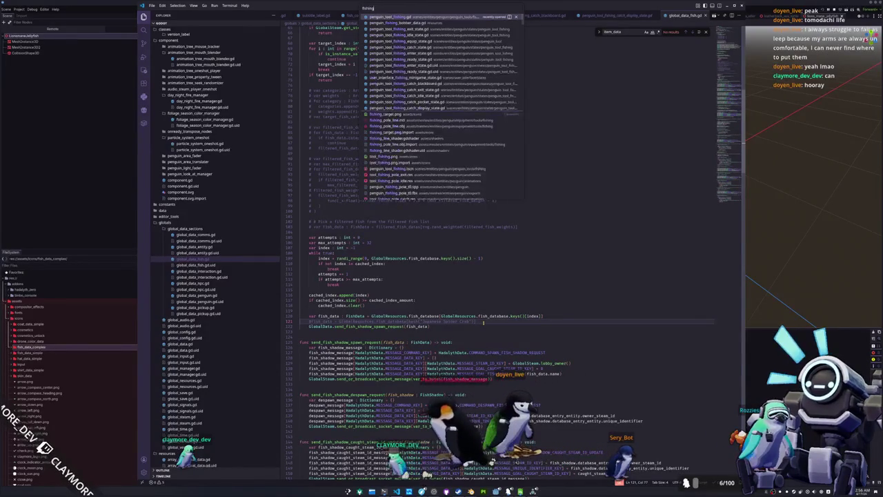
key("Return")
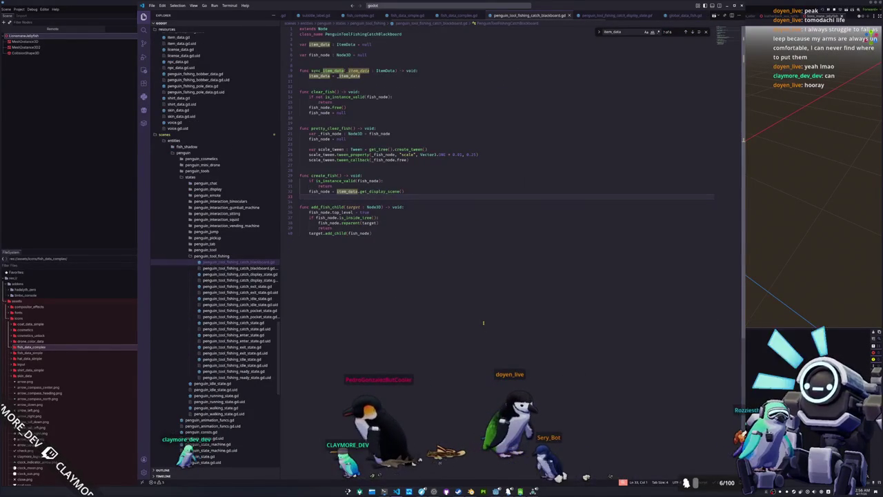
Jump to the get_display_scene definition and read through it.
mouse_move(373, 191)
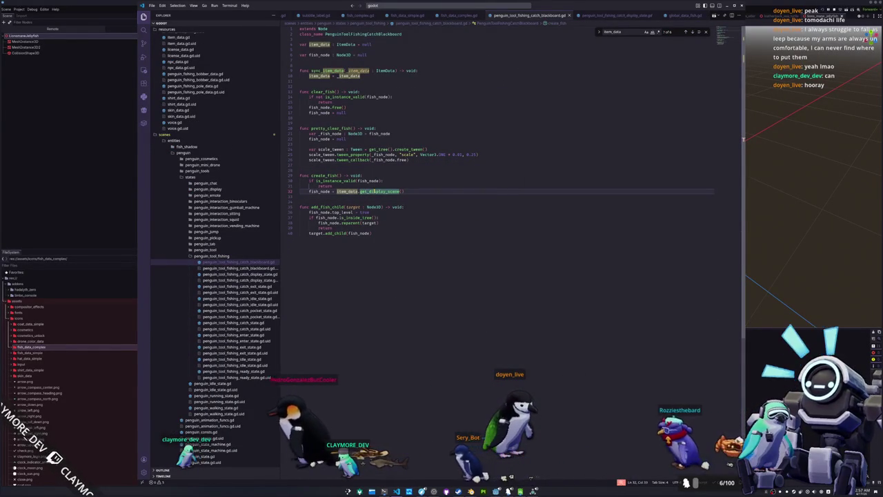
left_click(373, 191, "ctrl")
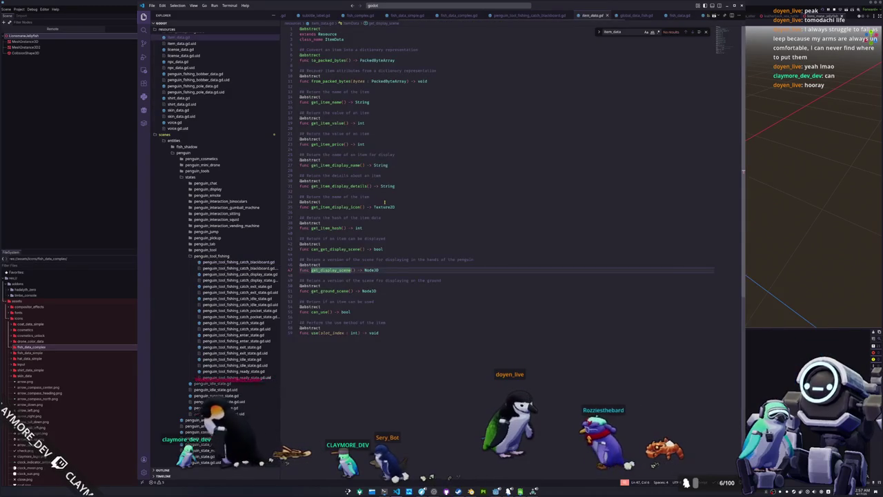
scroll(218, 294, "down", 10)
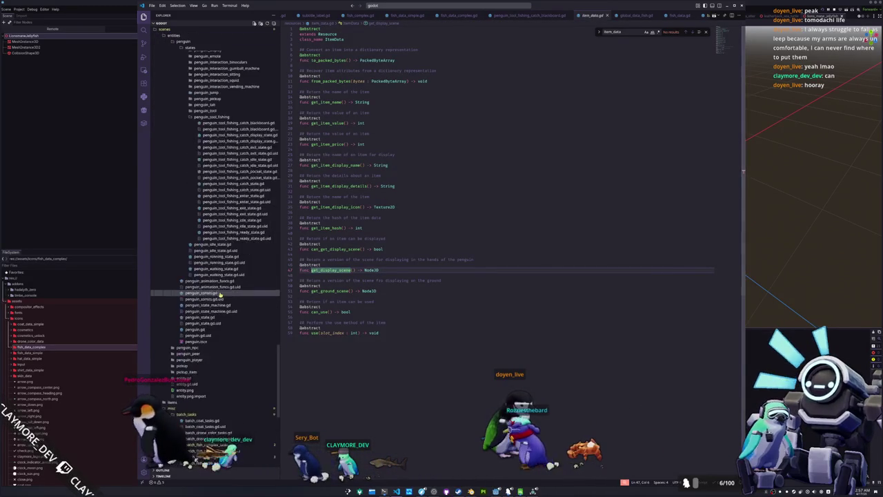
scroll(219, 294, "down", 10)
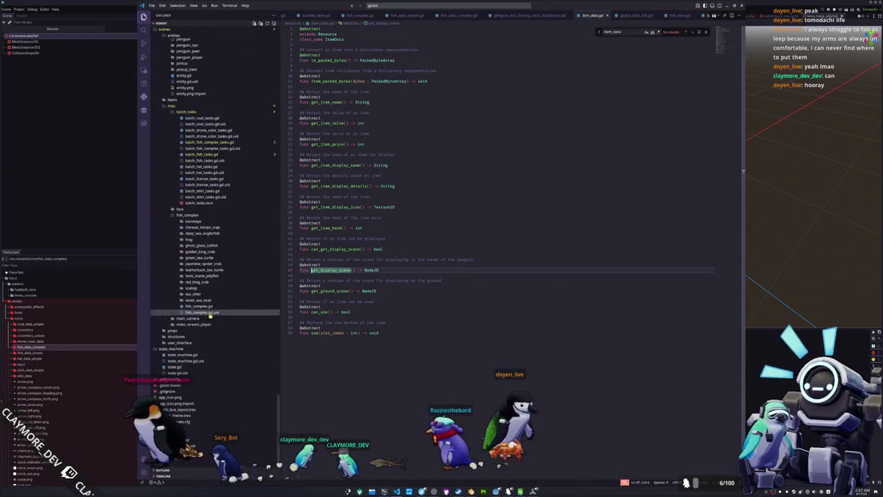
scroll(211, 330, "up", 4)
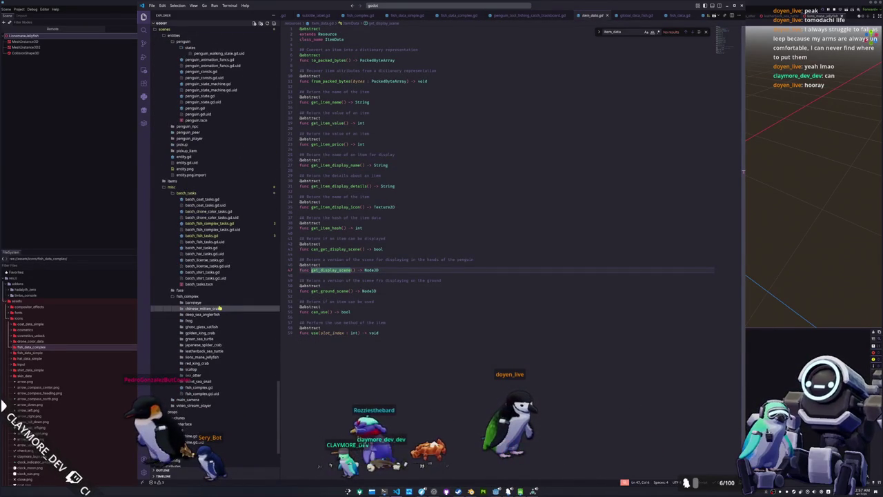
Open fish_data_simple.gd, select its fish_scene rotation line, then switch to fish_data_complex.gd.
key("ctrl+p")
type("fish_data_s")
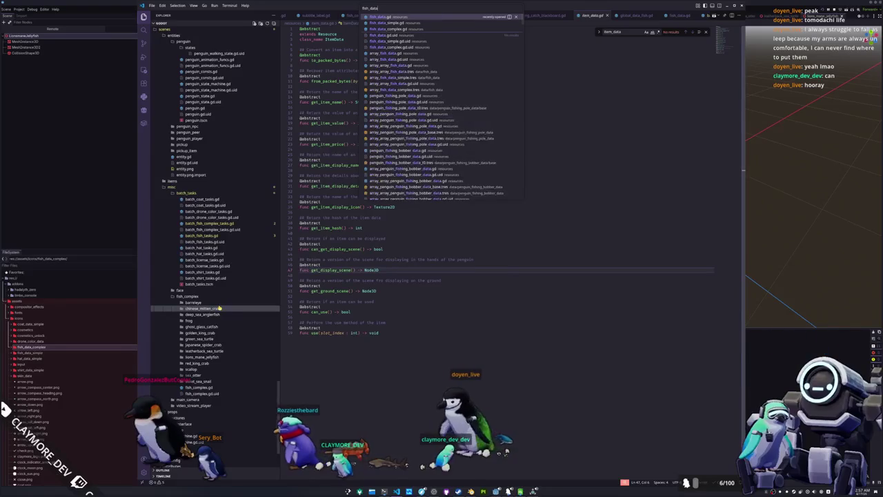
key("Return")
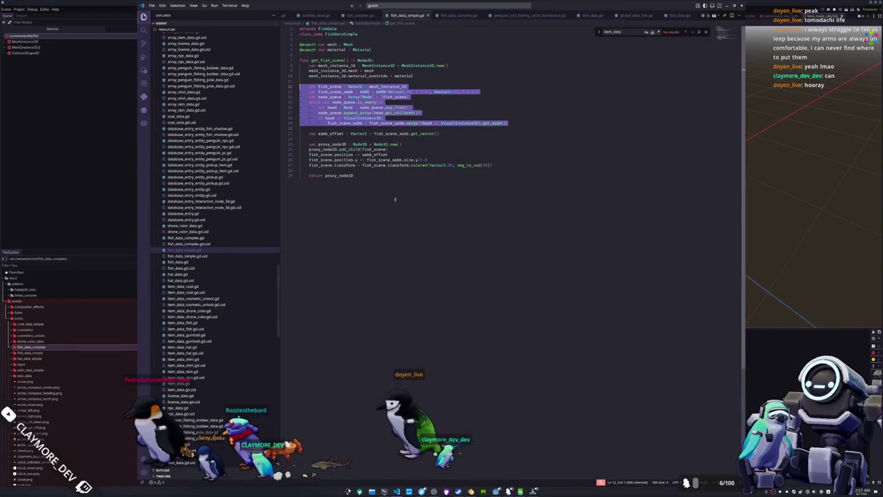
left_click(386, 172)
key("shift+Up")
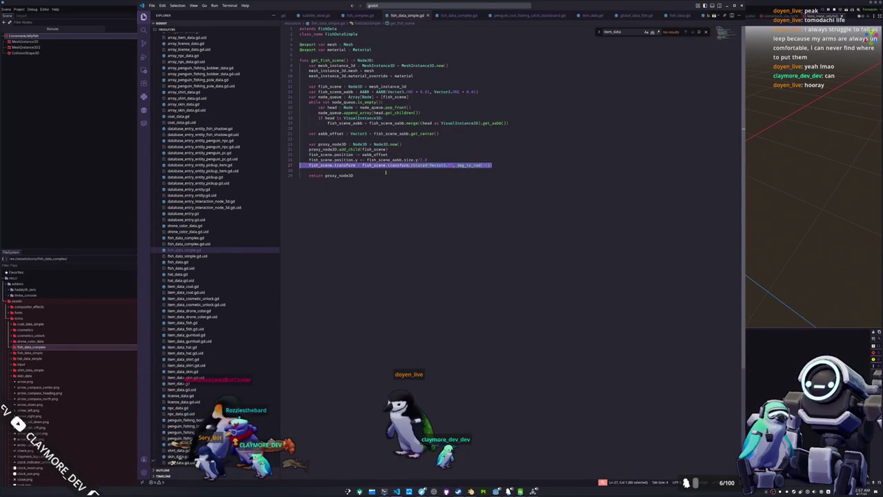
left_click(185, 238)
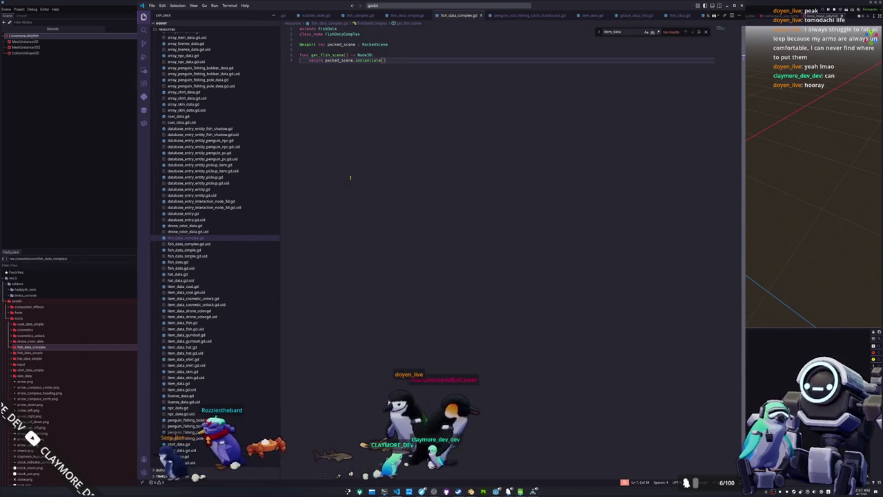
key("Up")
key("Up")
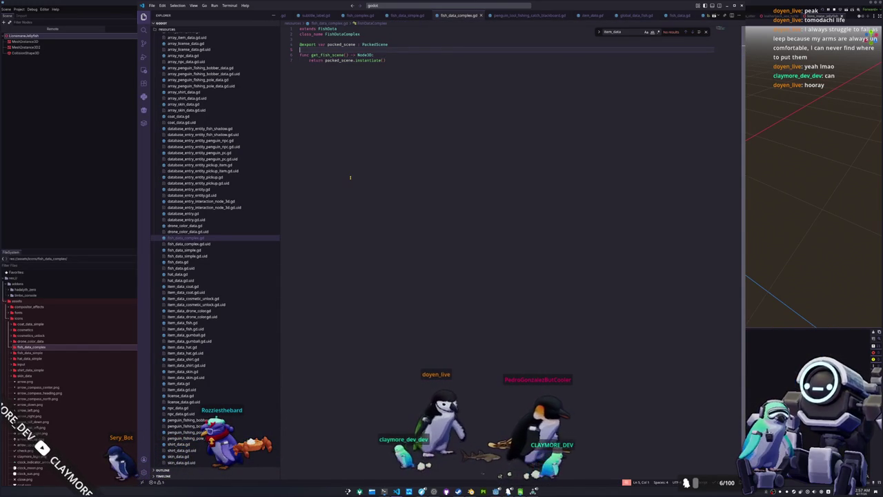
key("Return")
key("Return")
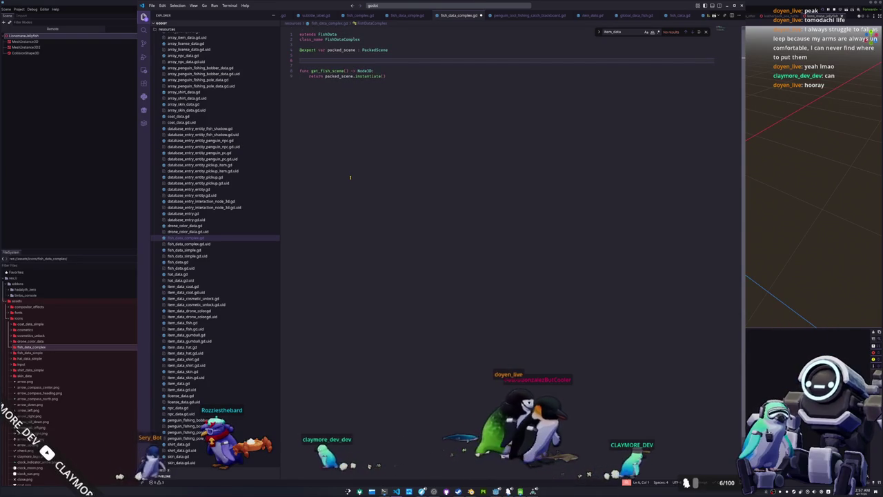
type("@expor")
type("t var rotate_scene")
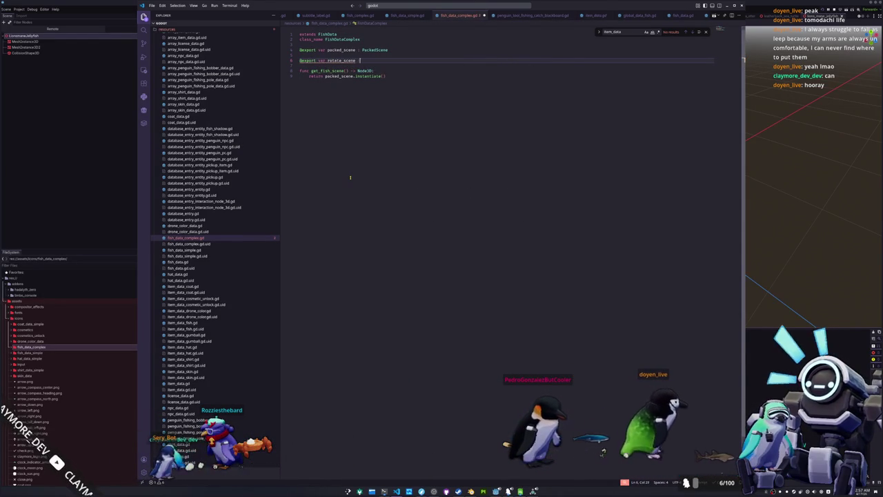
type(" : bool = ")
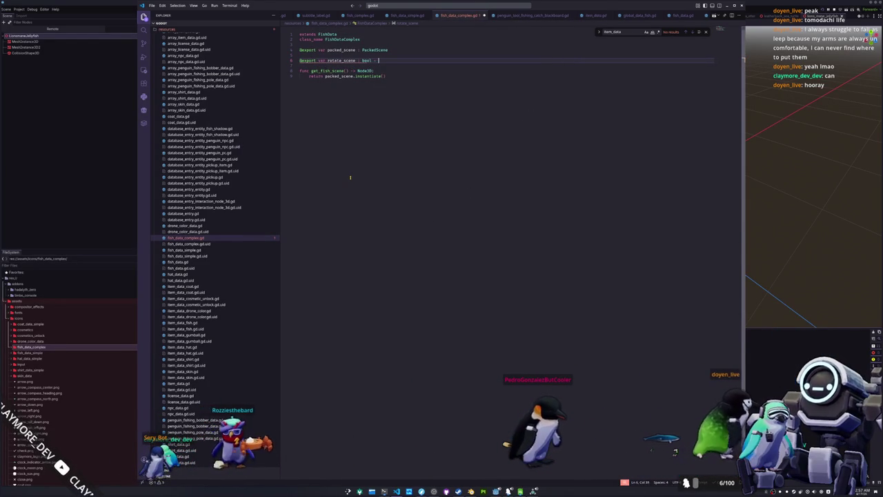
type("false")
key("Down")
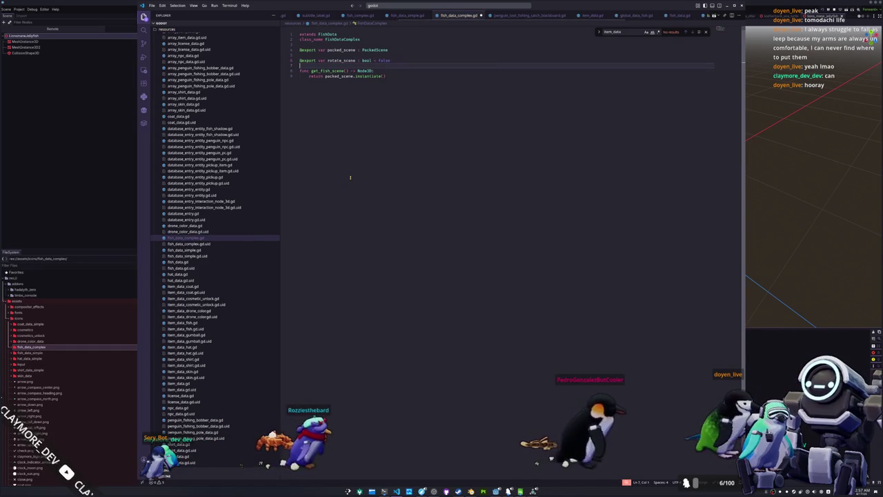
key("F5")
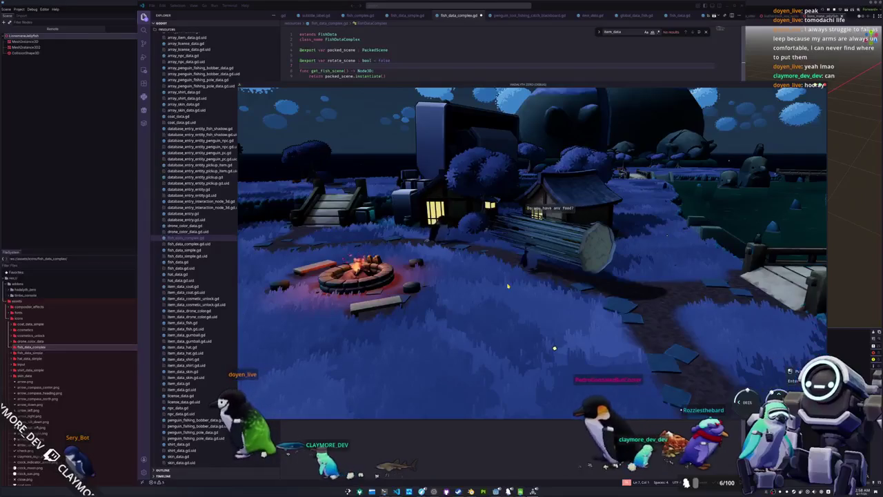
Add a line in get_fish_scene instantiating packed_scene into a Node3D scene variable.
left_click(411, 65)
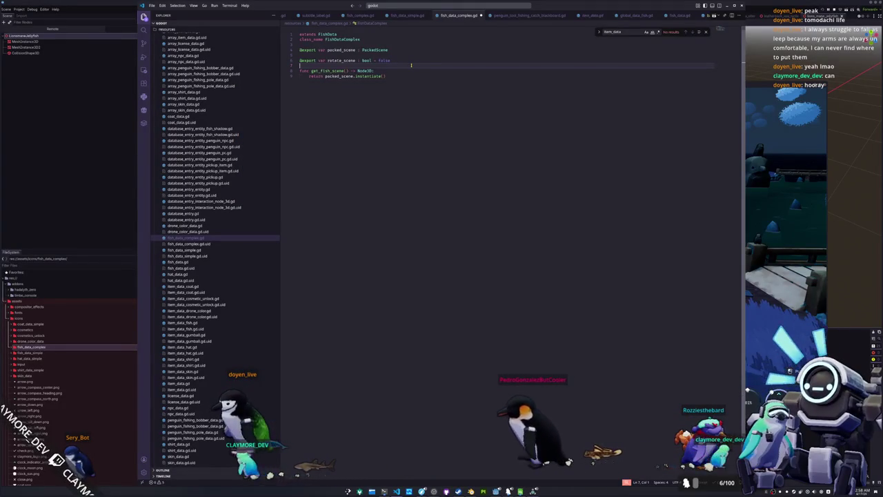
key("Return")
key("Down")
key("End")
key("Return")
key("Return")
key("Up")
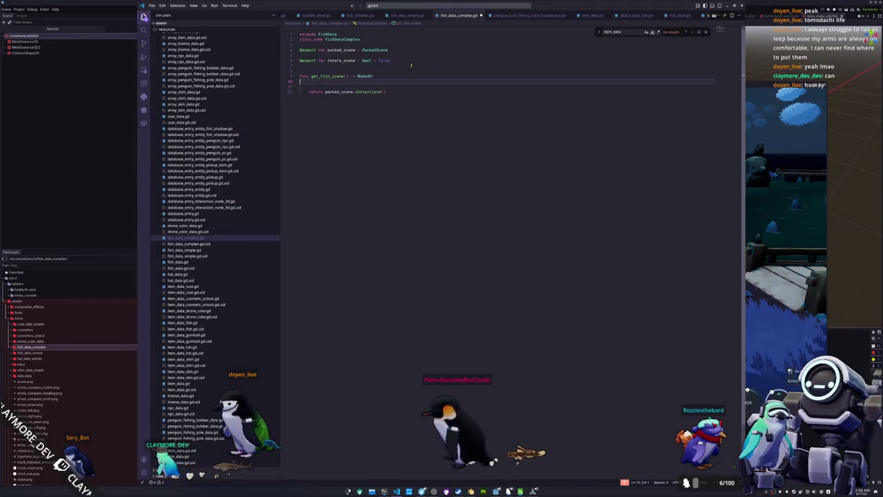
key("Return")
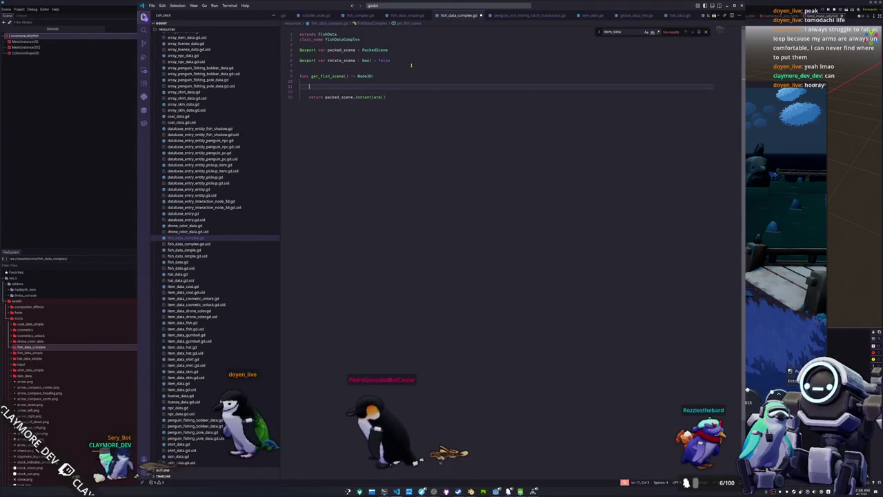
type("var scene :")
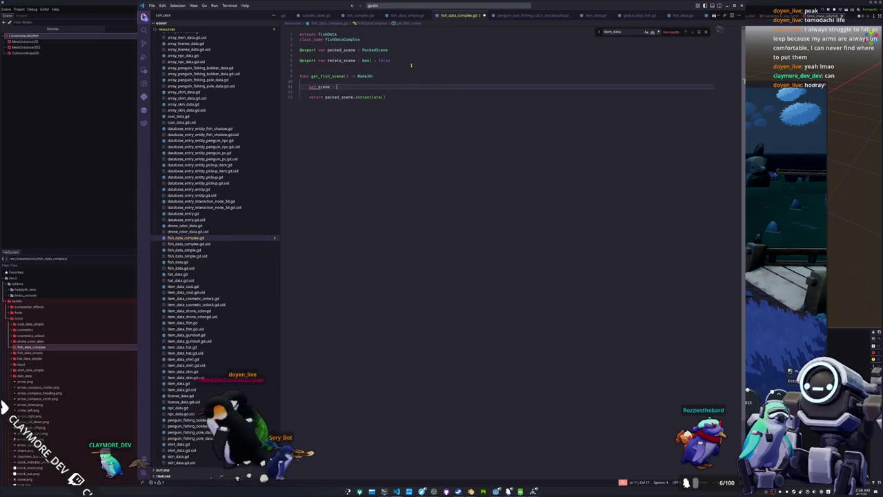
type("Nod")
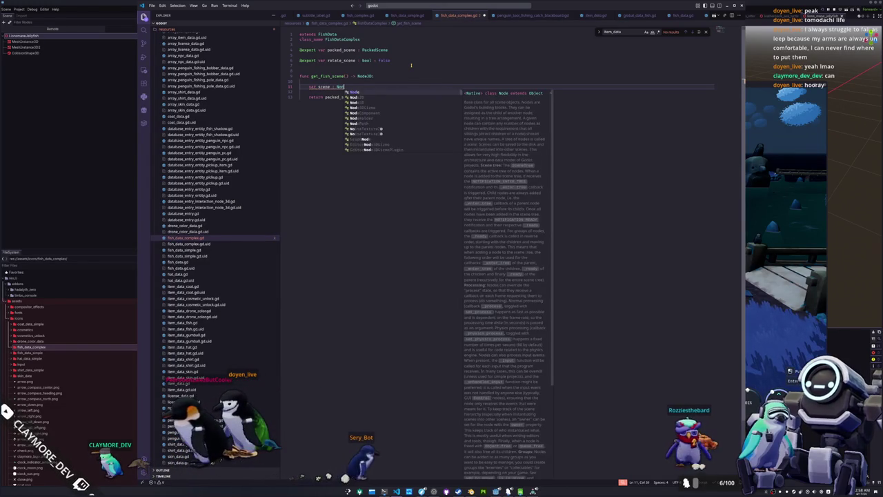
type("e3D =")
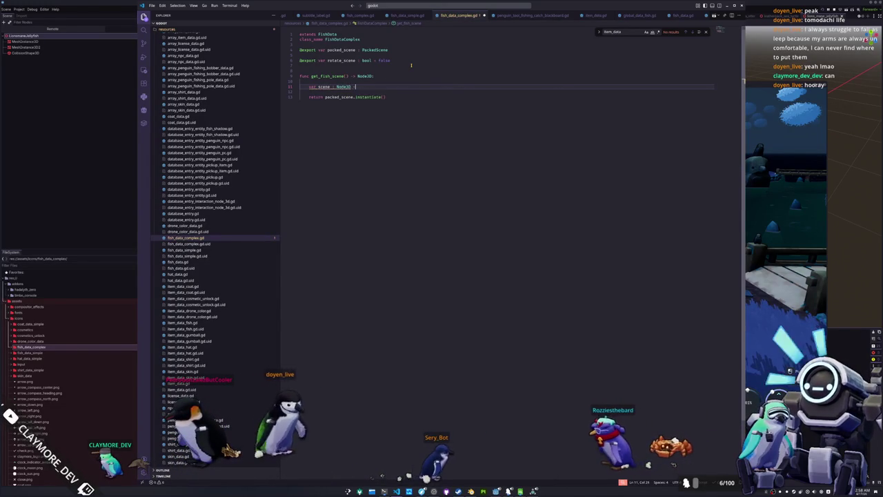
type(" packed_scene.instan")
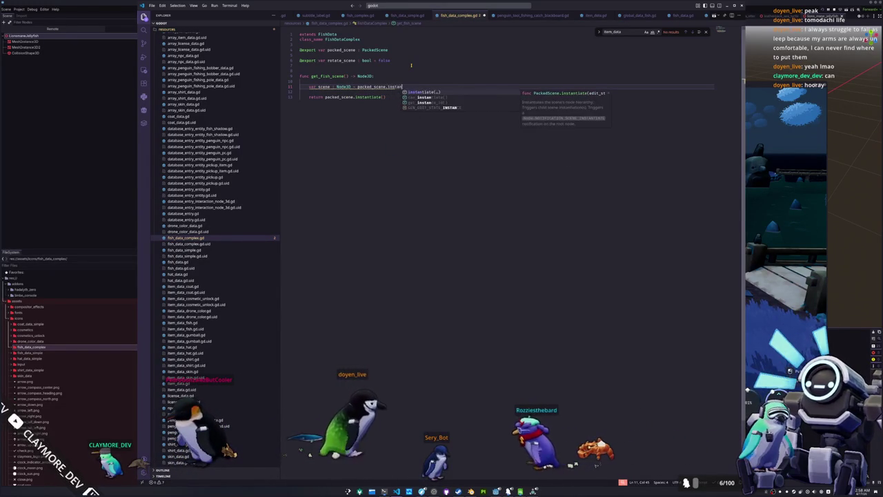
type("tiate())")
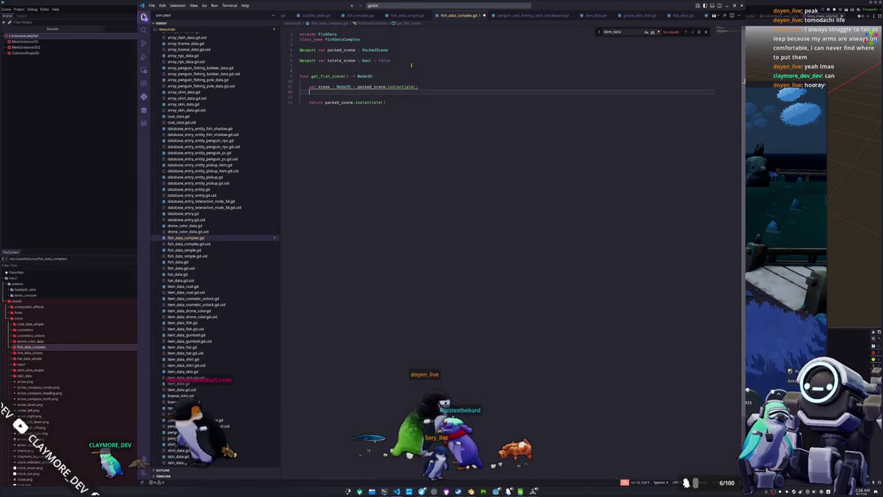
key("Return")
Add an 'if rotate_scene:' block applying the pasted 90° rotation to scene, and save the script.
type("if rotat")
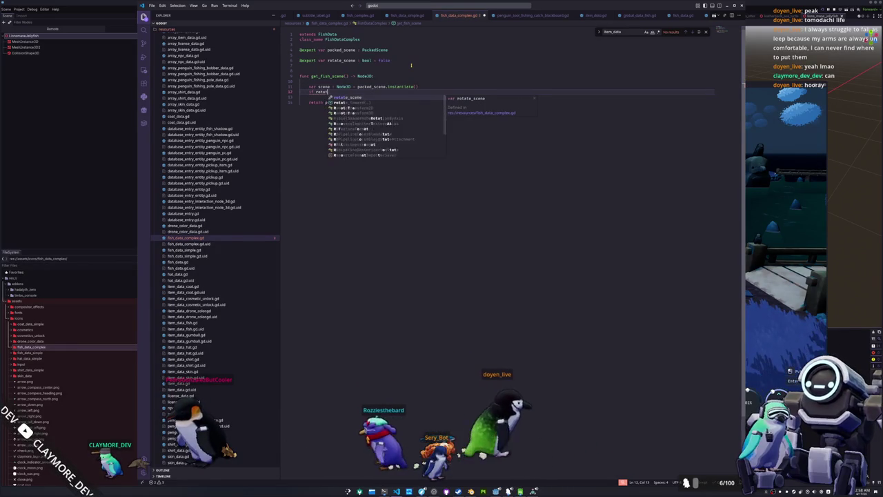
type("e_scene:")
key("Return")
type("scene")
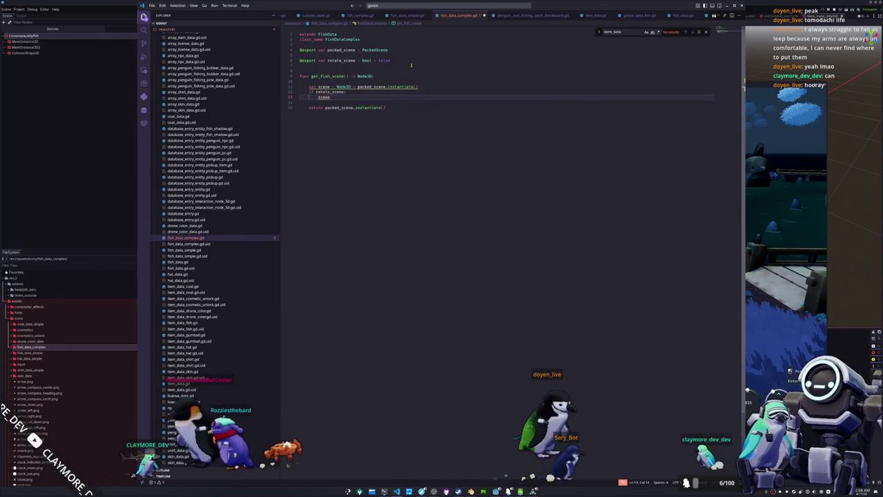
type(".transform =")
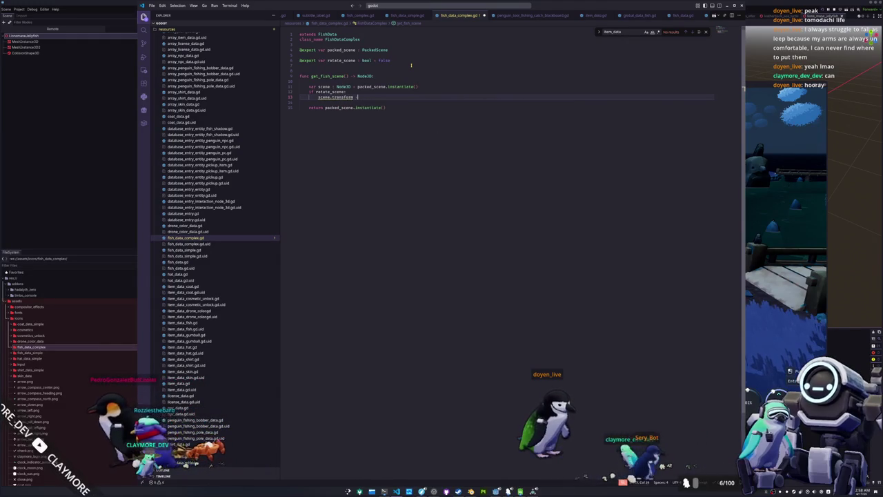
key("Tab")
key("ctrl+Left")
key("ctrl+Left")
key("ctrl+Left")
key("ctrl+Left")
key("ctrl+shift+Right")
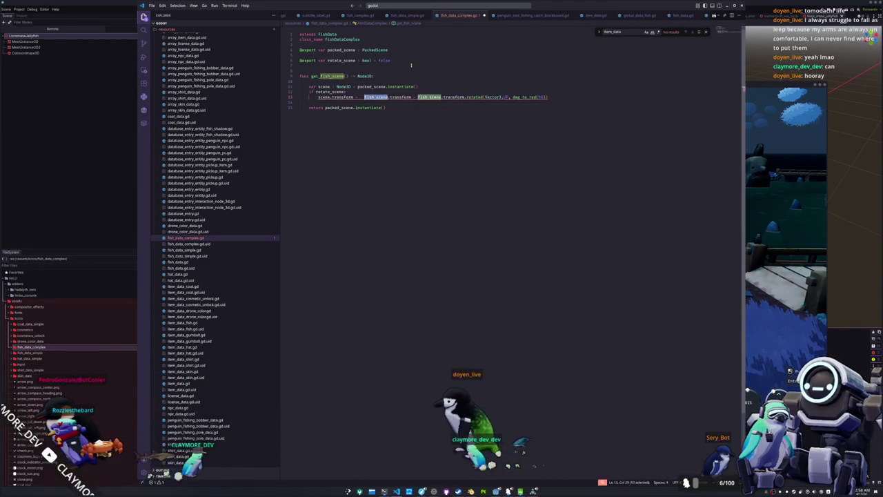
key("BackSpace")
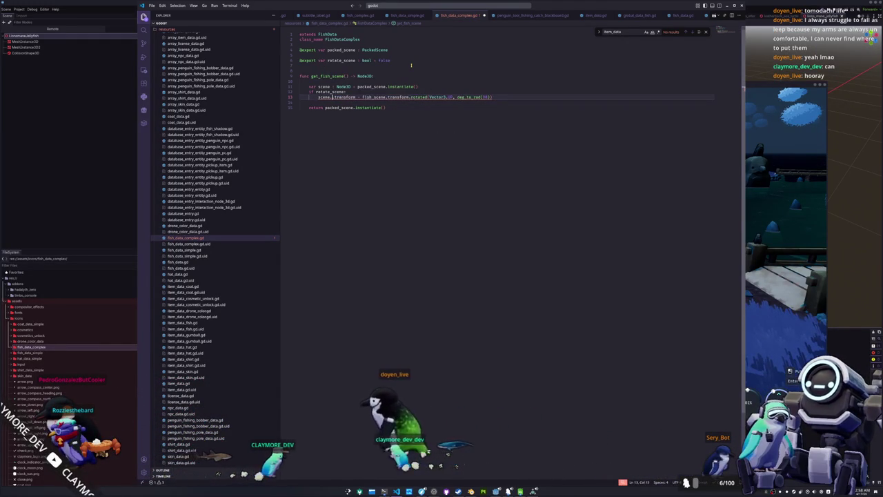
key("ctrl+shift+Right")
type("s")
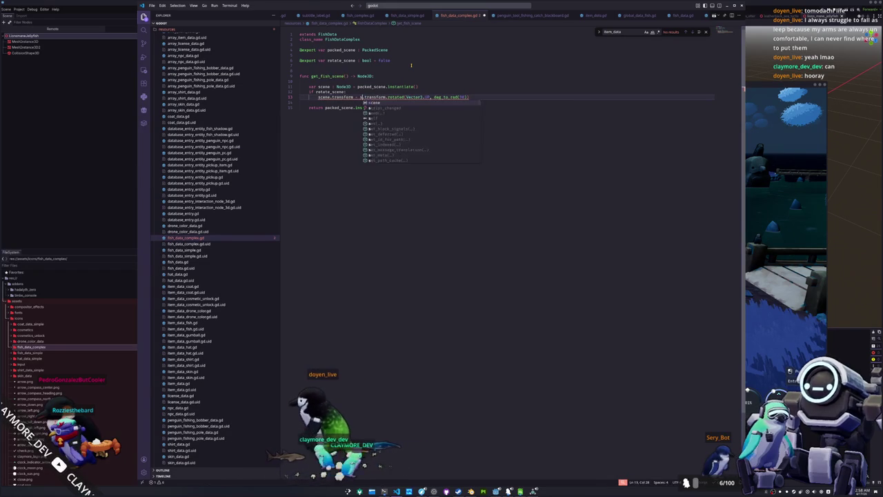
type("cene")
key("ctrl+s")
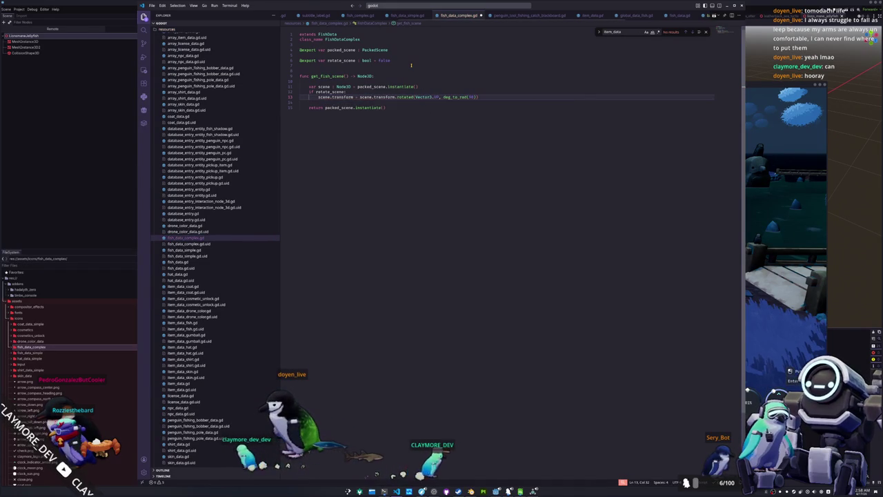
key("alt+Tab")
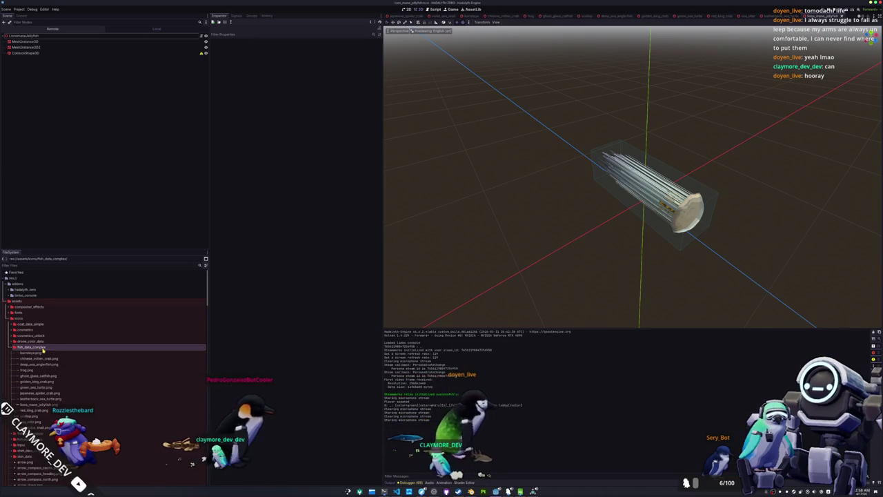
View the barreleye resource, then change the rotate_scene default to true in fish_data_complex.gd.
scroll(43, 350, "down", 5)
scroll(43, 347, "down", 15)
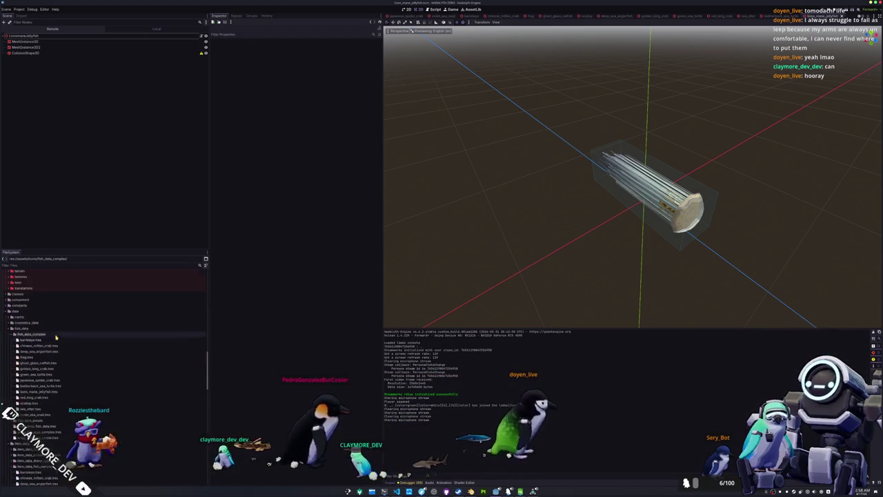
left_click(44, 314)
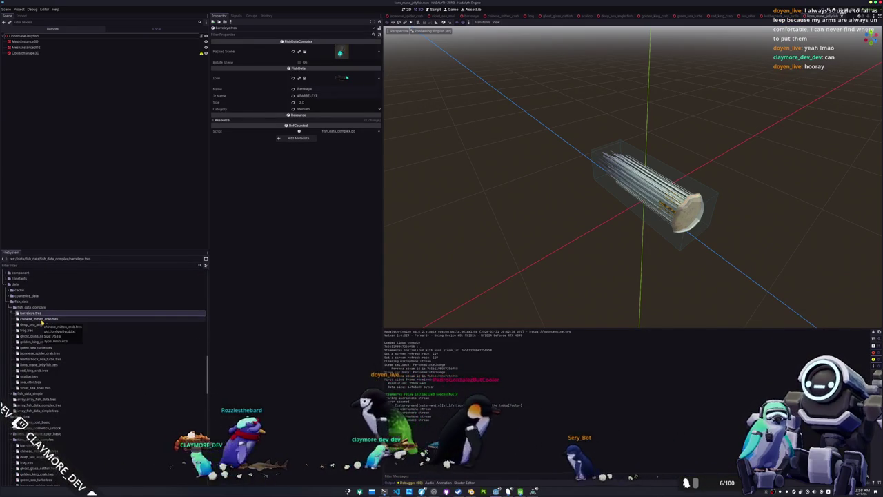
key("alt+Tab")
key("alt+Tab")
key("alt+Tab")
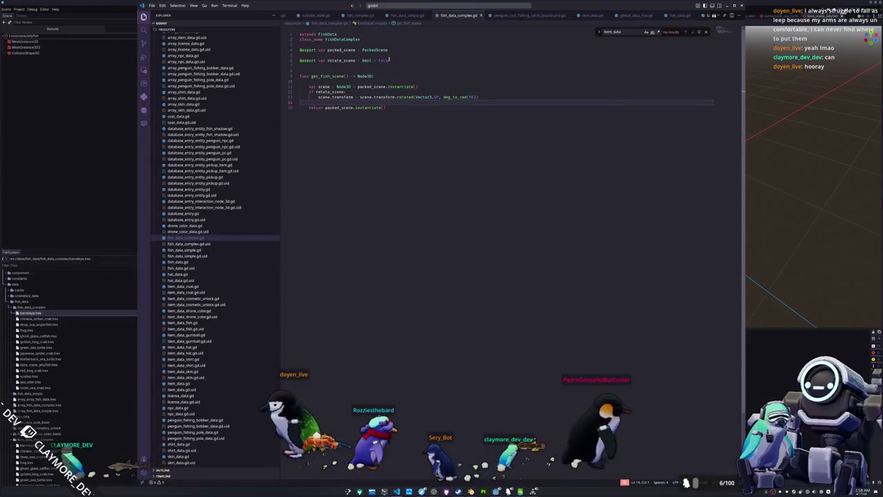
double_click(383, 60)
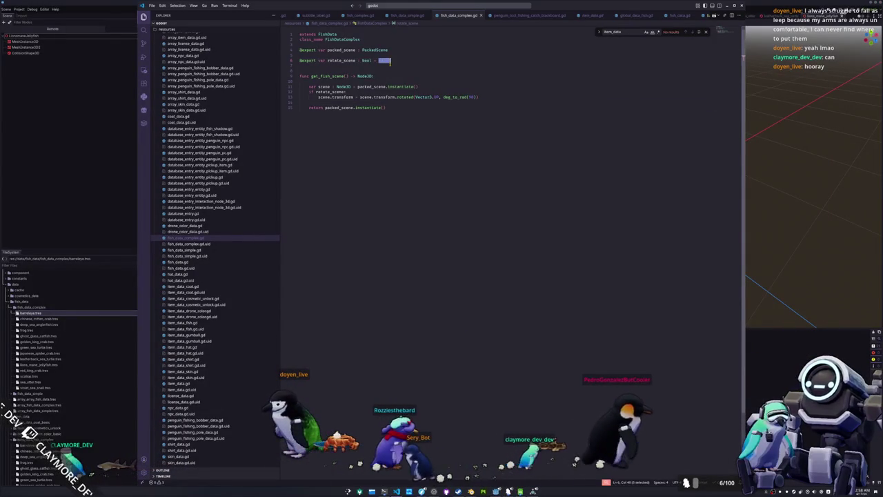
type("true")
left_click(301, 66)
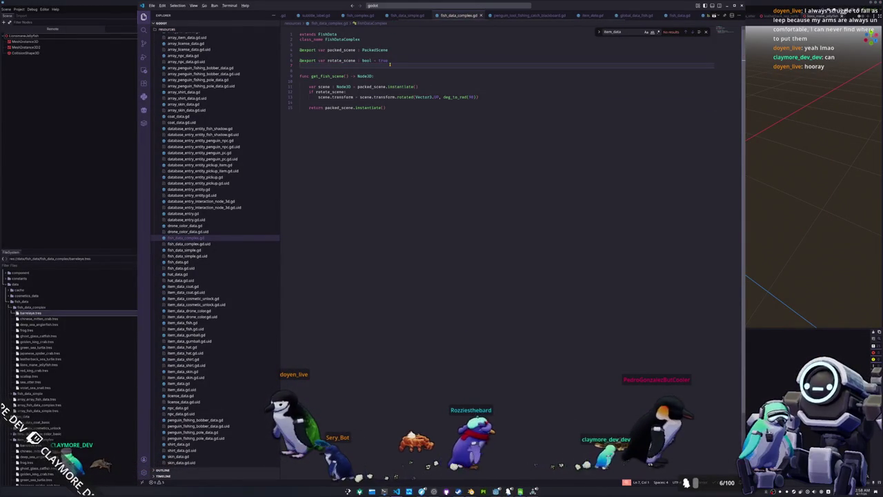
key("alt+Tab")
Tick Rotate Scene on Chinese Mitten Crab, review the other crab and jellyfish resources, and relaunch.
left_click(50, 319)
left_click(298, 63)
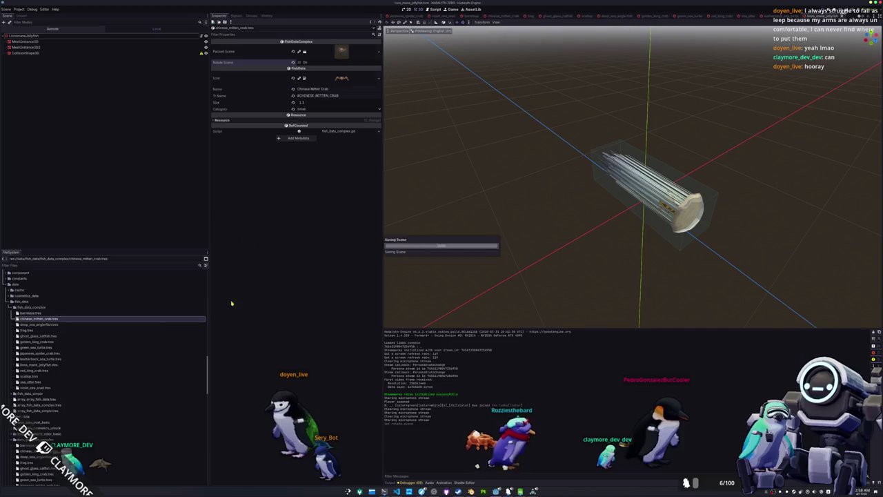
left_click(38, 342)
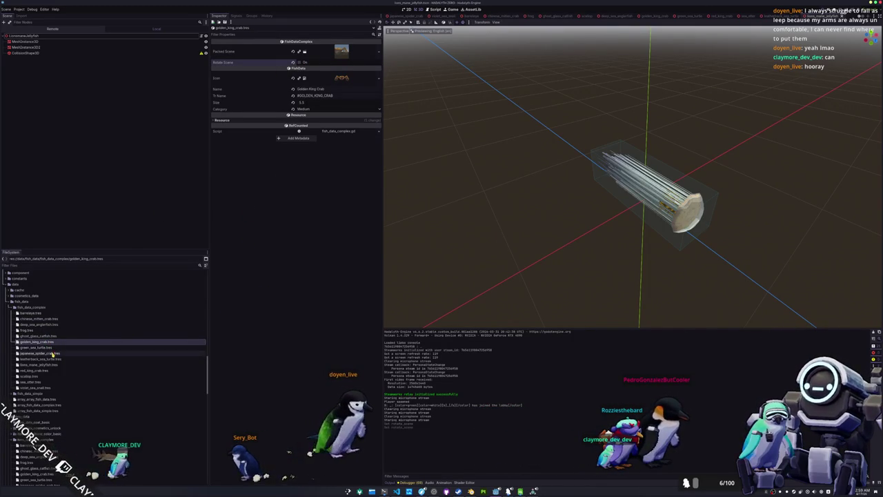
left_click(40, 353)
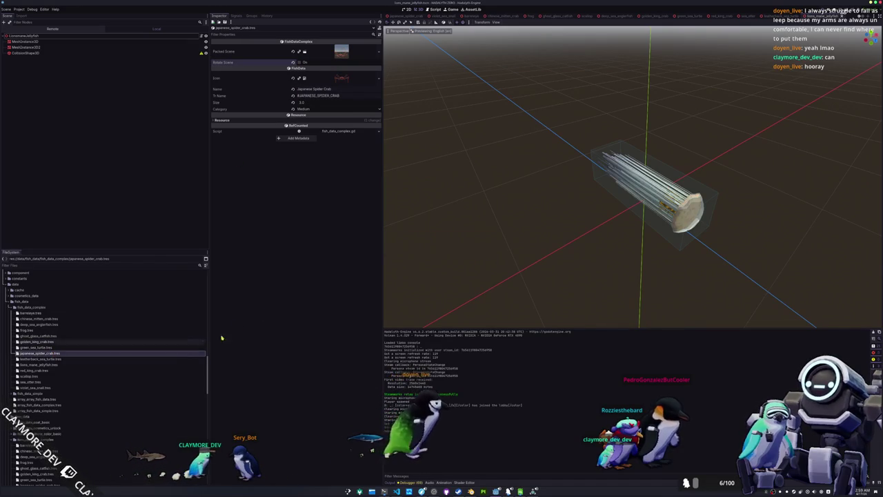
left_click(55, 364)
left_click(53, 372)
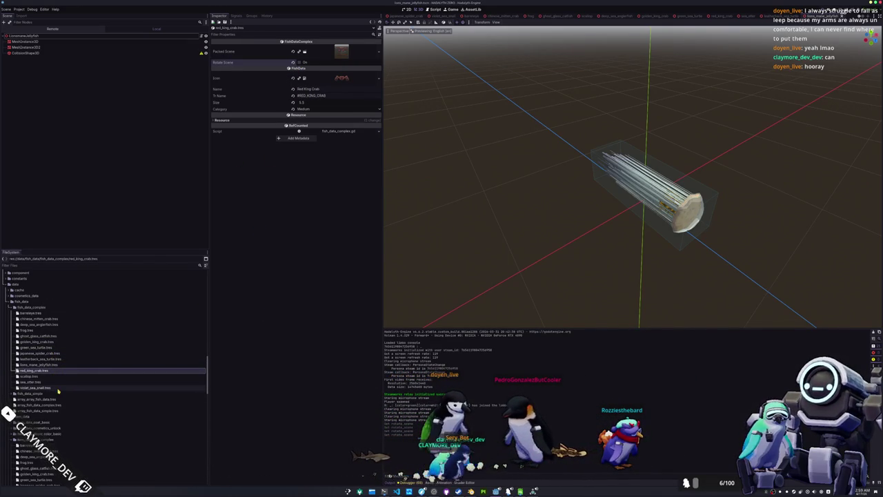
key("alt+Tab")
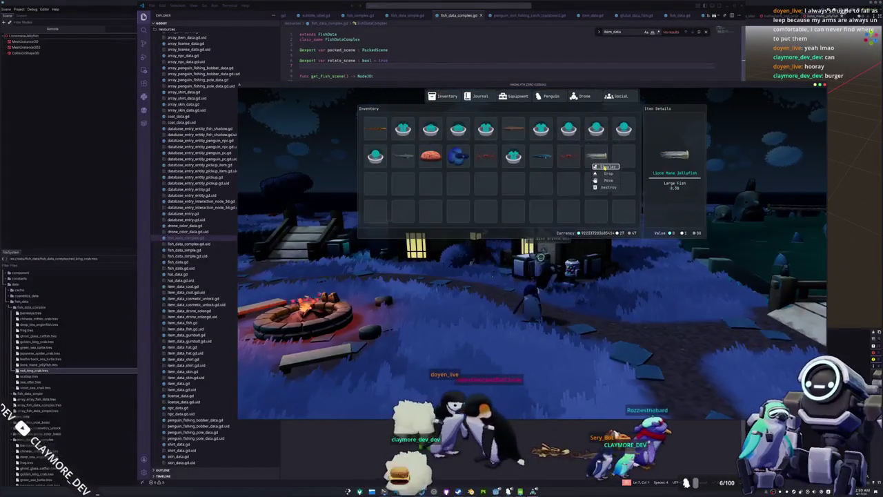
Stop the game, change line 15 of get_fish_scene to 'return scene', and rerun the game.
key("Escape")
key("alt+Tab")
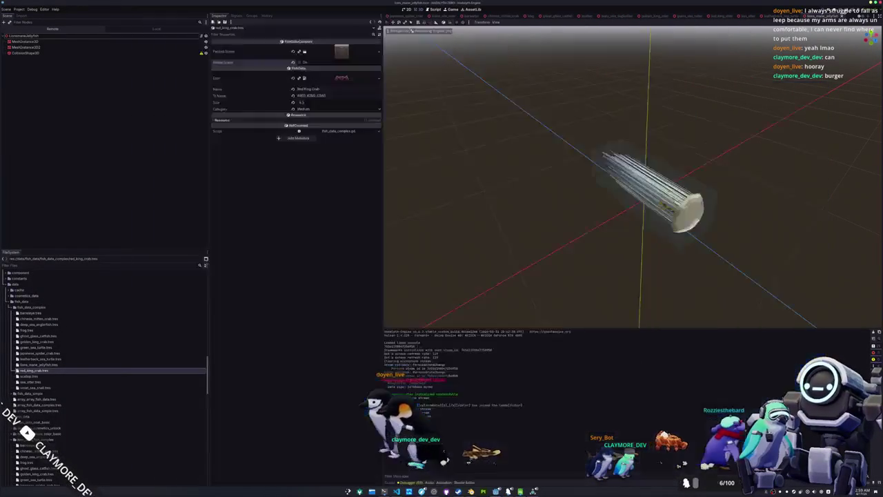
key("F8")
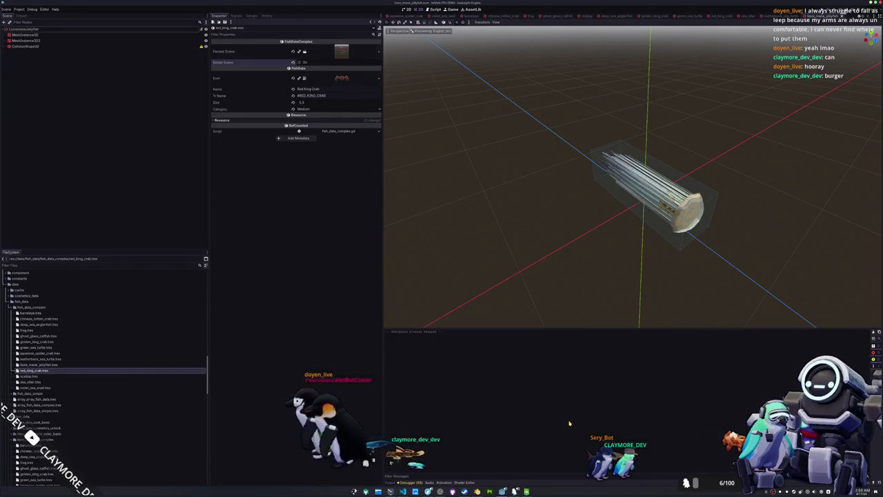
key("alt+Tab")
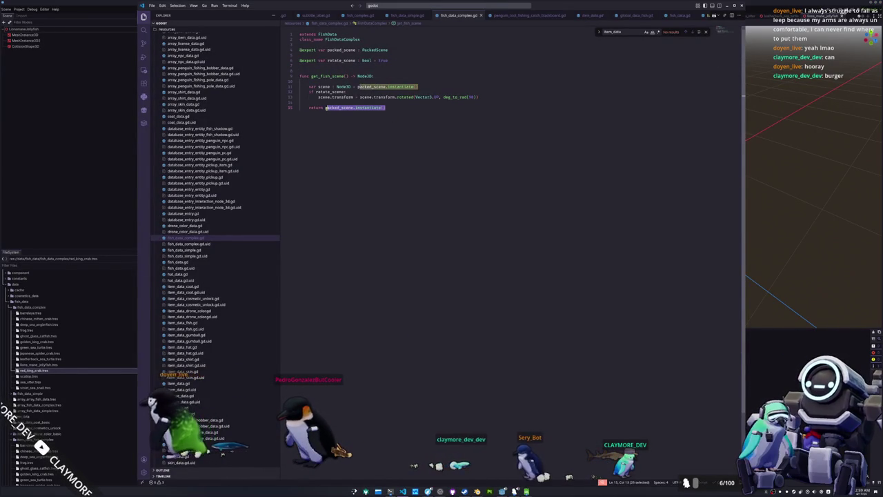
key("BackSpace")
key("ctrl+BackSpace")
type("sce")
key("Tab")
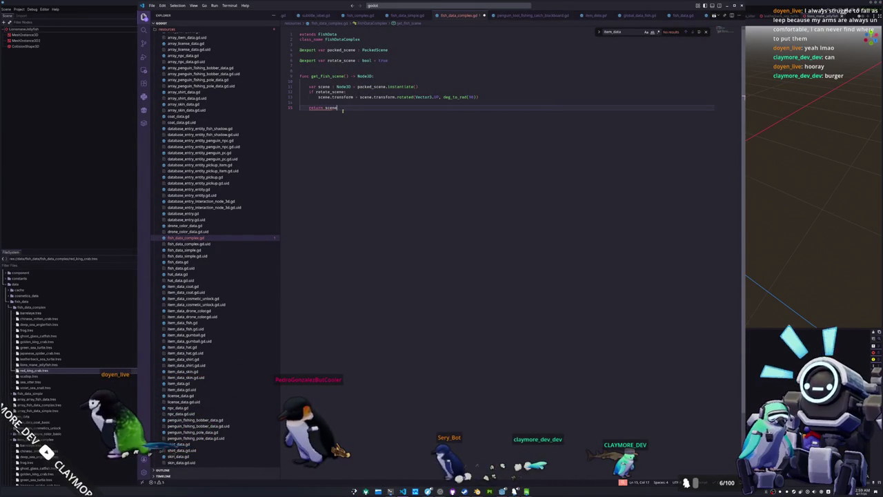
key("alt+Tab")
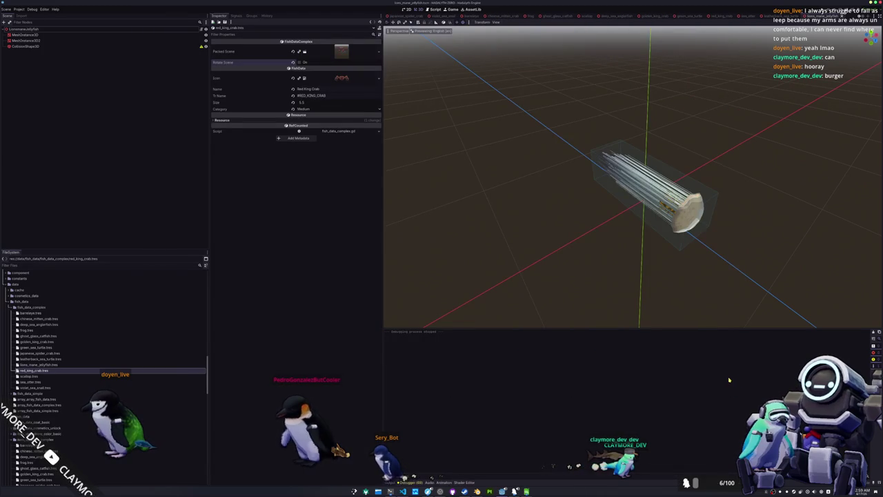
key("F5")
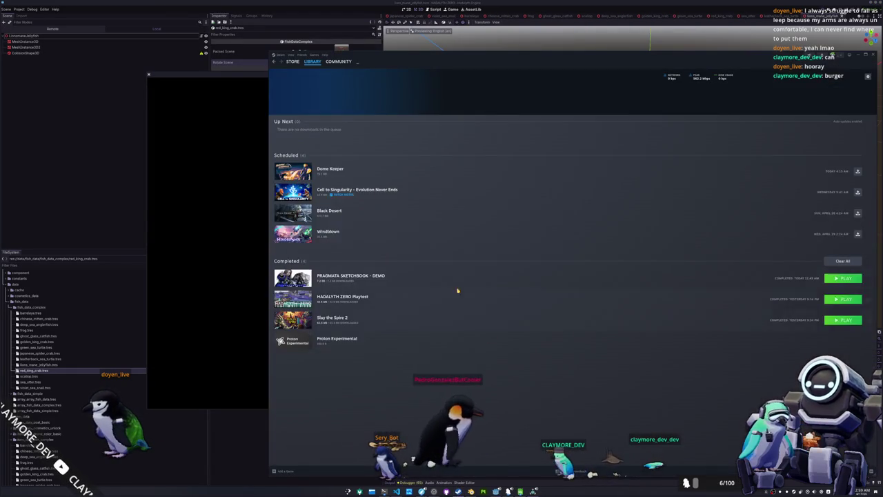
Go from the PRAGMATA SKETCHBOOK demo via the Community Hub to the PRAGMATA store page and browse it.
left_click(483, 279)
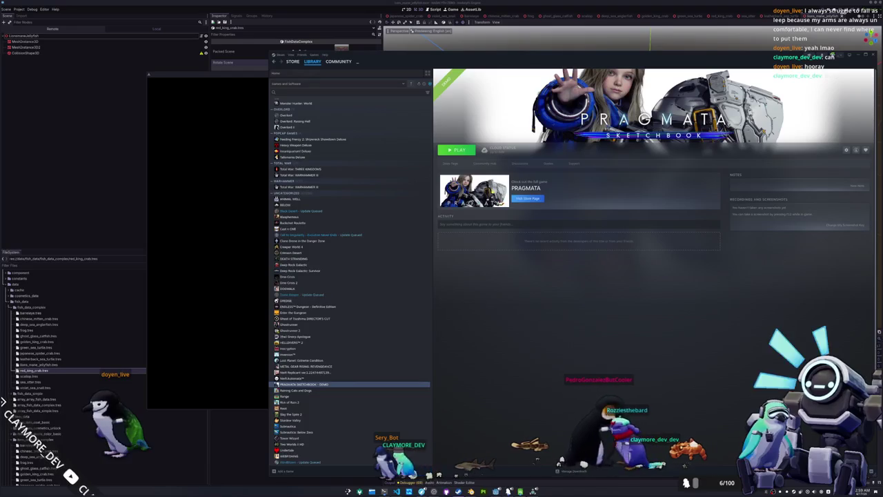
left_click(474, 164)
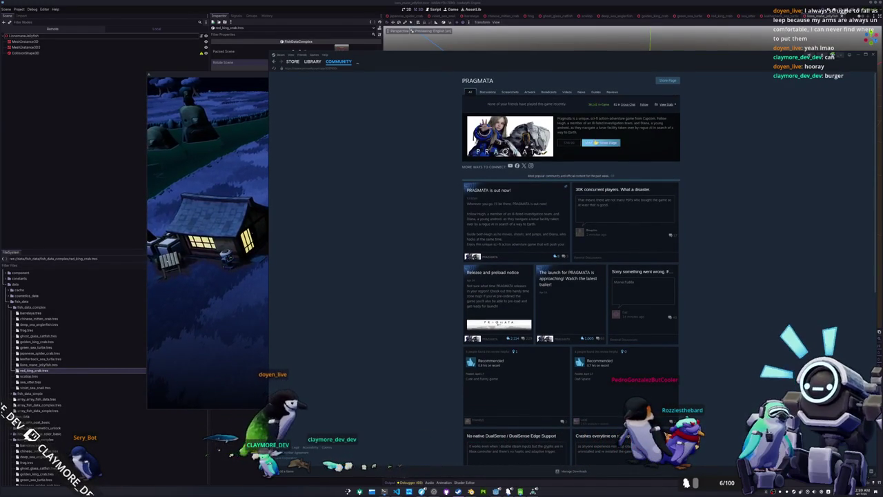
left_click(595, 142)
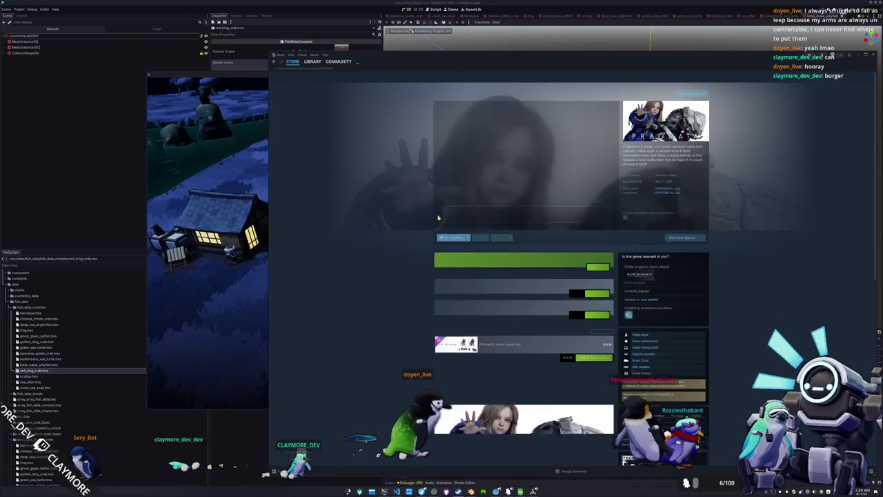
scroll(665, 176, "down", 15)
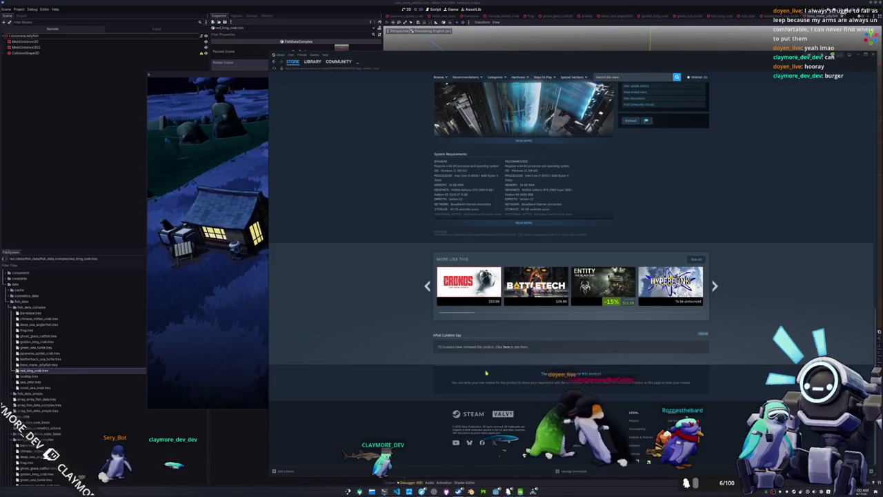
scroll(389, 374, "up", 10)
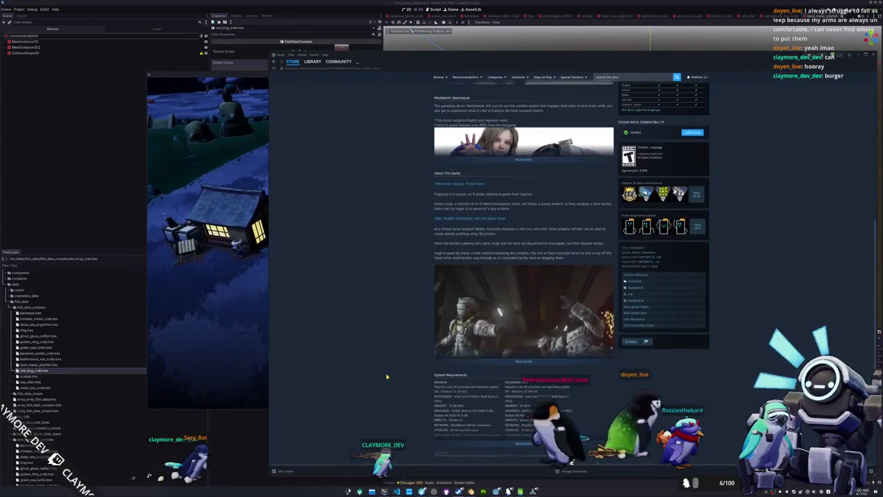
scroll(387, 376, "up", 3)
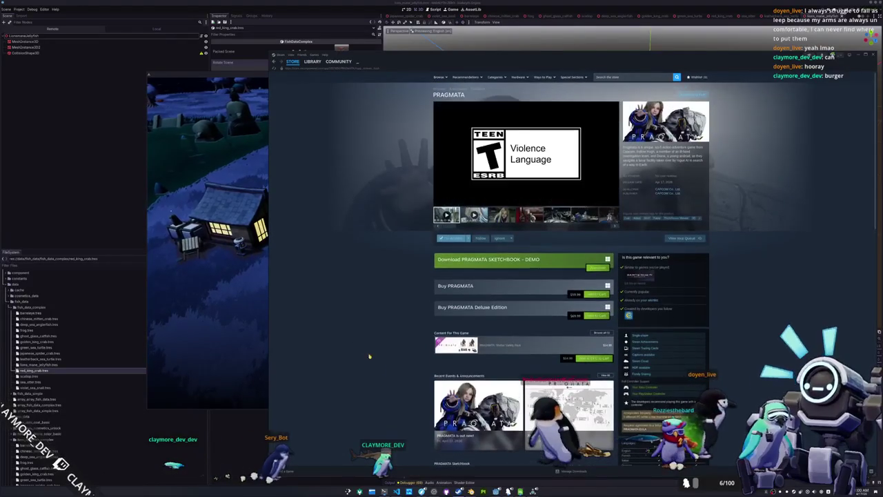
left_click(228, 302)
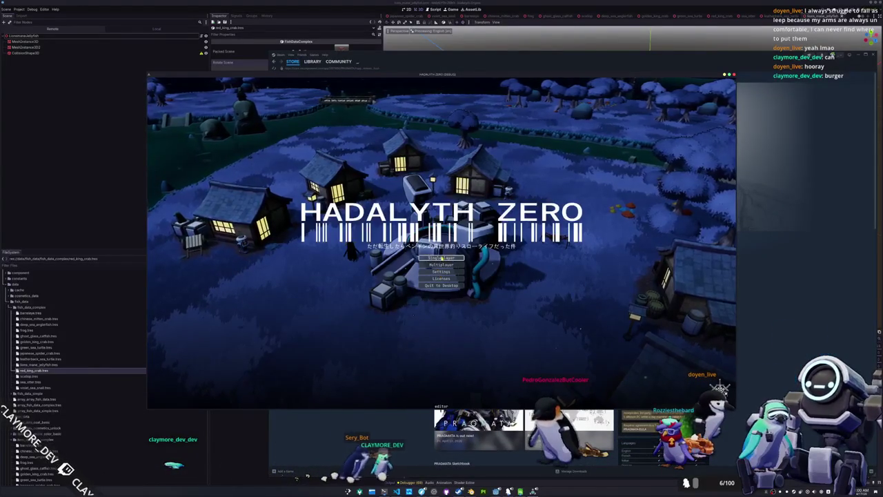
Start a Single Player game and hold the jellyfish to check its orientation, then open lions_mane_jellyfish.tres.
left_click(442, 257)
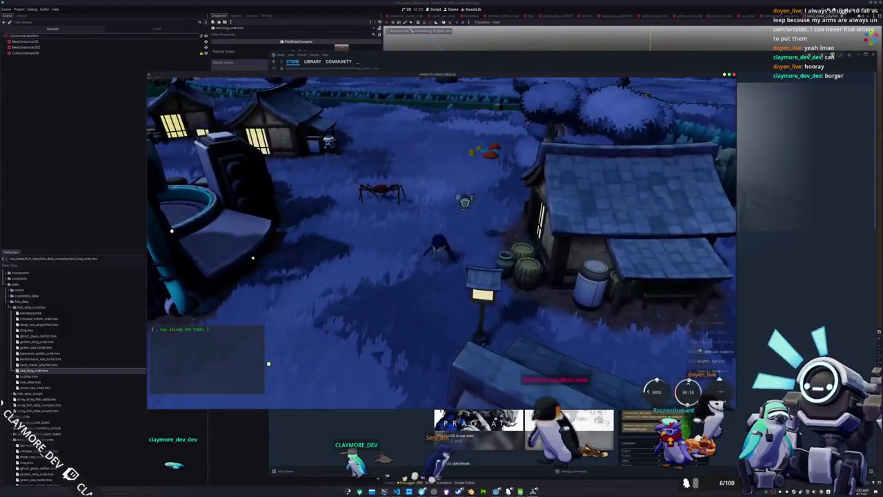
key("Tab")
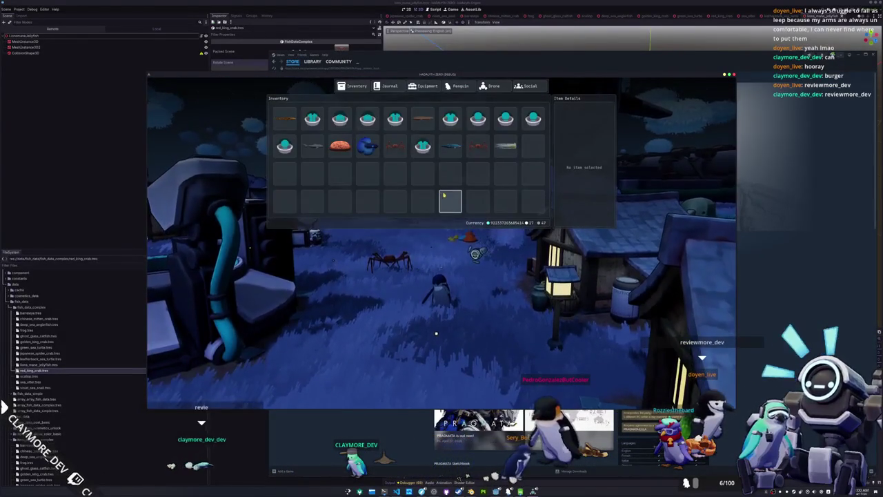
left_click(516, 157)
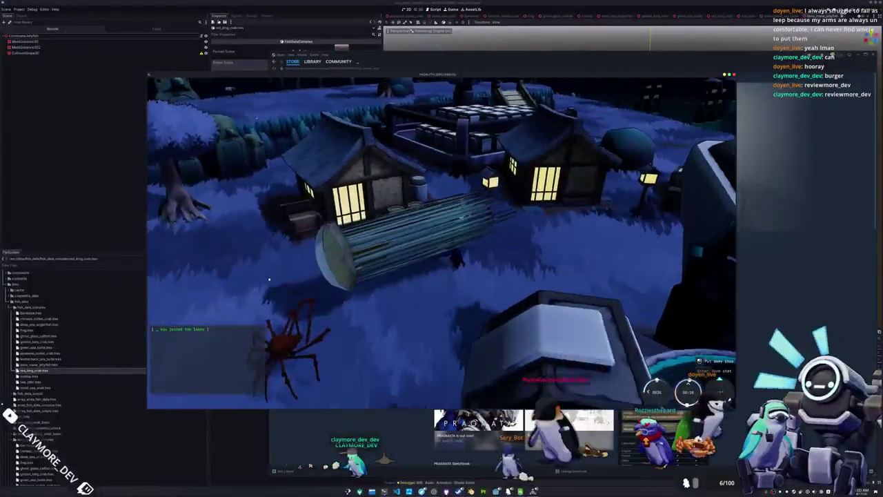
key("F8")
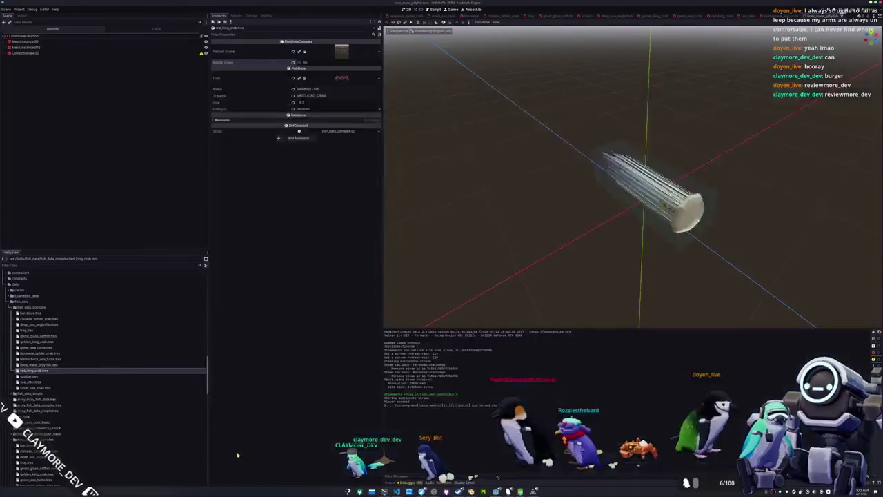
left_click(38, 365)
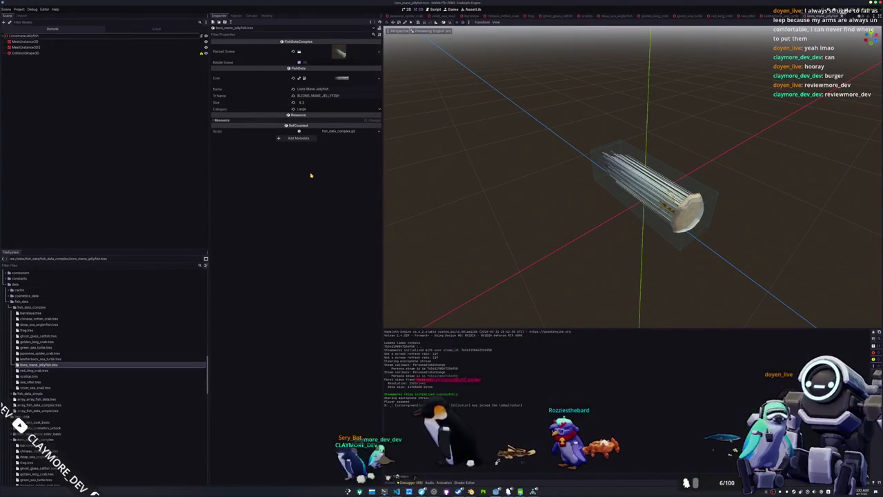
In fish_data_complex.gd, delete the blank lines in get_fish_scene around the instantiate, rotate and return lines.
key("alt+Tab")
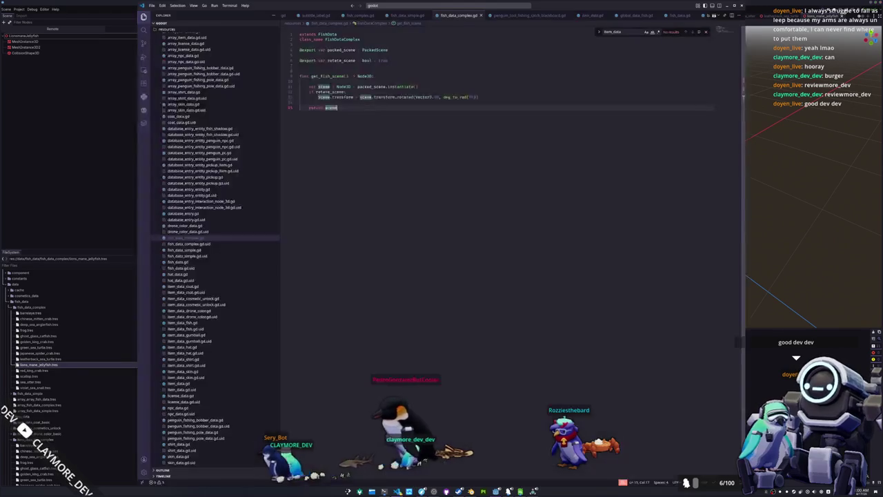
left_click(367, 102)
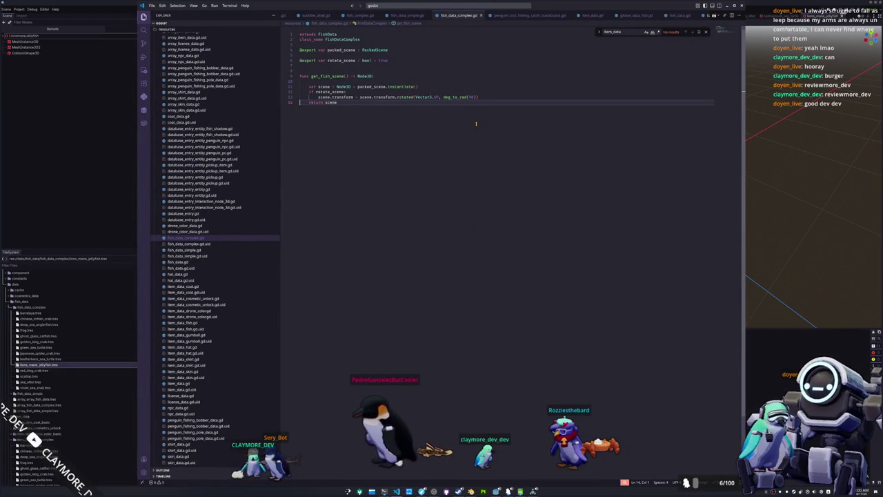
key("Up")
key("End")
key("Home")
key("Home")
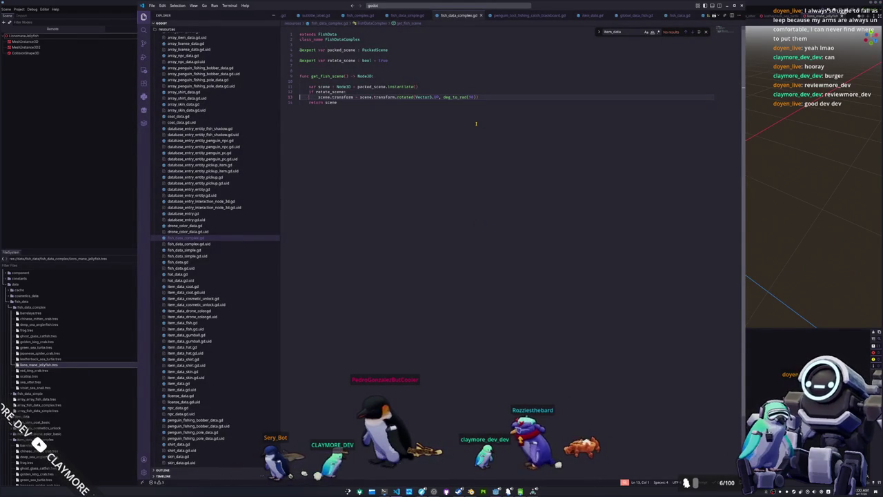
key("Up")
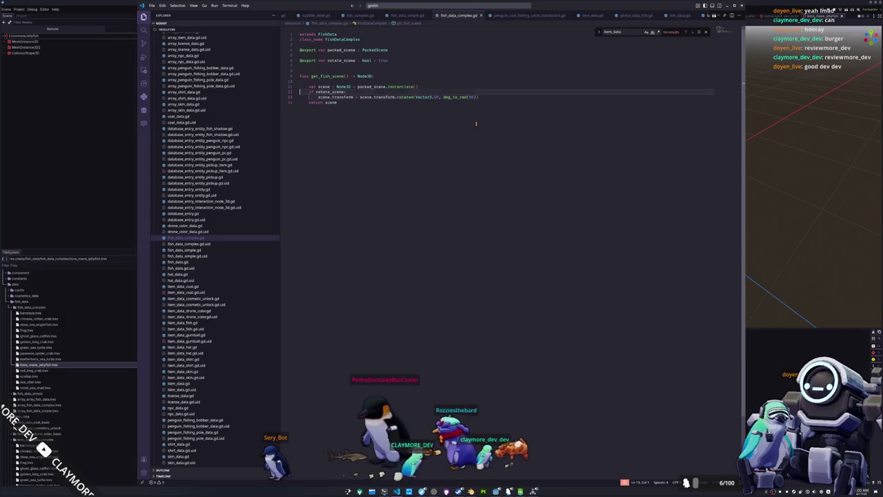
key("Down")
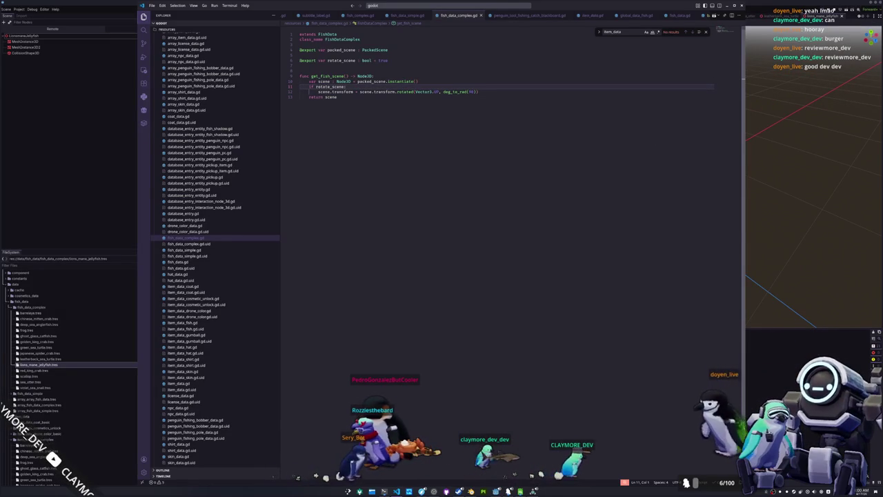
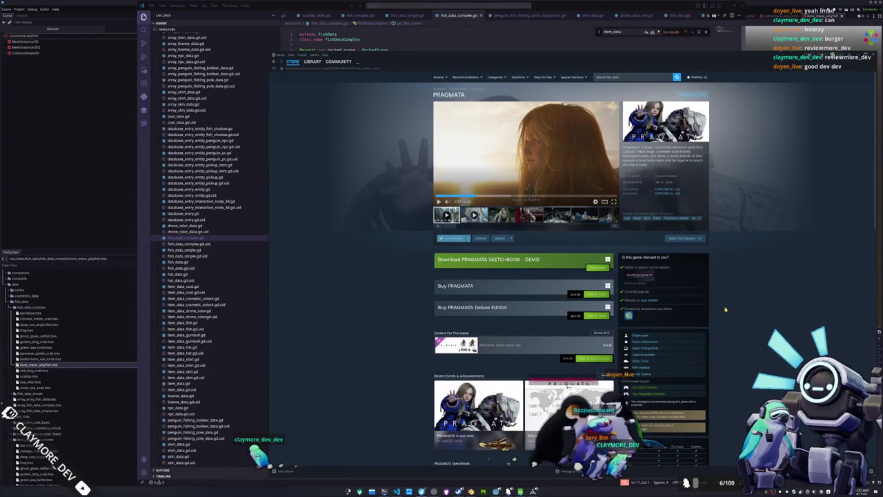
Leave the PRAGMATA store page, return to the Godot editor and save the scene to run the game.
key("alt+F4")
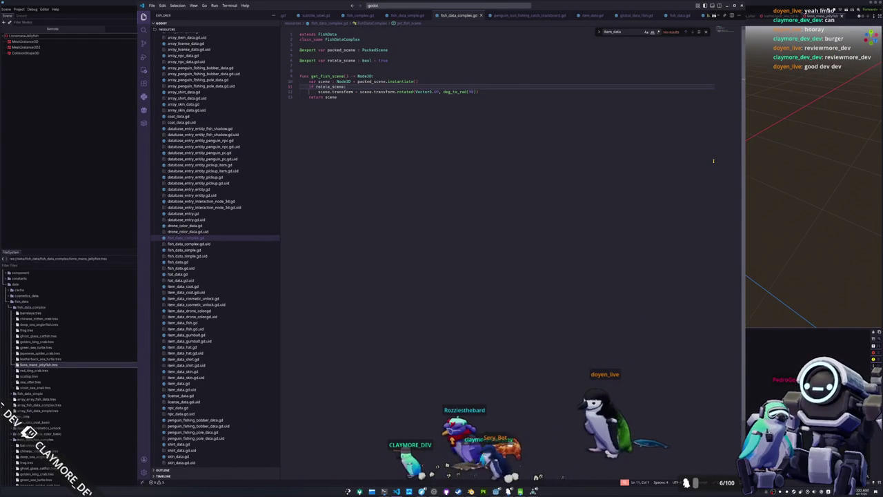
key("alt+Tab")
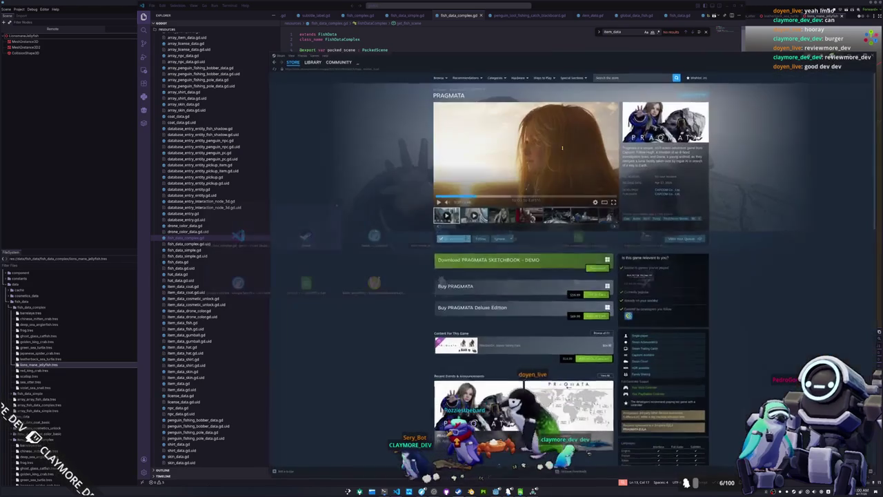
key("alt+Tab")
key("ctrl+s")
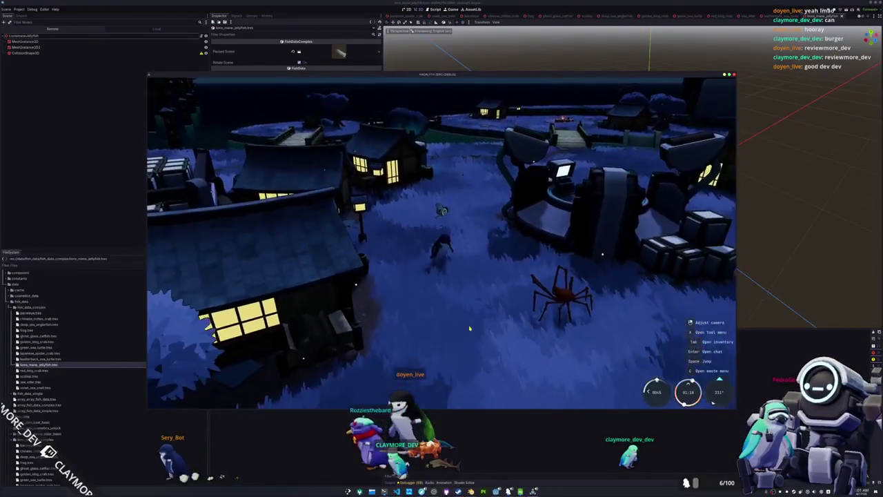
Walk the penguin, put away the spider crab and inspect the Lions Mane Jellyfish in the inventory.
key("Tab")
key("Tab")
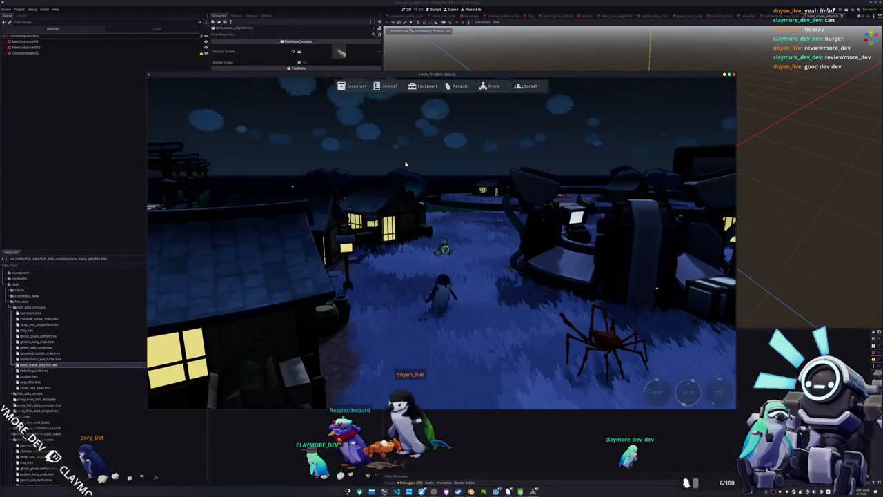
key("w")
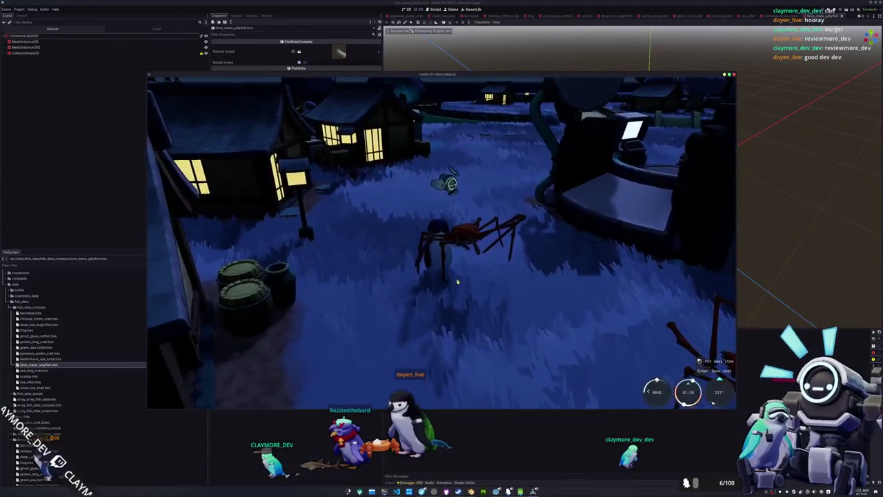
key("q")
key("Tab")
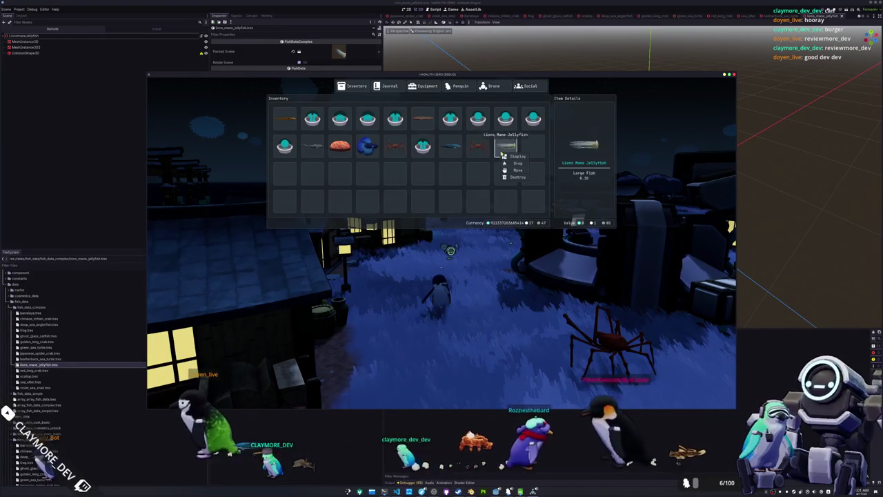
left_click(484, 153)
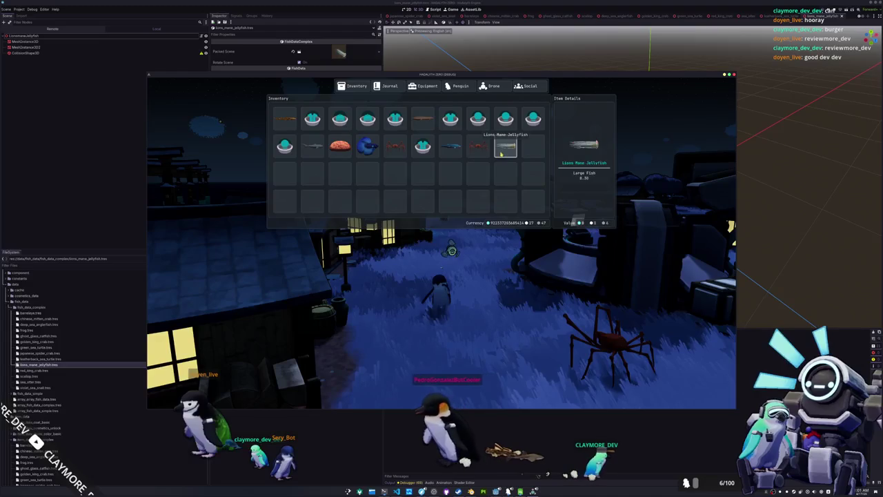
key("alt+Tab")
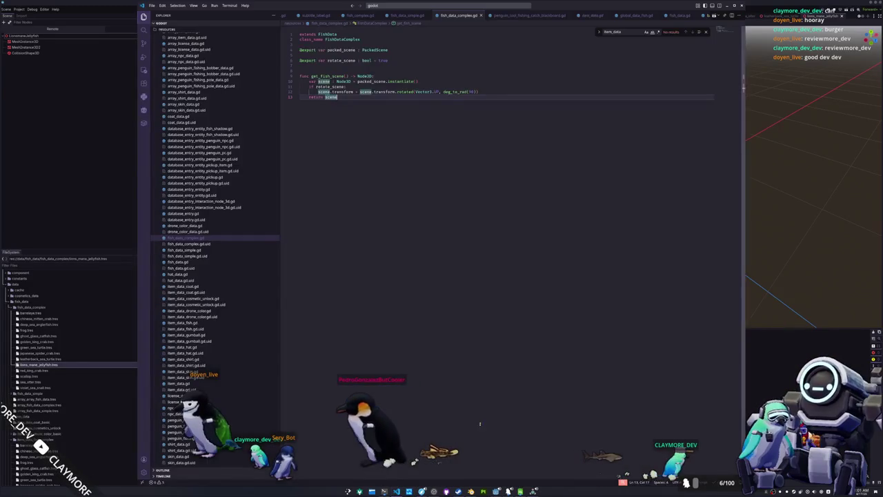
Open user_interface_tab_menu_inventory_state.gd by searching 'inventory_state' and scroll down to its handlers.
left_click(414, 6)
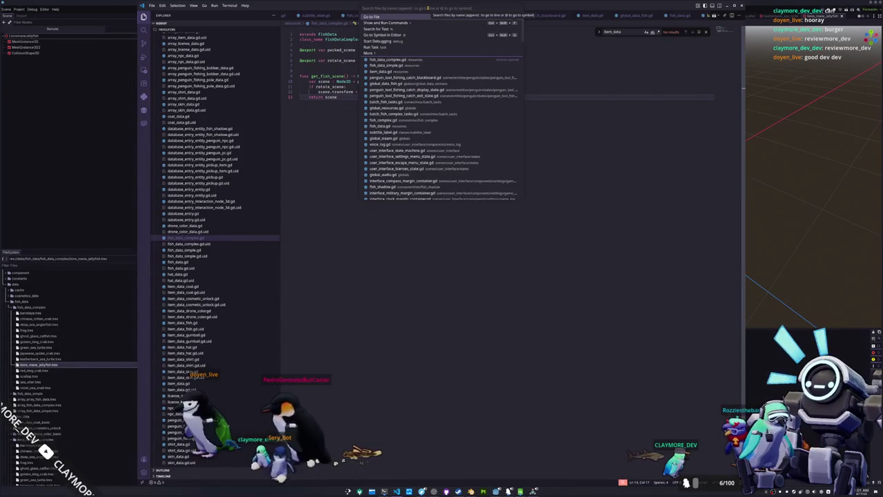
type("inventory_state")
key("Return")
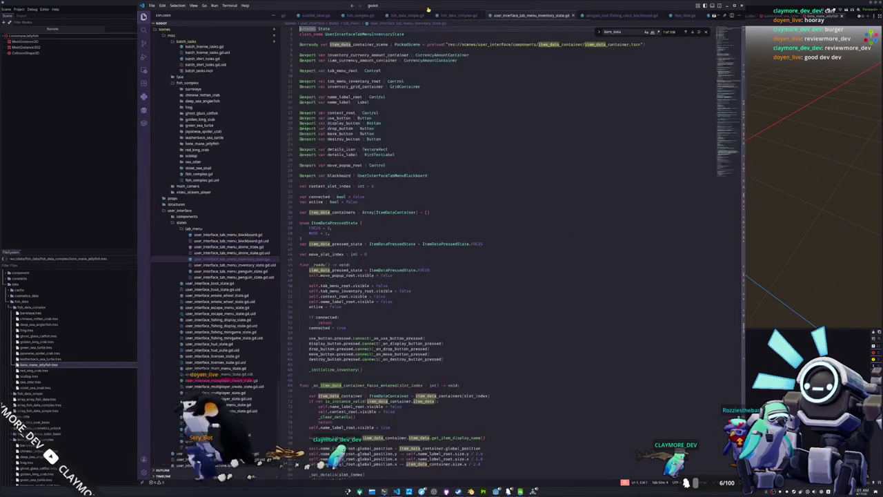
scroll(341, 221, "down", 5)
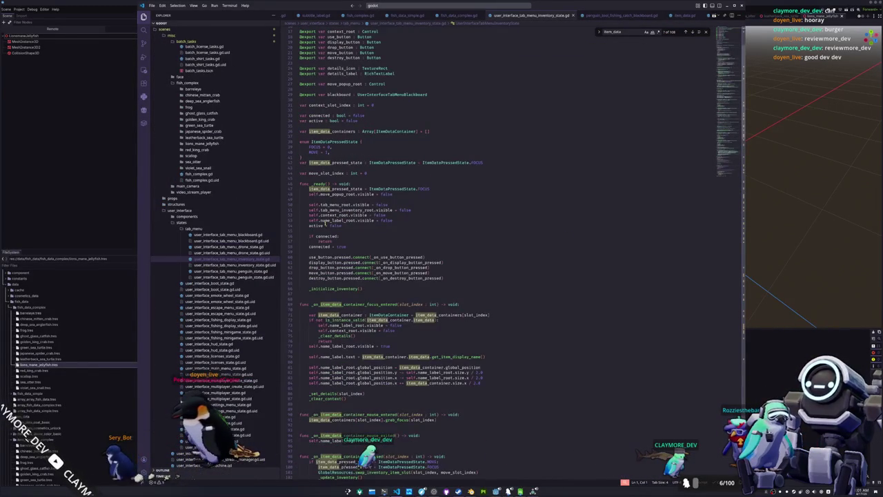
scroll(321, 231, "down", 4)
scroll(341, 240, "down", 4)
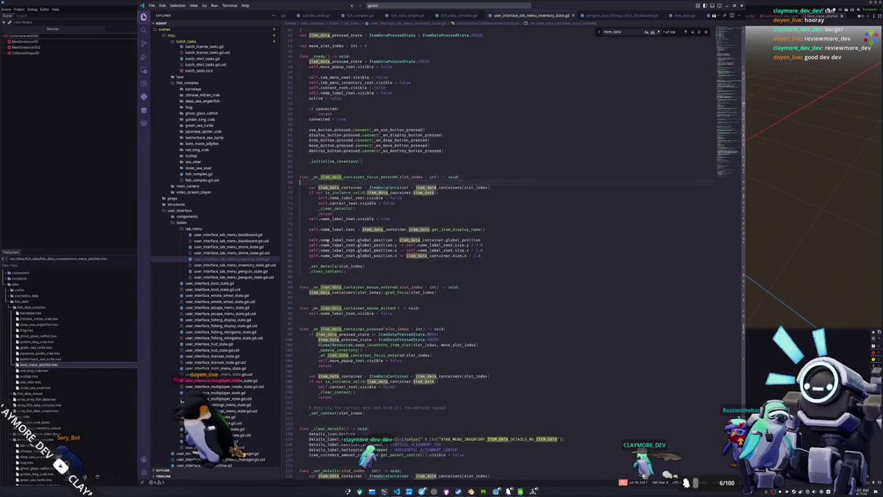
scroll(304, 279, "down", 3)
Inspect the mouse-entered handler's grab_focus call and place the caret after the handler header.
left_click(365, 252)
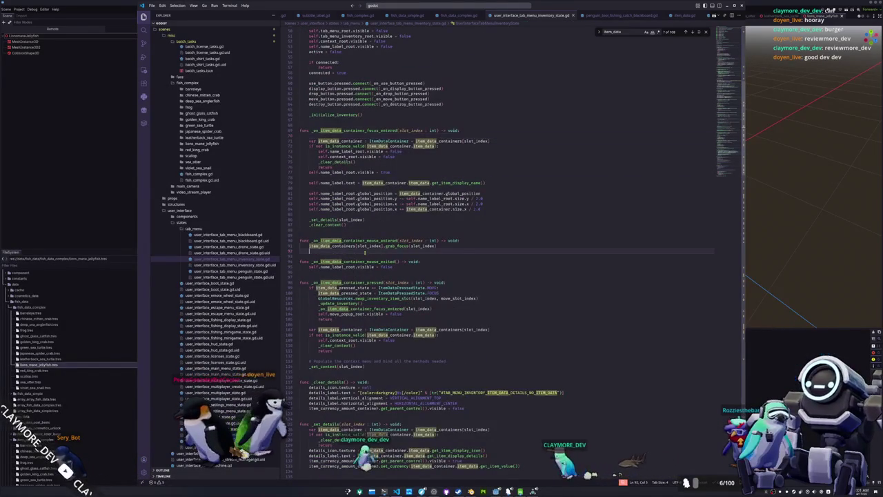
left_click(343, 271)
left_click_drag(403, 266, 312, 266)
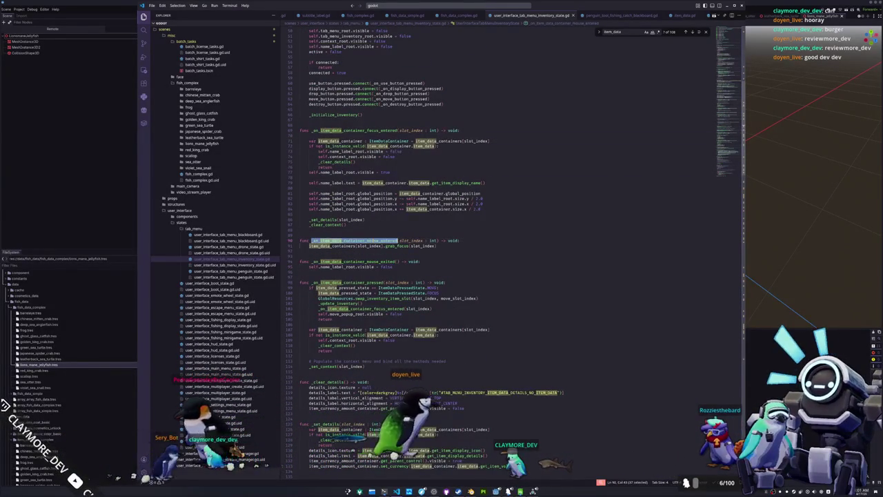
double_click(397, 246)
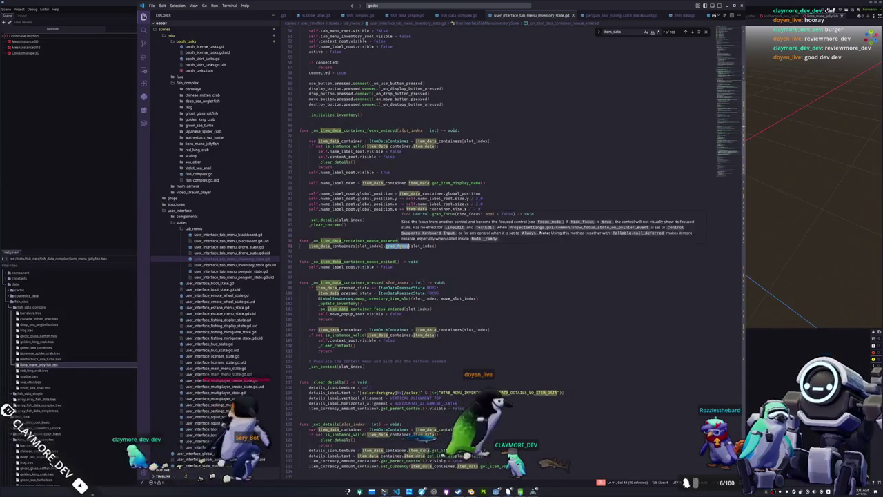
left_click(362, 178)
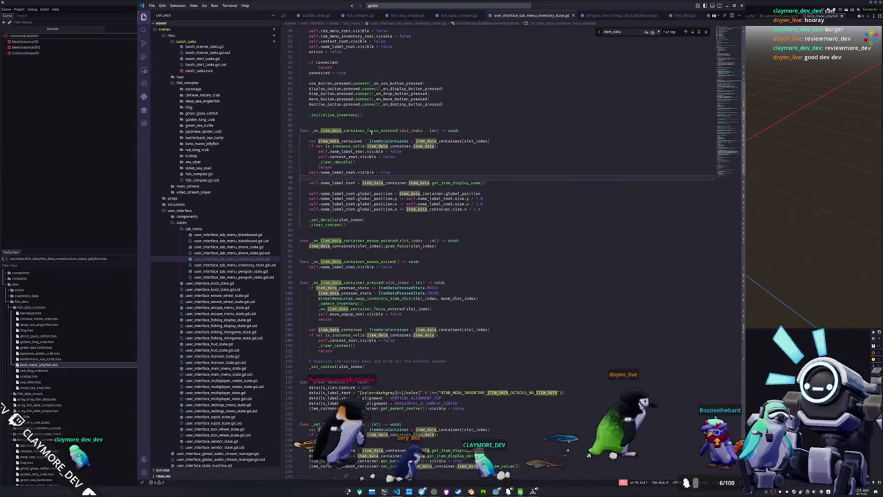
mouse_move(401, 247)
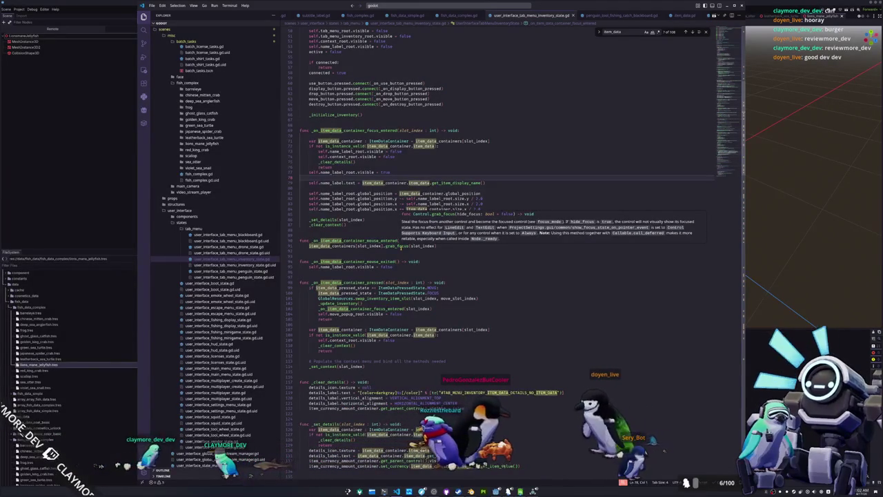
left_click(467, 240)
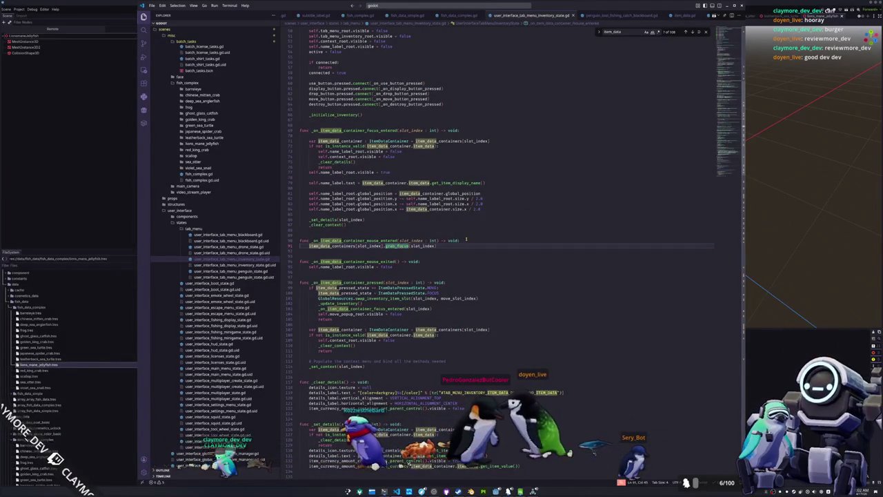
Open a new first line in _on_item_data_container_mouse_entered, discarding trial text.
key("Return")
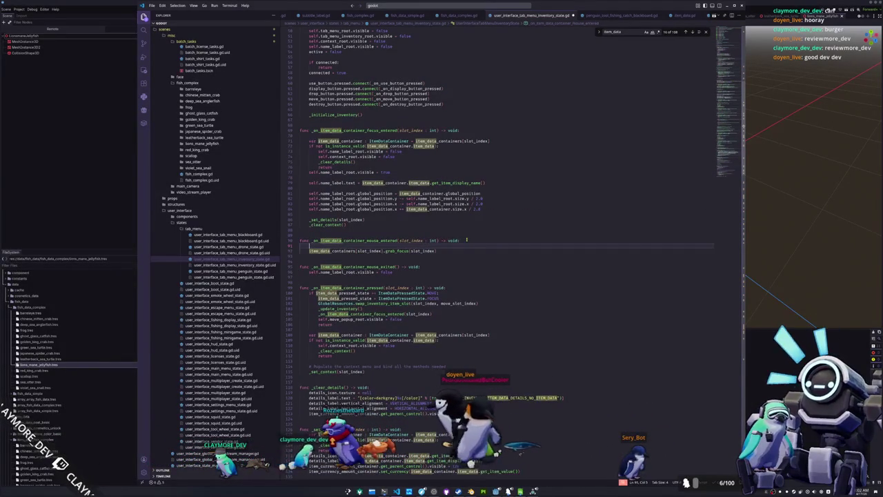
type("item_data")
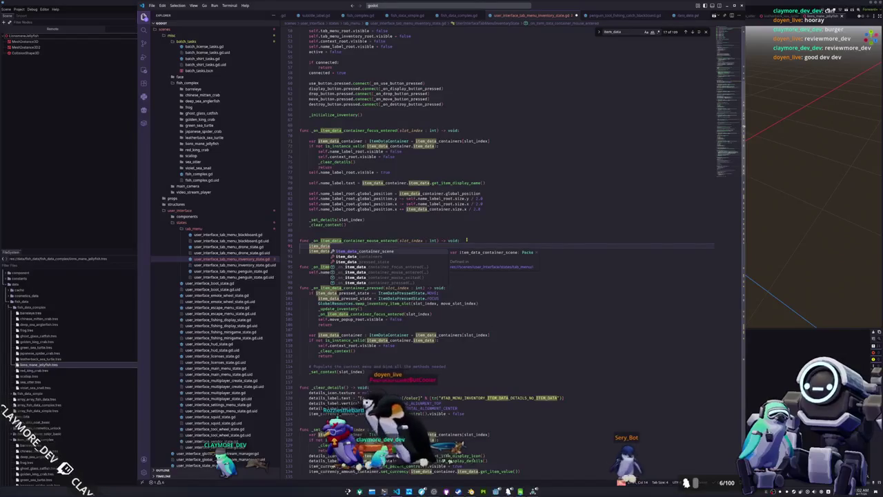
key("ctrl+BackSpace")
type("l.")
key("ctrl+BackSpace")
key("ctrl+BackSpace")
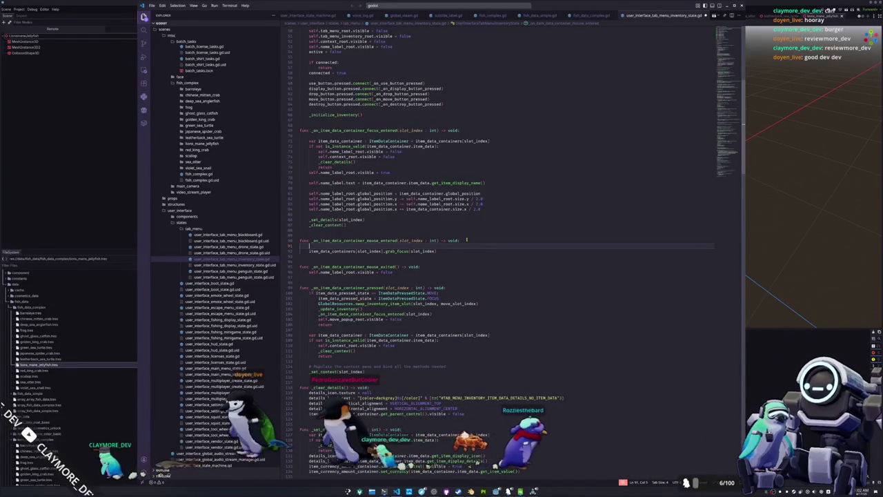
Complete get_viewport().gui_release_focus() on that line using autocomplete.
type("get_tr")
key("BackSpace")
key("BackSpace")
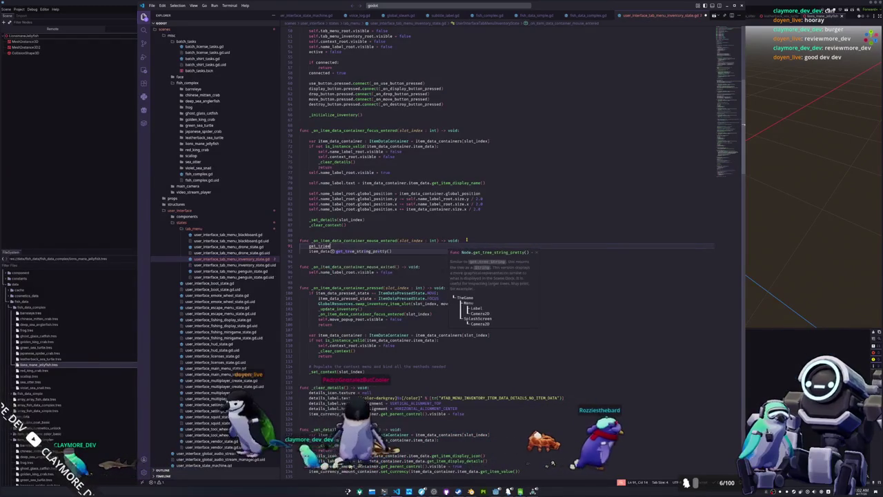
type("rot")
key("BackSpace")
key("BackSpace")
key("BackSpace")
type("viewport()")
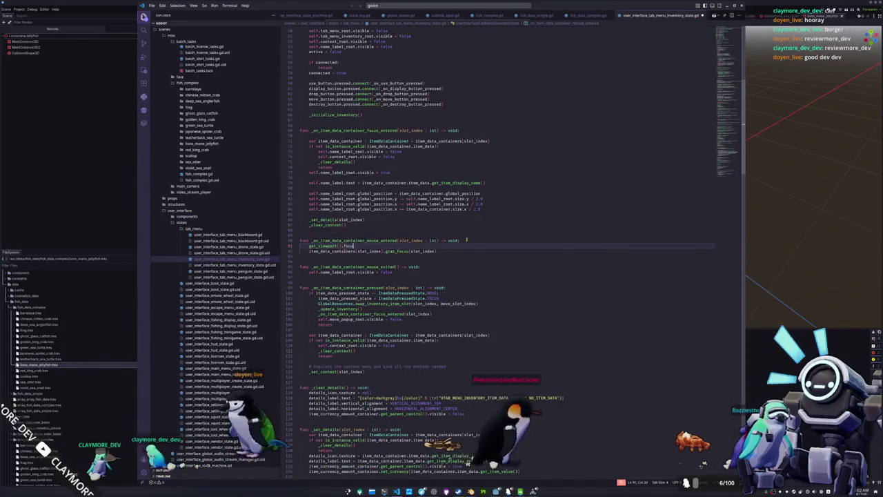
type(".focus")
key("Down")
key("Down")
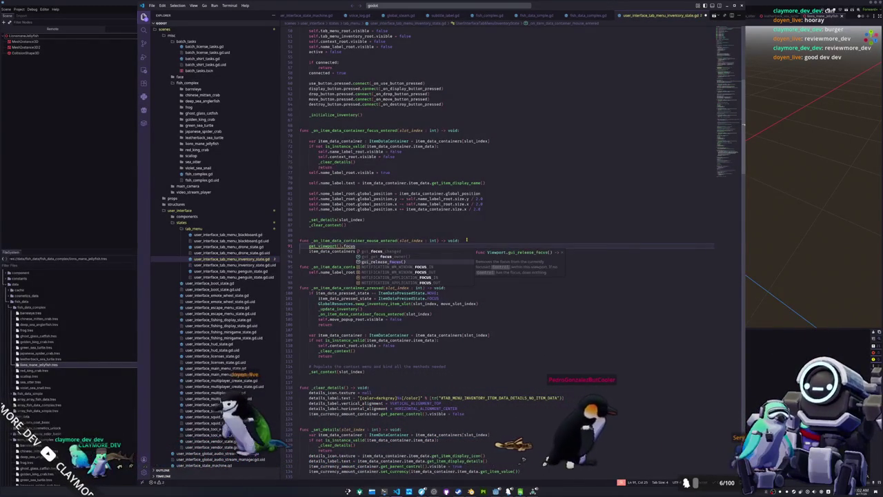
key("Return")
key("Right")
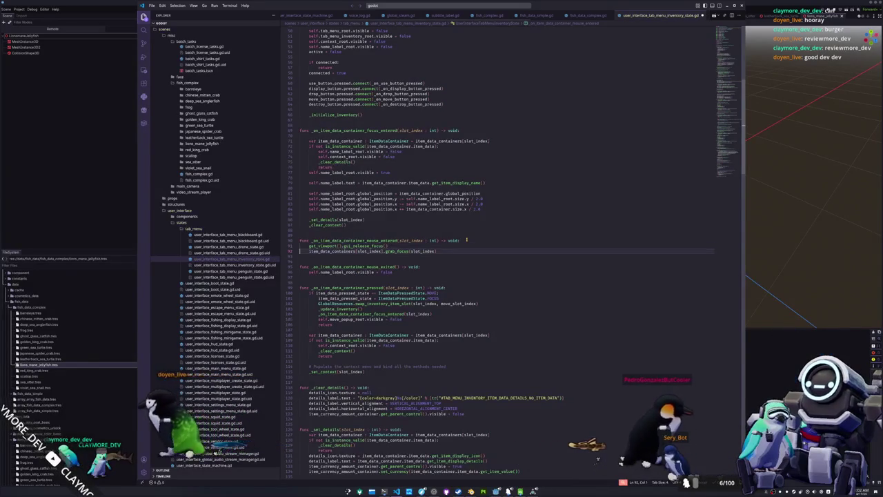
left_click(526, 490)
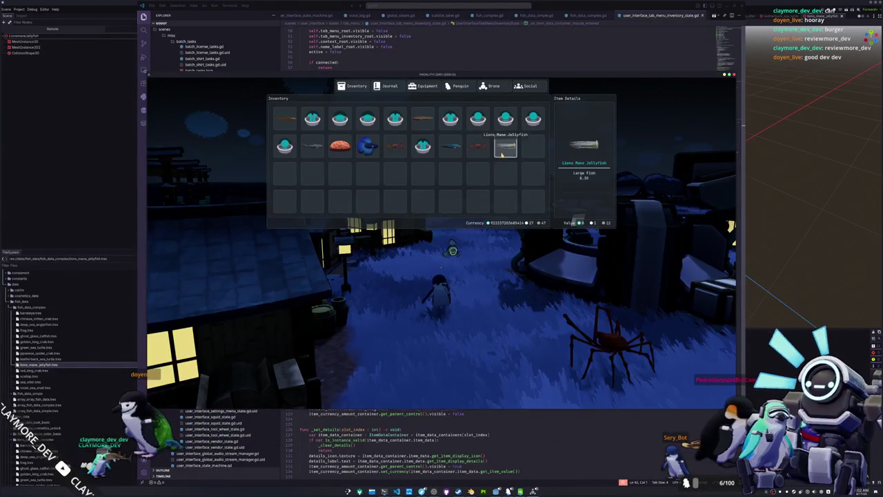
Display the Lions Mane Jellyfish from the inventory, then select the new release-focus line in VS Code.
right_click(497, 157)
left_click(509, 168)
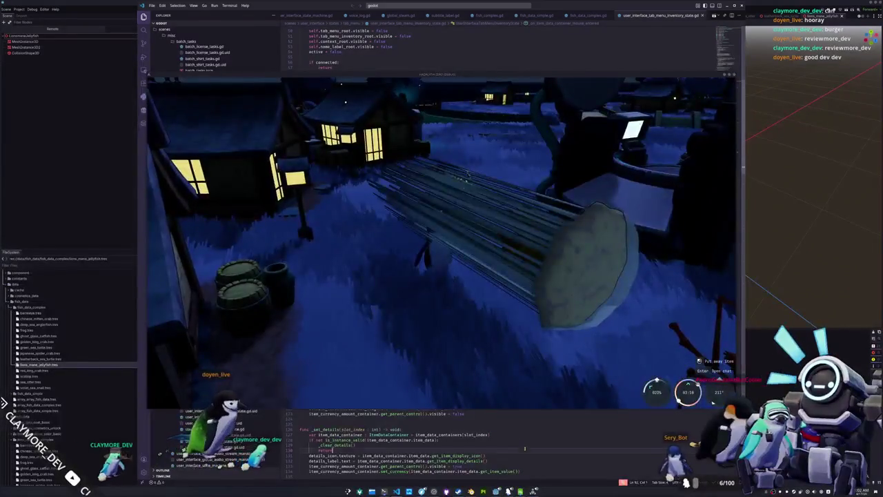
key("alt+Tab")
left_click_drag(398, 246, 300, 246)
key("ctrl+c")
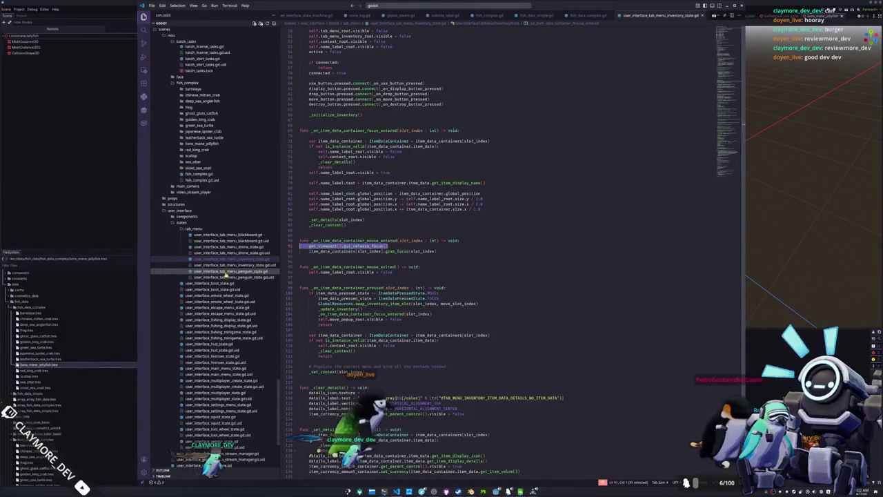
Open user_interface_tab_menu_penguin_state.gd and locate its data-container mouse handlers.
left_click(231, 271)
scroll(312, 278, "down", 12)
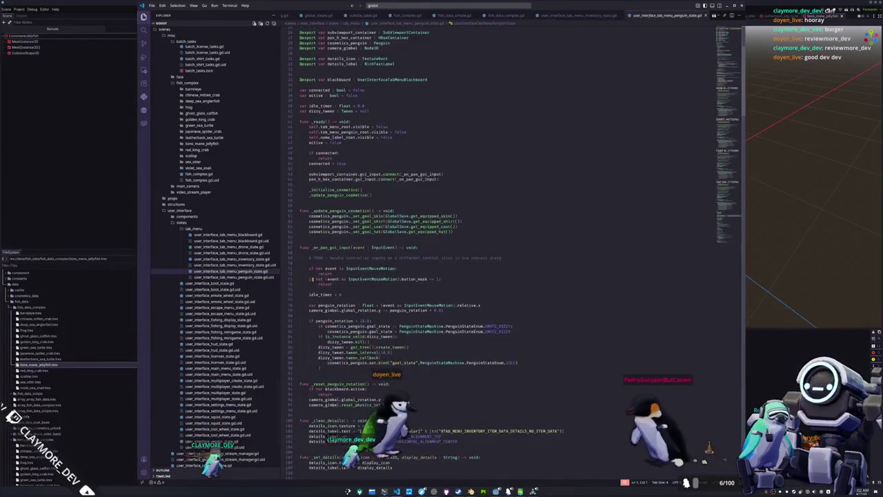
scroll(309, 286, "down", 5)
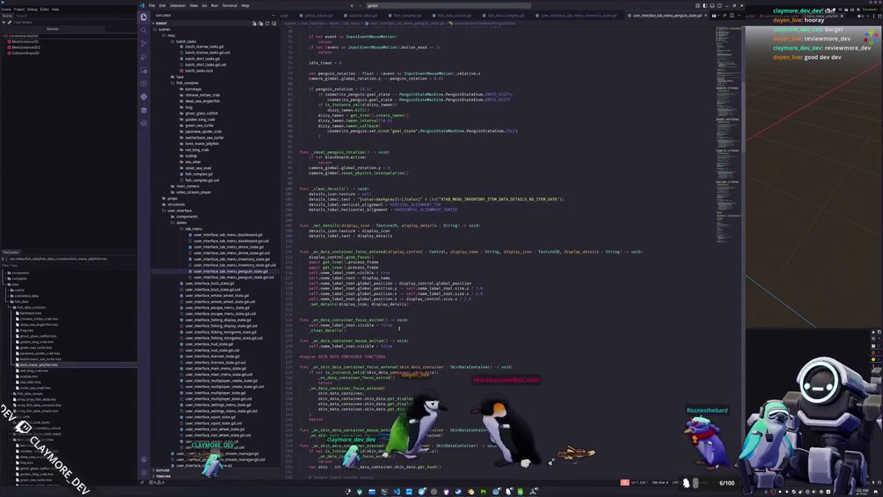
left_click(355, 321)
left_click(348, 335)
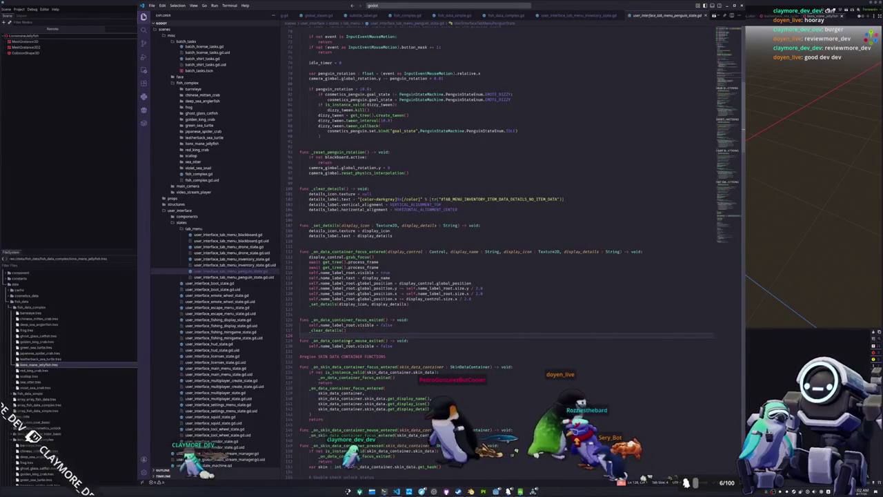
double_click(348, 340)
scroll(352, 345, "down", 3)
key("ctrl+f")
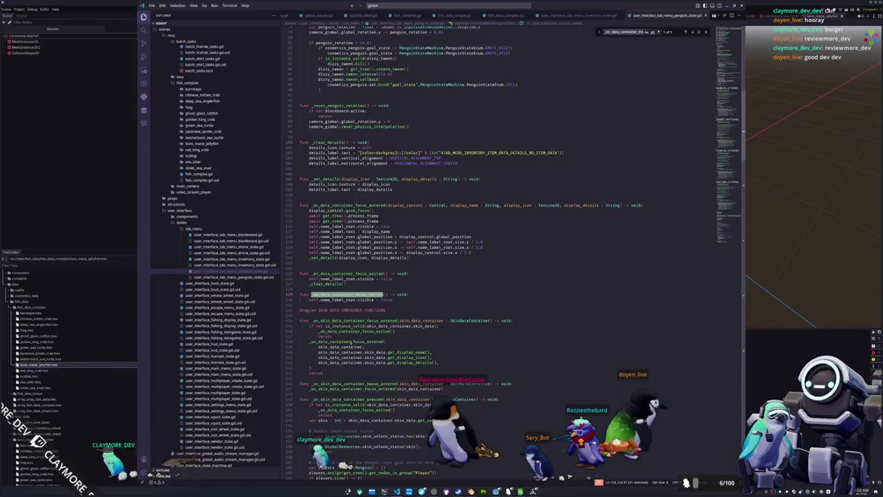
Paste get_viewport().gui_release_focus() into _on_skin_data_container_mouse_entered, then search for mouse_entered.
left_click(522, 384)
key("Return")
key("ctrl+v")
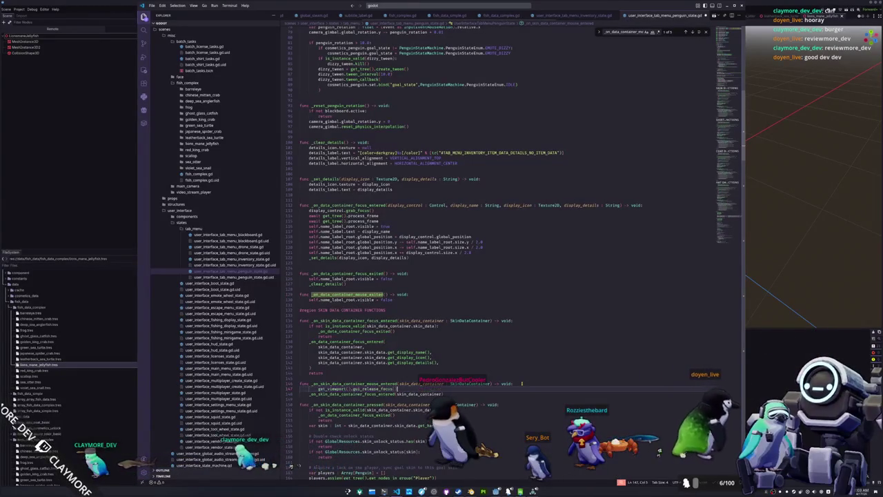
double_click(379, 389)
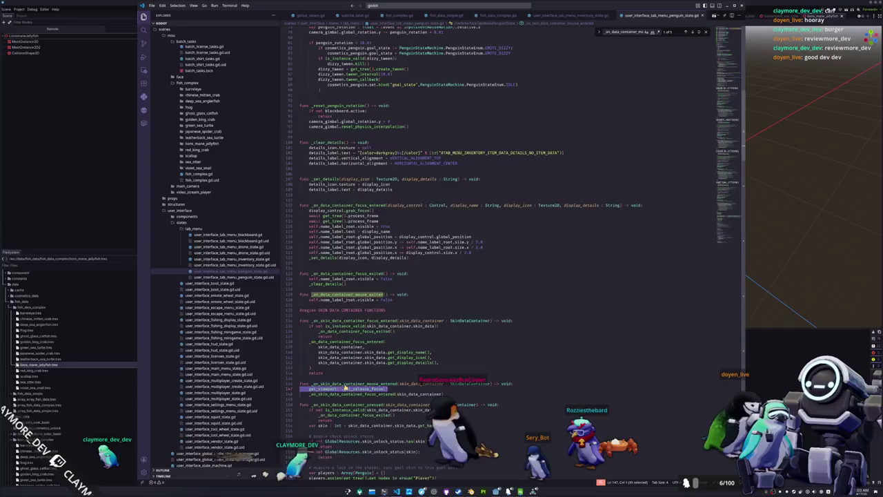
scroll(345, 389, "down", 5)
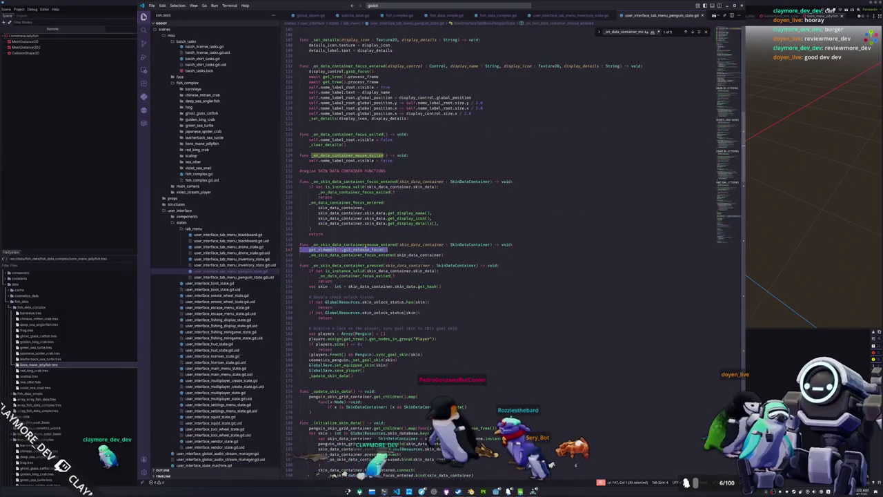
left_click_drag(367, 245, 397, 245)
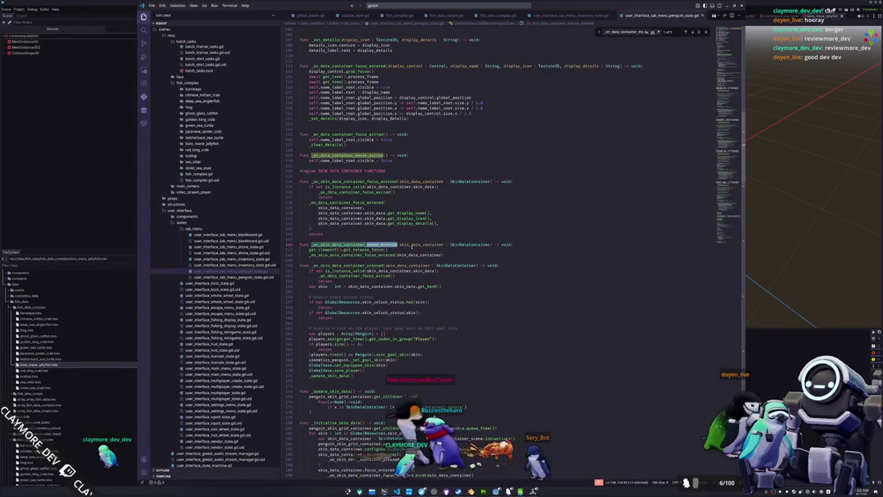
key("ctrl+f")
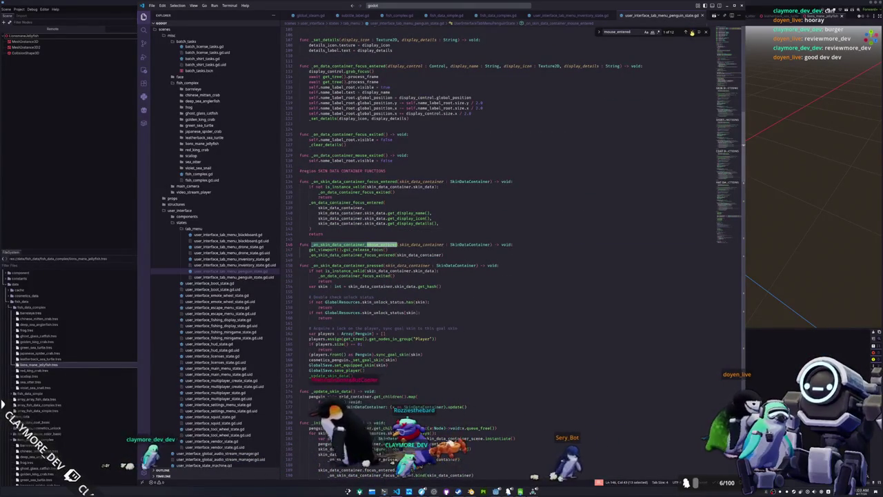
Add the gui_release_focus() call to the shirt and coat mouse-entered handlers.
left_click(691, 33)
left_click(692, 33)
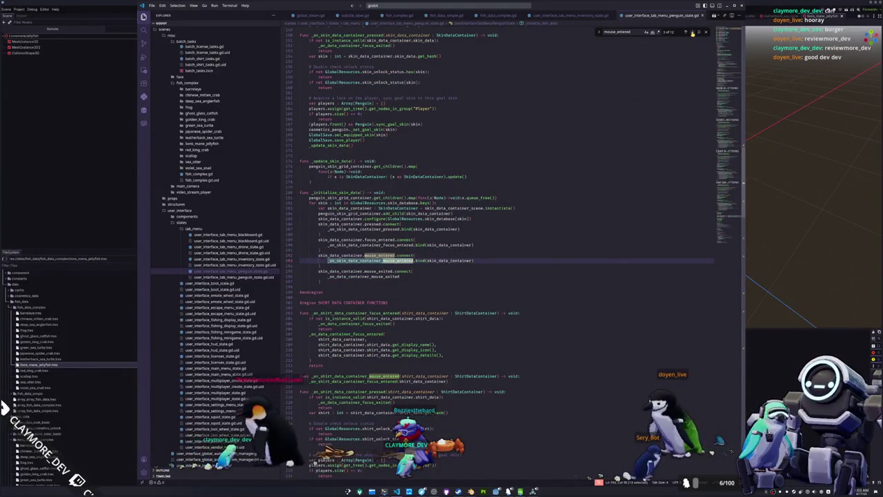
left_click(692, 32)
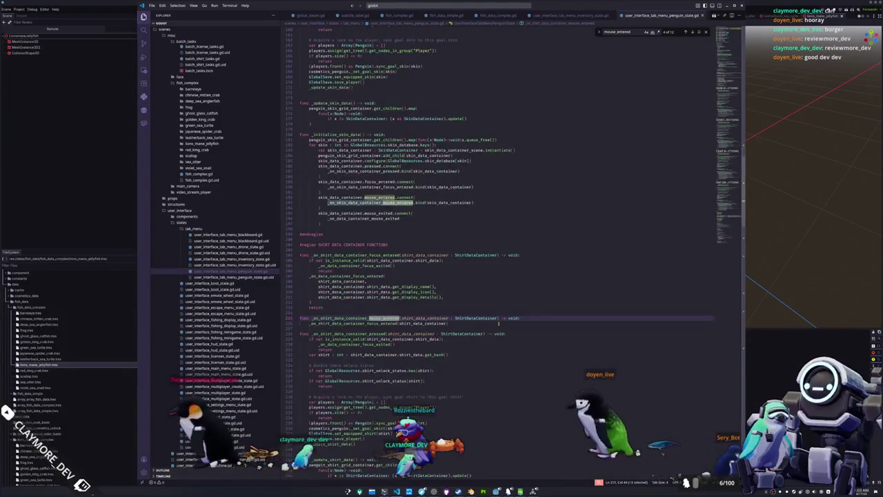
left_click(527, 318)
key("ctrl+v")
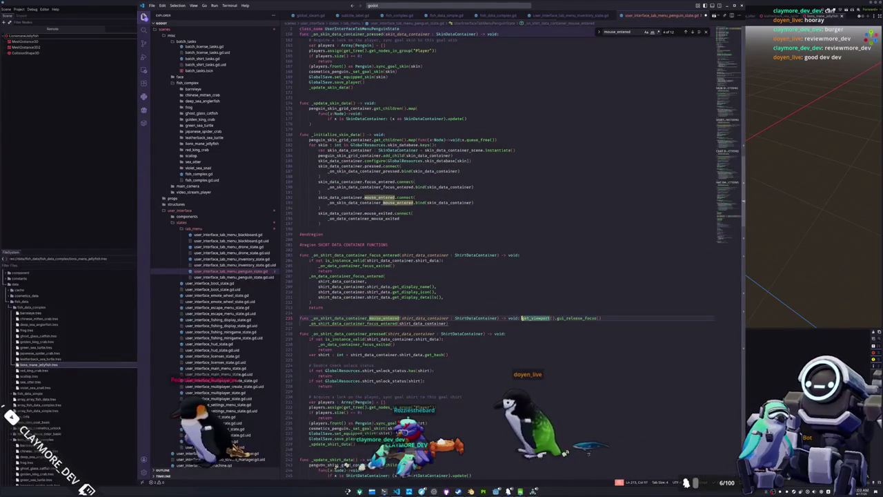
key("Return")
key("Down")
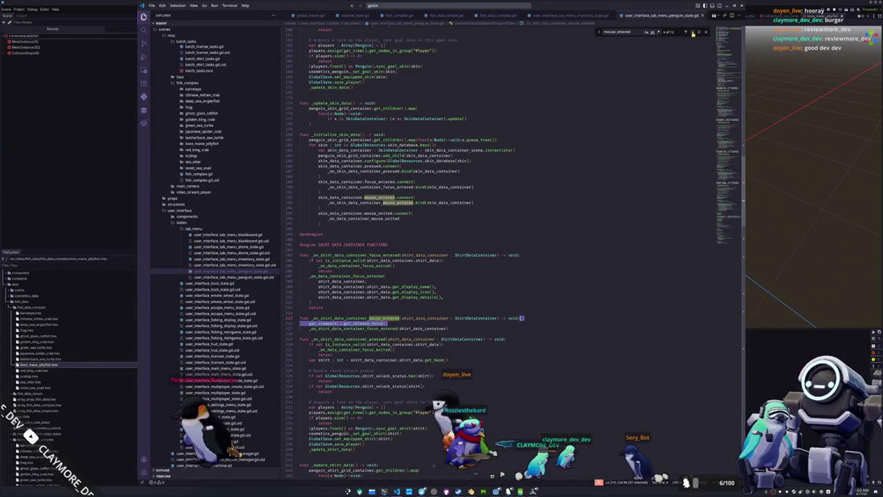
left_click(693, 32)
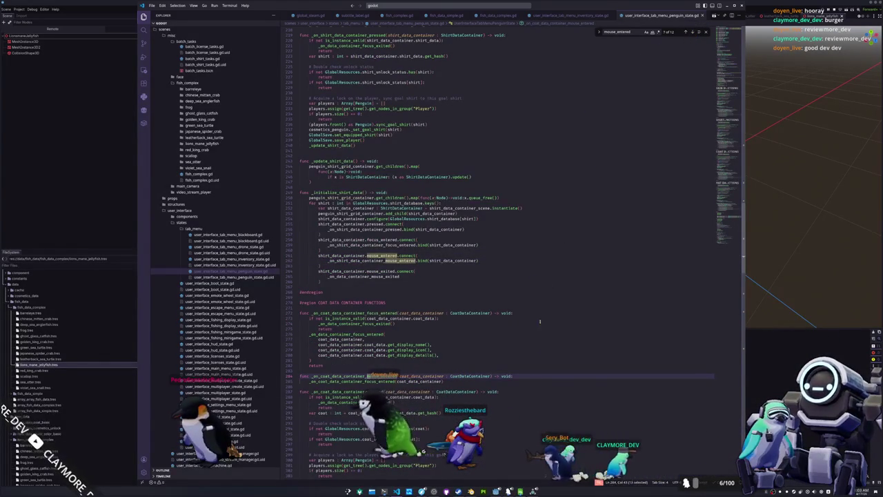
key("Return")
key("ctrl+v")
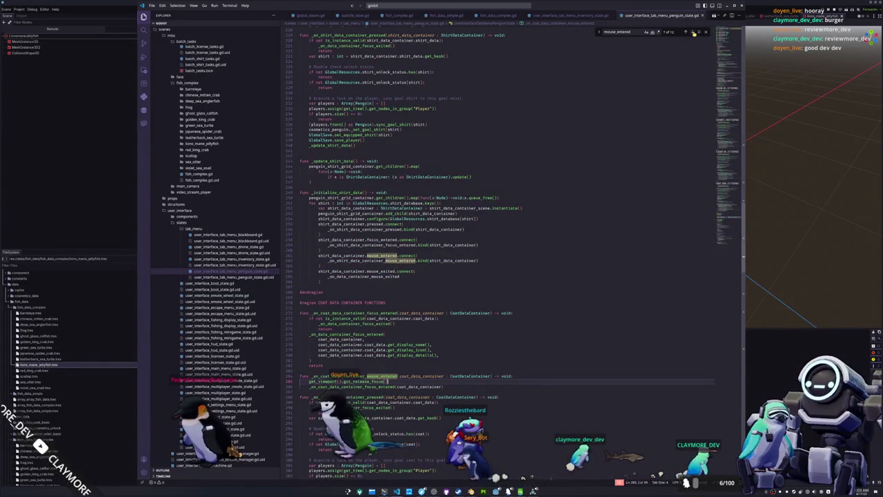
Add the gui_release_focus() call to the hat handler and check the remaining mouse_entered matches.
left_click(694, 33)
left_click(694, 33)
left_click(694, 33)
left_click(509, 376)
key("Return")
key("ctrl+v")
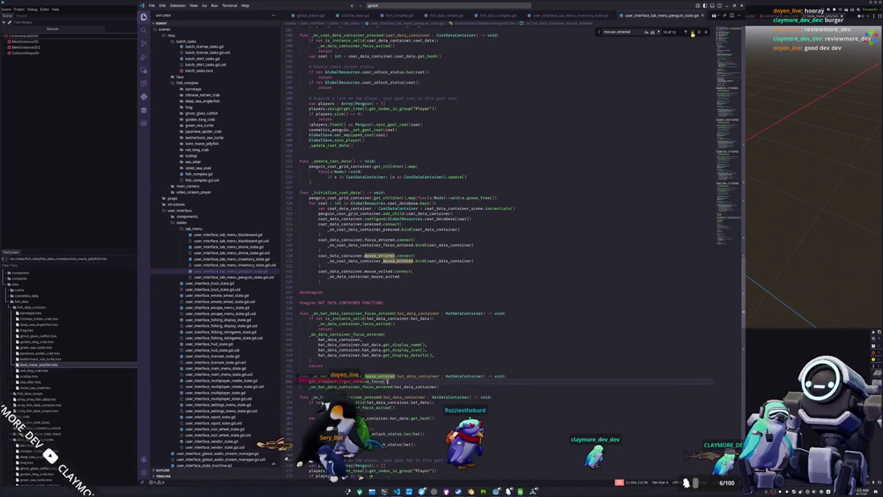
left_click(693, 33)
left_click(692, 32)
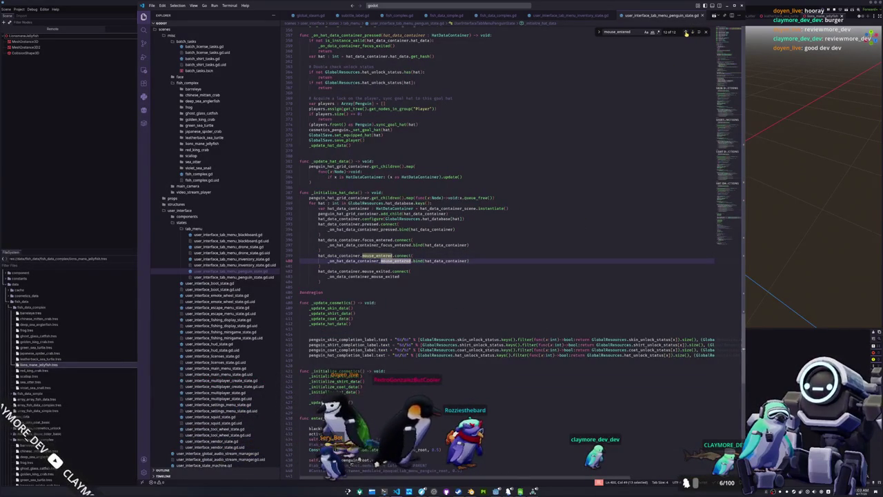
scroll(497, 220, "down", 5)
left_click(441, 290)
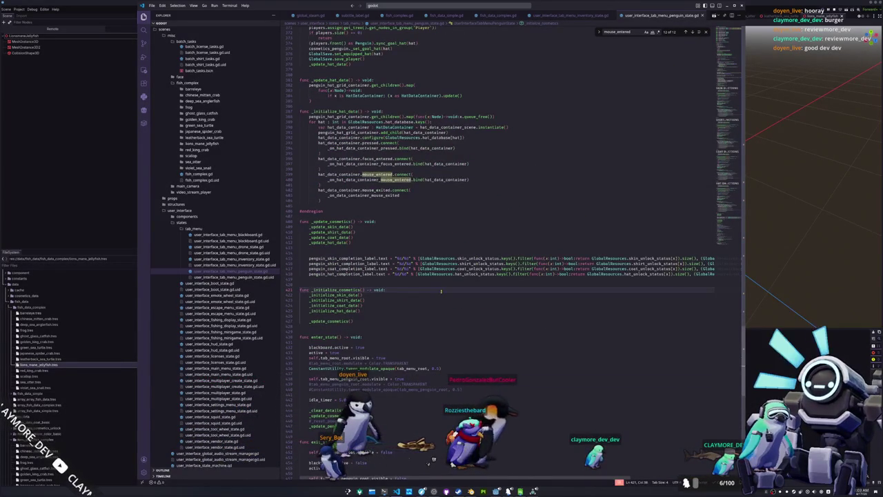
In the drone tab-menu state script, add the release-focus call to the drone colour handler.
left_click(229, 250)
scroll(390, 264, "down", 10)
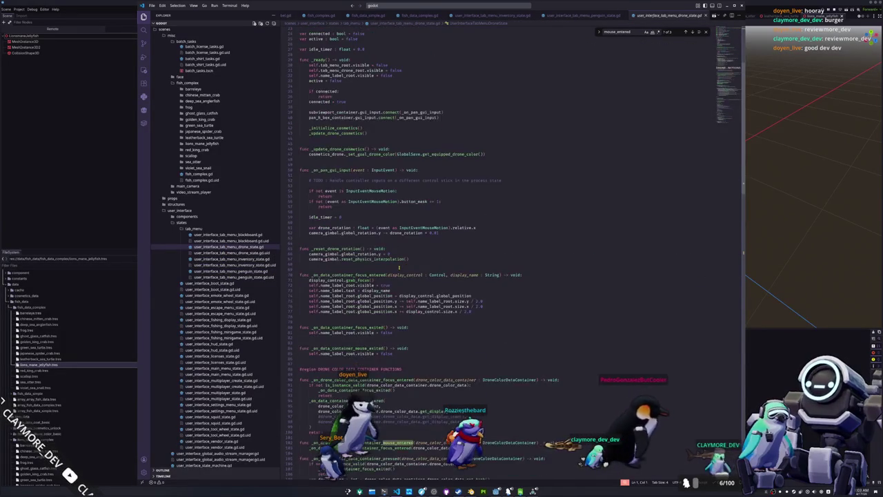
scroll(414, 248, "down", 5)
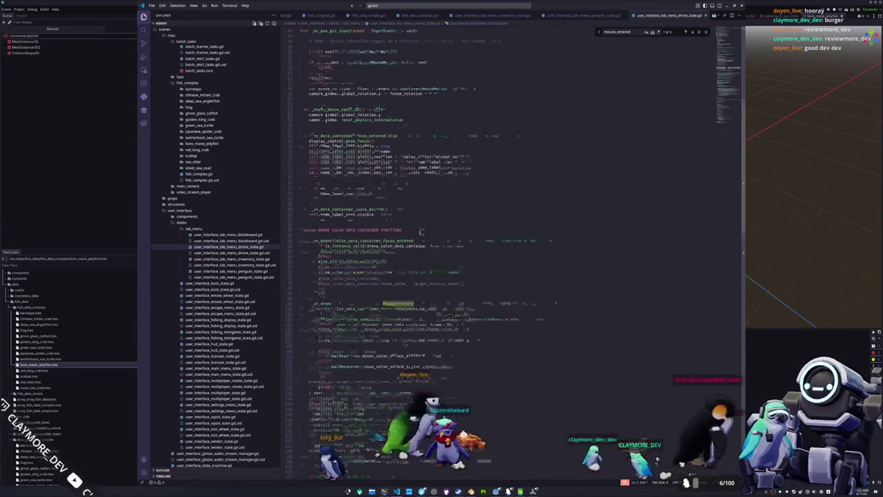
key("Return")
key("ctrl+v")
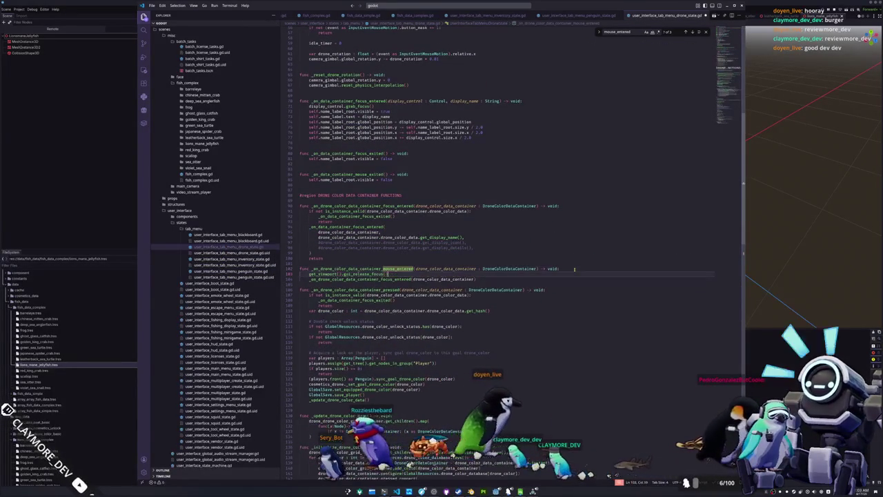
scroll(222, 308, "down", 4)
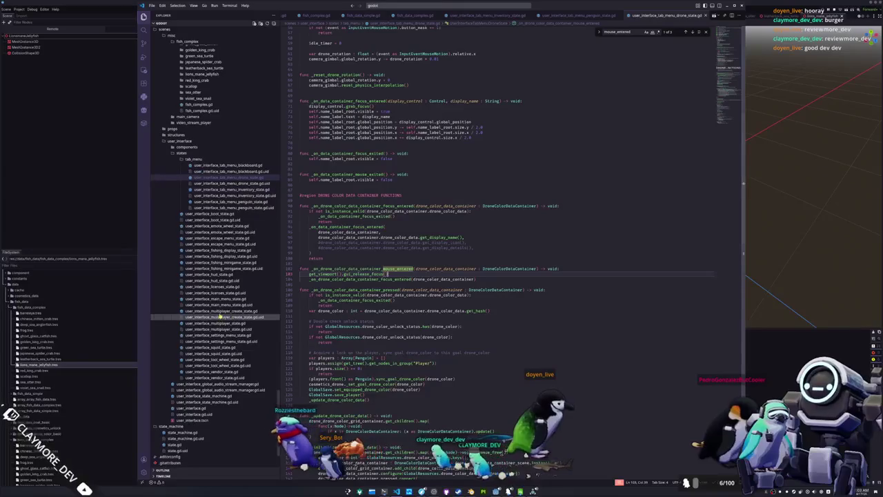
In the squid state script, add get_viewport().gui_release_focus() and delete the redundant focus_entered call.
left_click(226, 373)
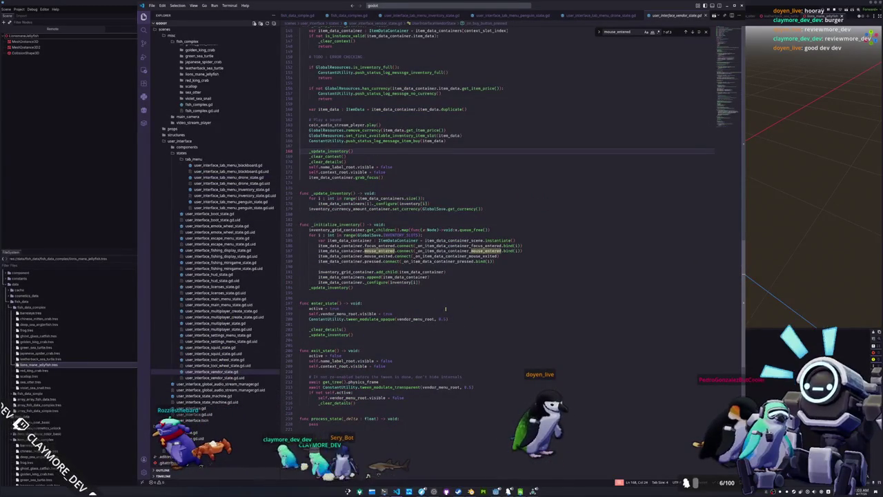
left_click(210, 347)
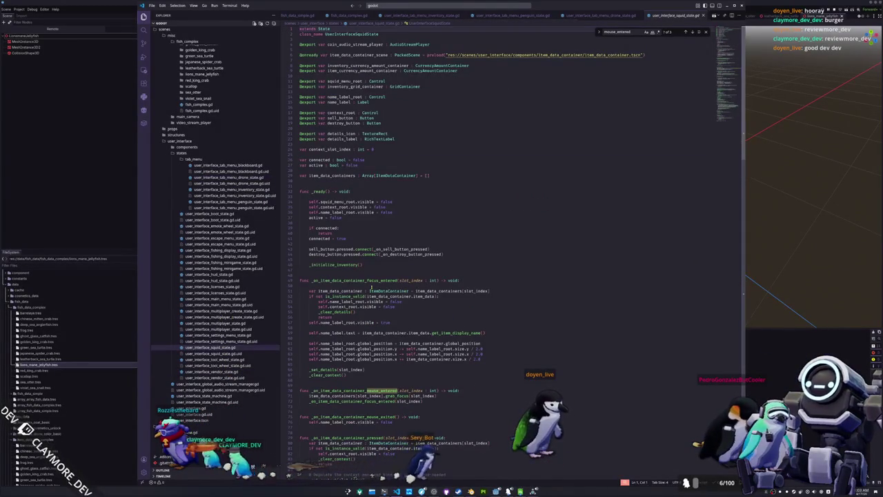
scroll(411, 310, "down", 2)
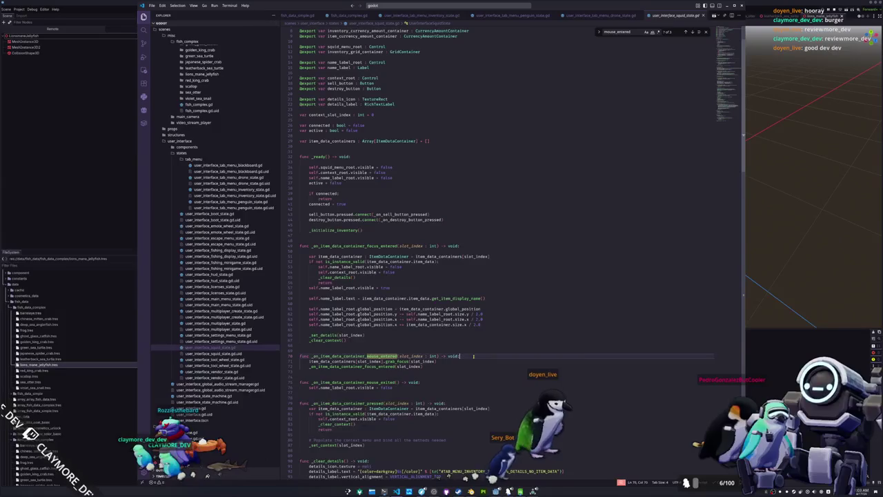
key("Return")
type("get_viewport().gui_release_focus()")
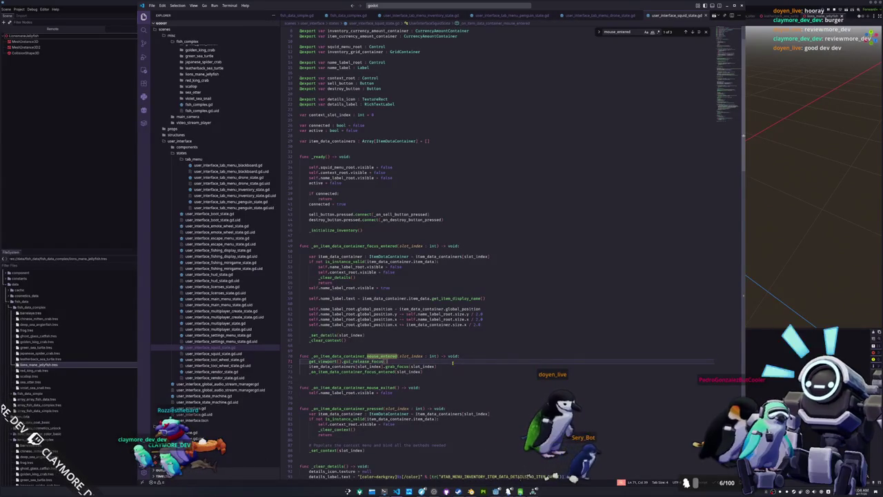
key("shift+Home")
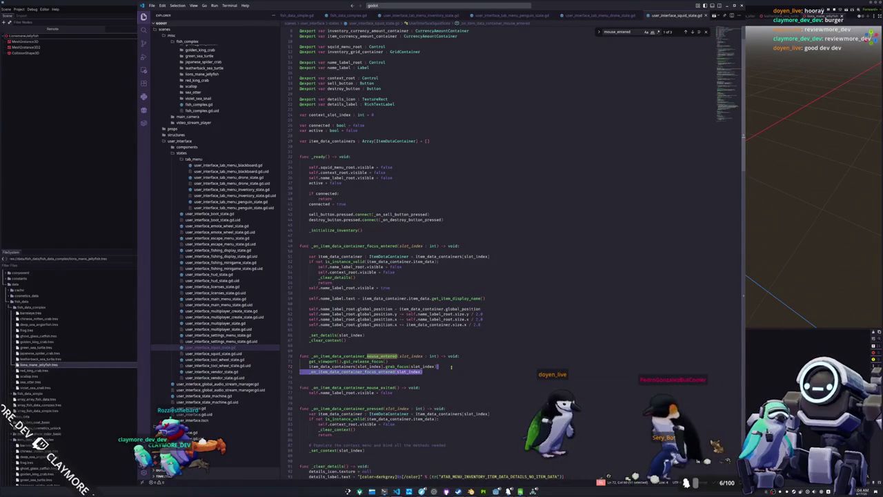
key("BackSpace")
key("BackSpace")
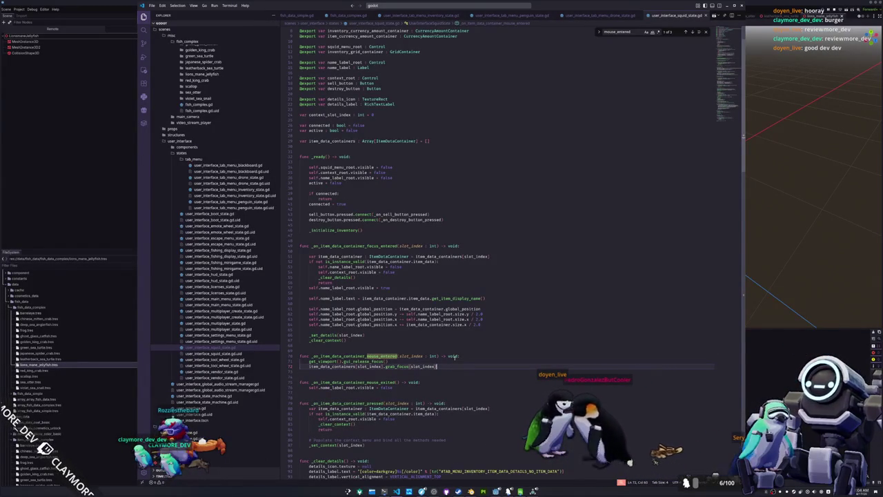
In user_interface_vendor_state.gd, replace the focus_entered call with the release-focus call.
left_click(221, 371)
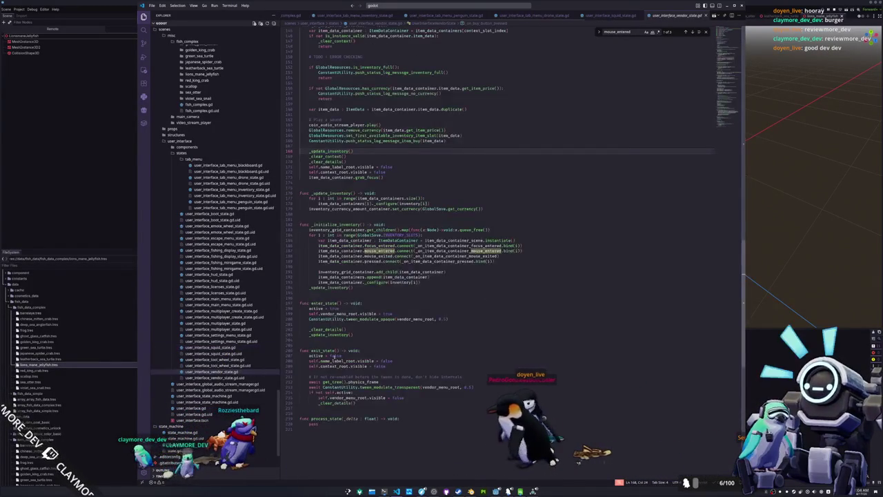
scroll(399, 276, "up", 3)
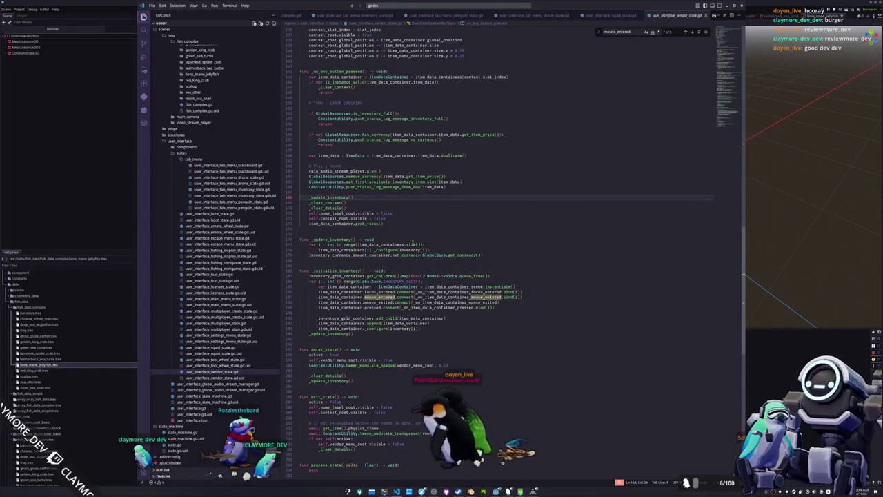
scroll(395, 340, "up", 10)
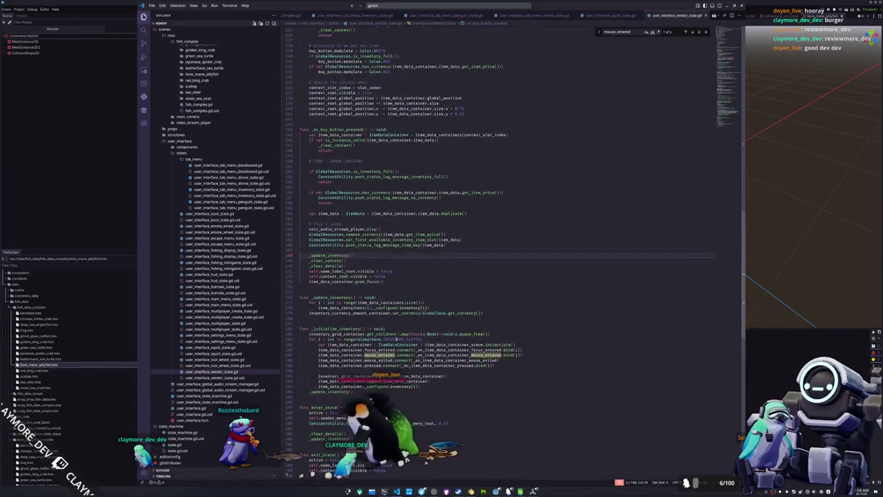
scroll(409, 303, "up", 7)
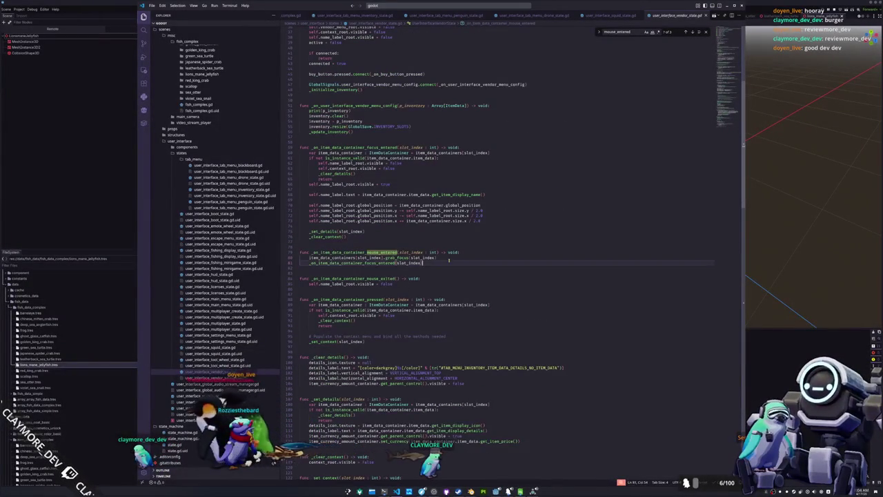
key("BackSpace")
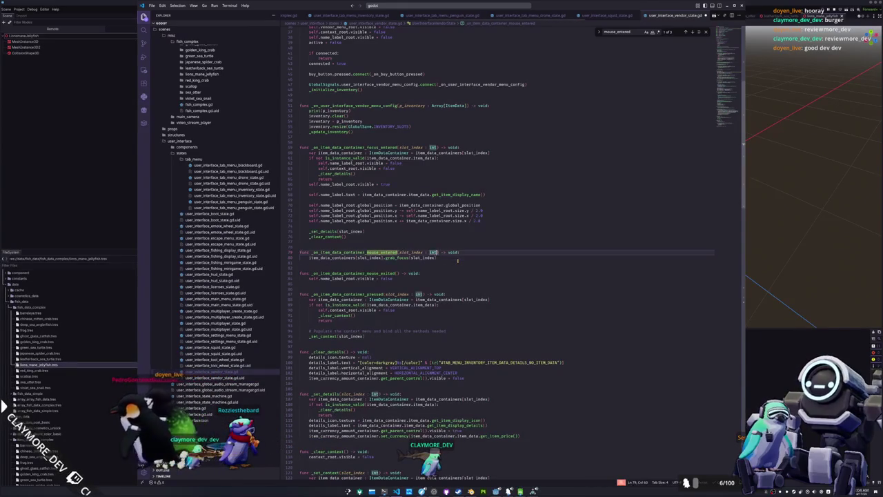
key("Return")
type("get_viewport().gui_release_focus()")
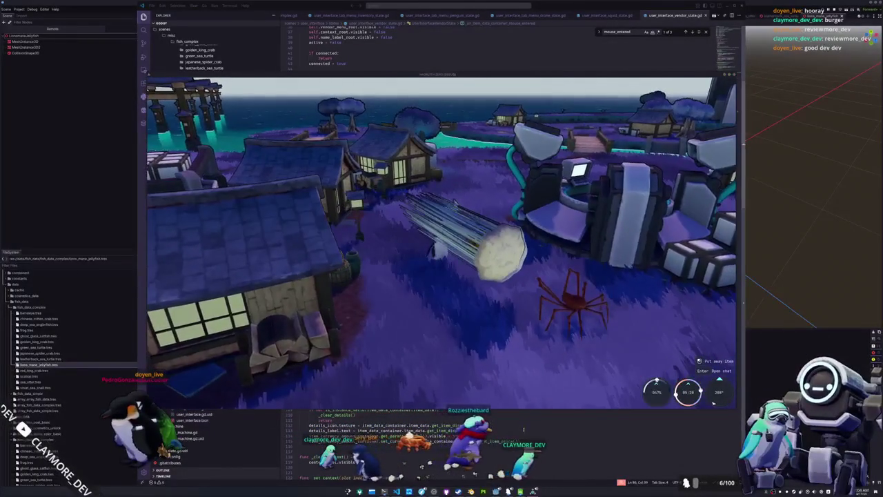
Close the running game and look over the FishComplex class in fish_complex.gd.
key("F8")
key("Up")
key("Up")
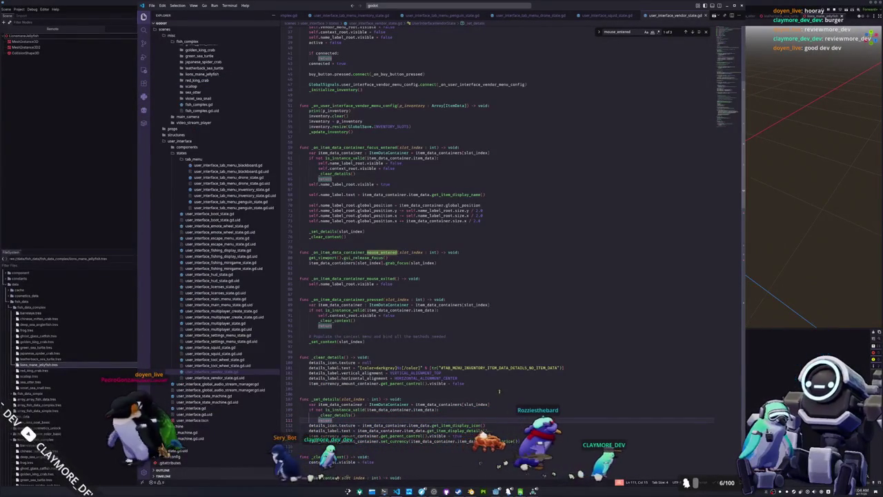
scroll(449, 16, "up", 3)
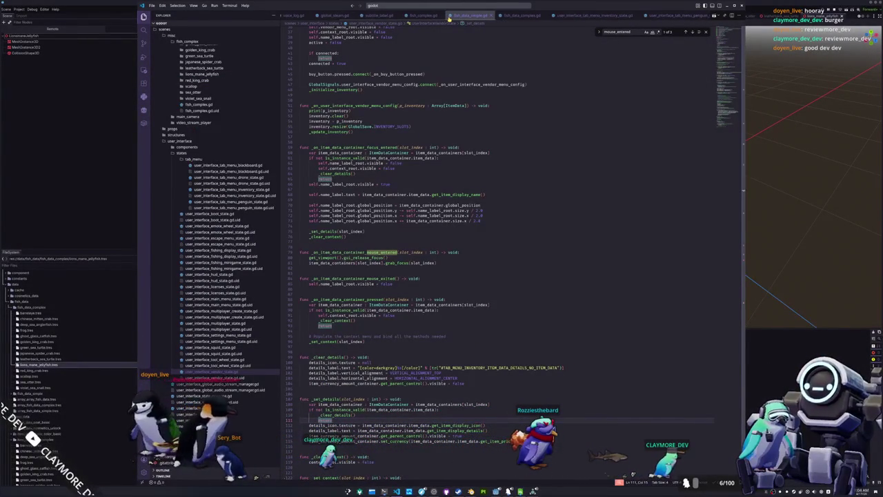
scroll(483, 15, "up", 2)
left_click(522, 15)
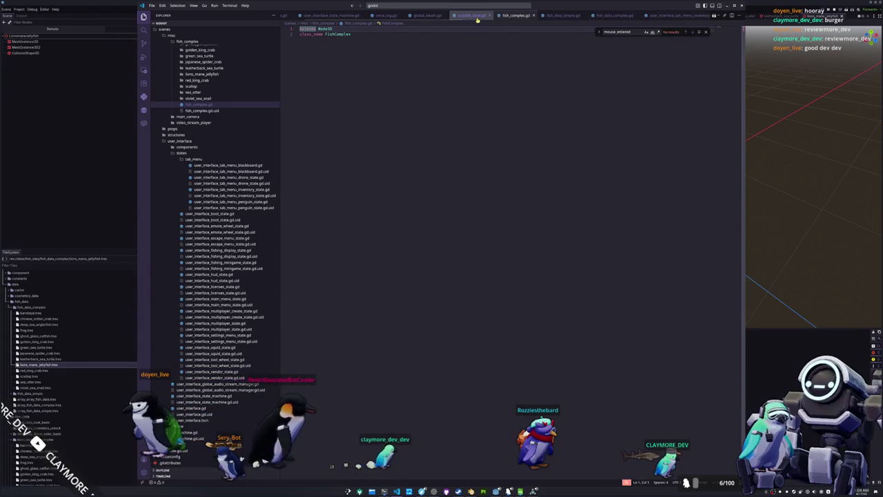
left_click(424, 47)
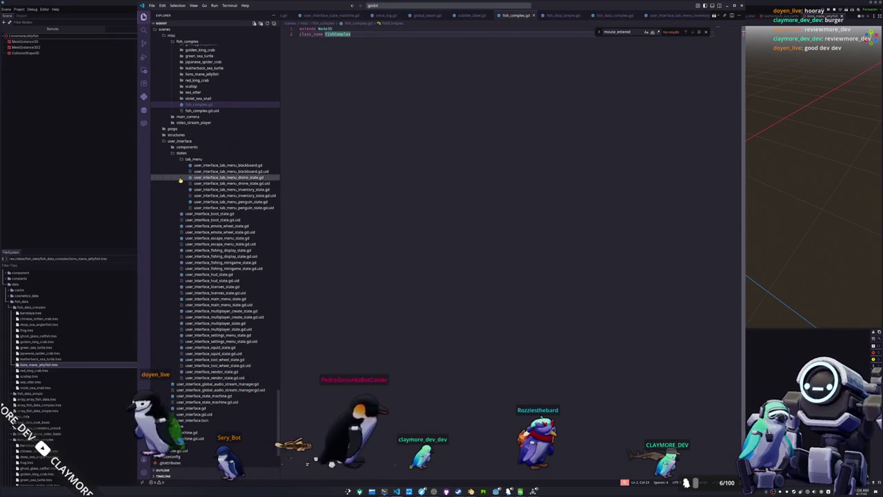
left_click(94, 94)
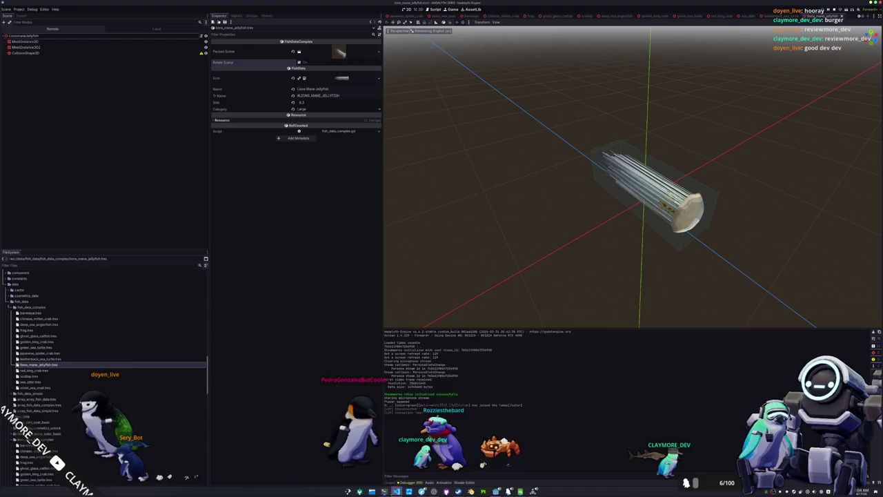
key("alt+Tab")
Open item_data_fish.gd and follow fish_data.get_fish_scene to the FishData class definition.
key("ctrl+p")
type("fish_data")
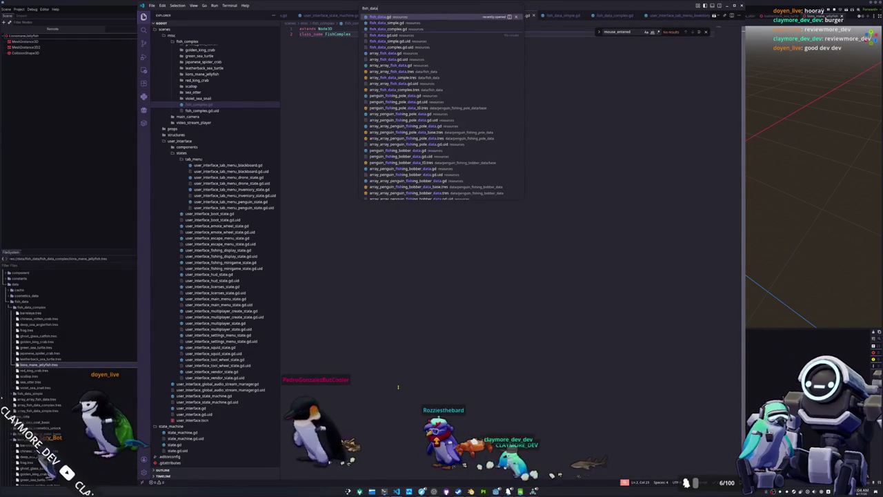
key("BackSpace")
key("BackSpace")
key("BackSpace")
type("item_data_fis")
key("Return")
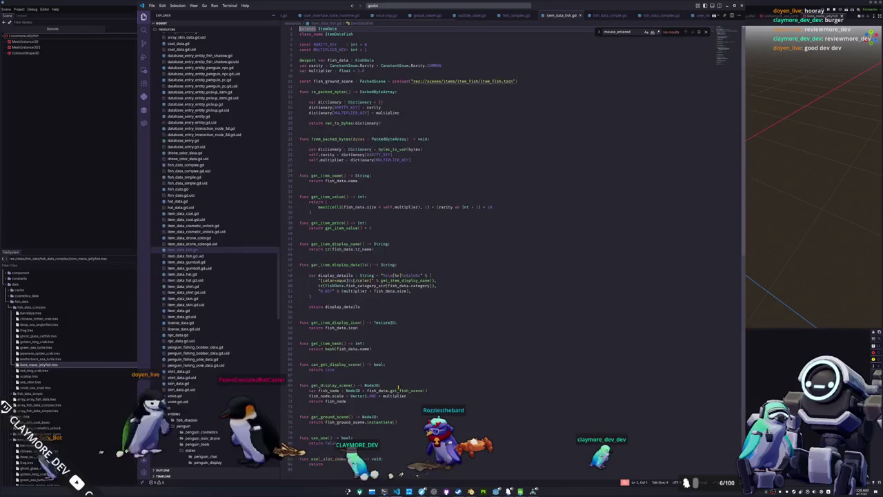
scroll(416, 323, "down", 4)
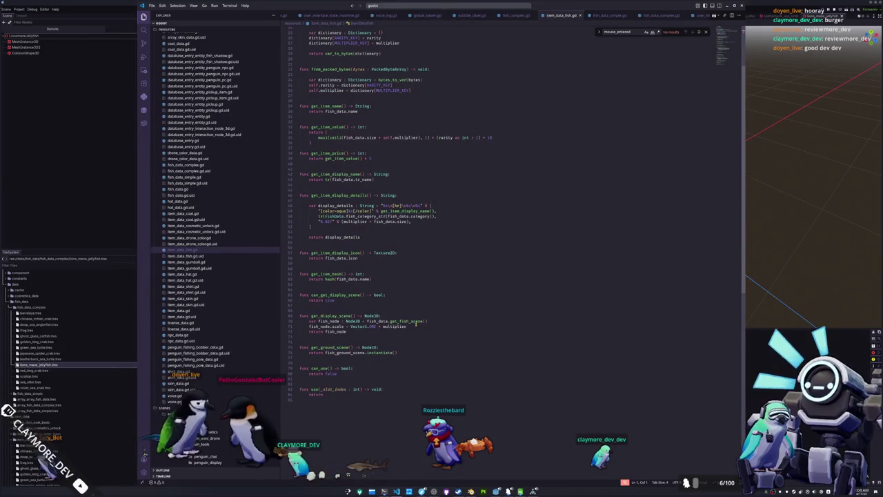
left_click(345, 306)
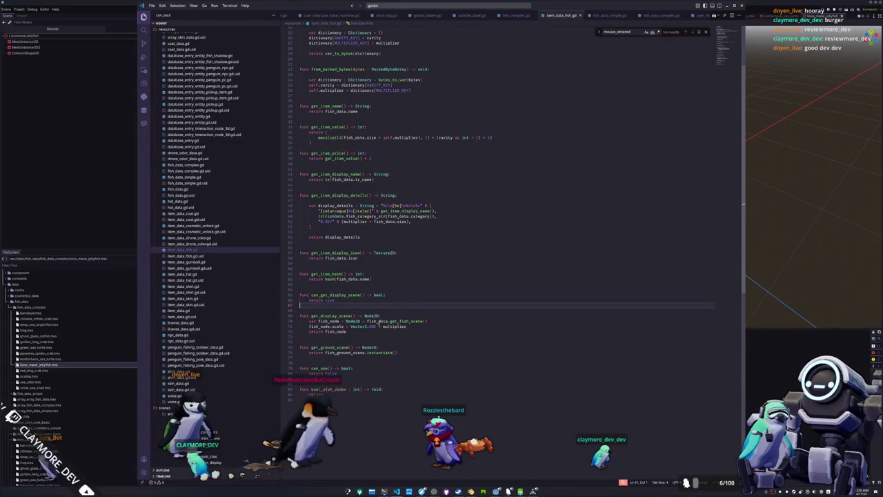
double_click(410, 320)
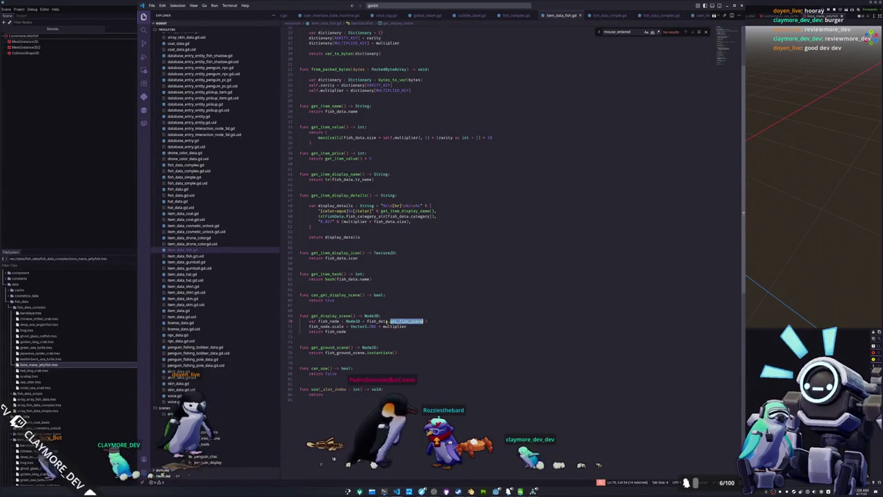
left_click(385, 323, "ctrl")
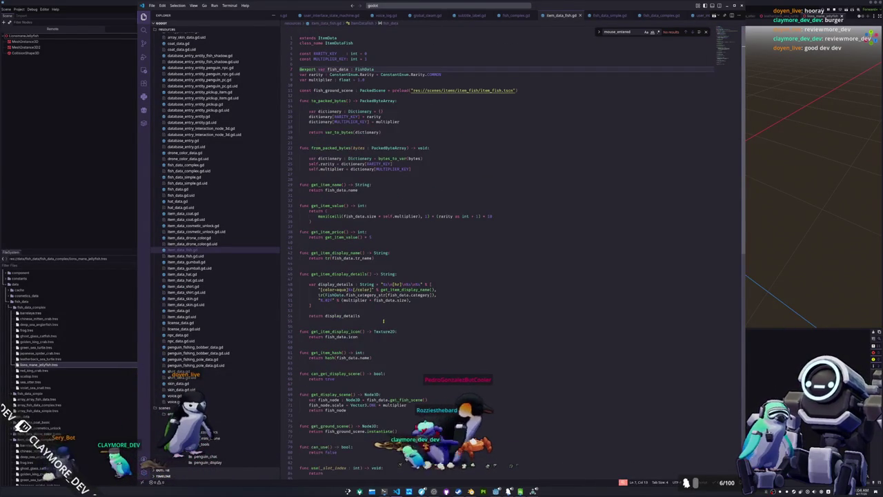
left_click(365, 69, "ctrl")
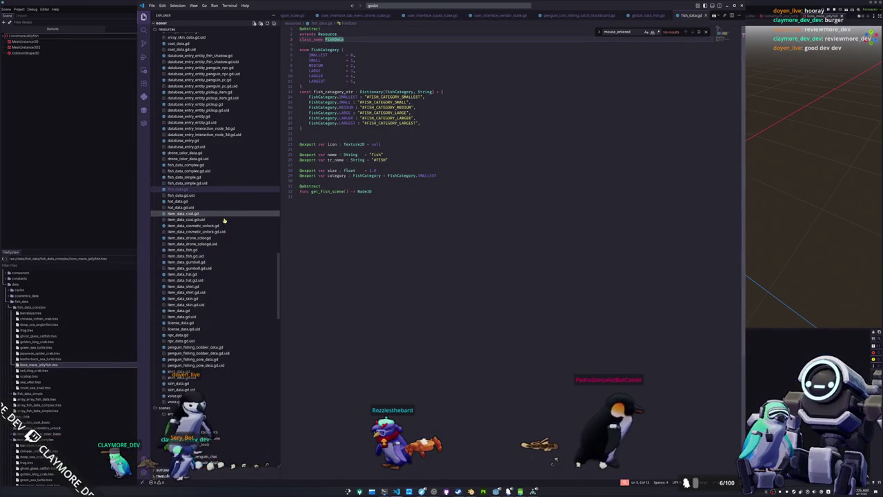
Add print("Rotated scene") under if rotate_scene: in fish_data_complex.gd.
left_click(201, 167)
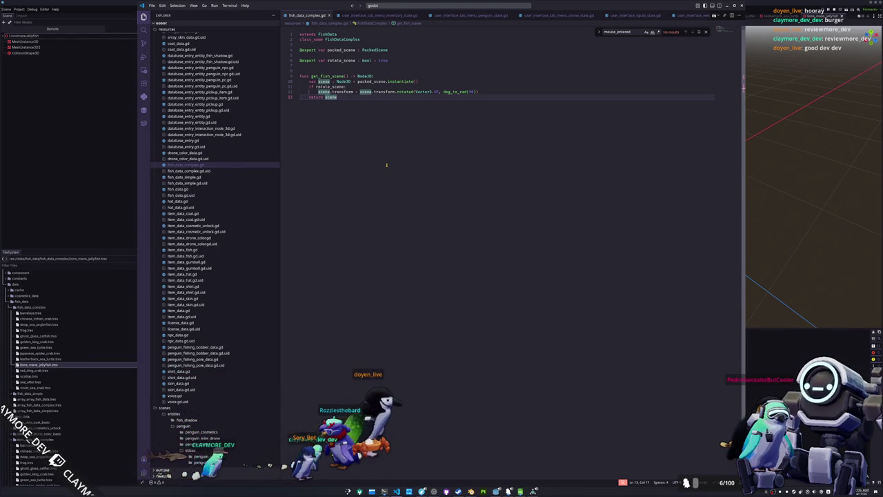
key("Up")
key("Up")
key("End")
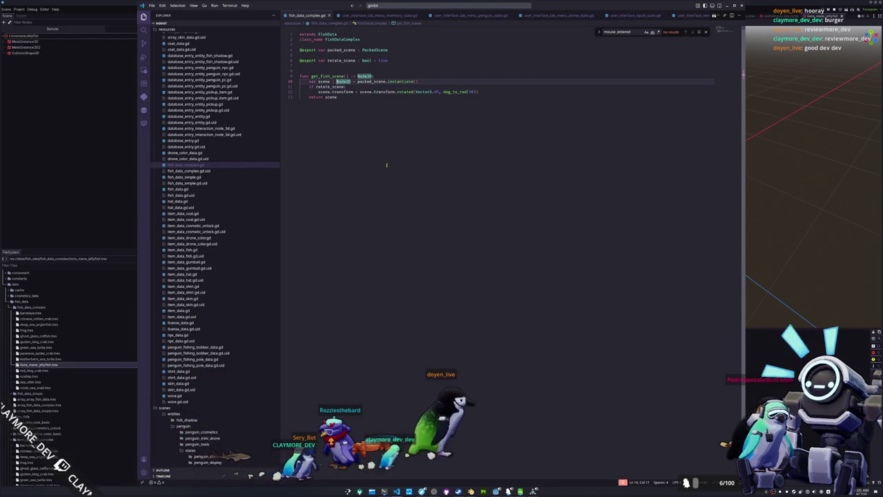
key("Return")
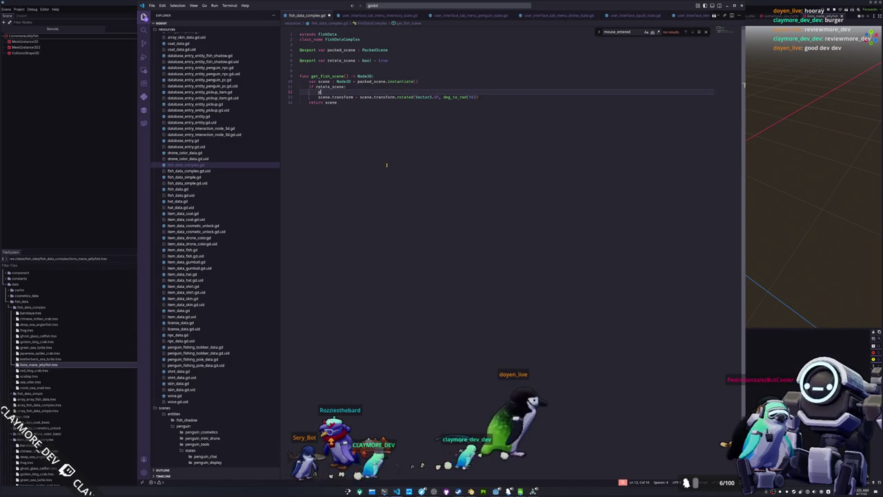
type("print(")
type("\"Rotate")
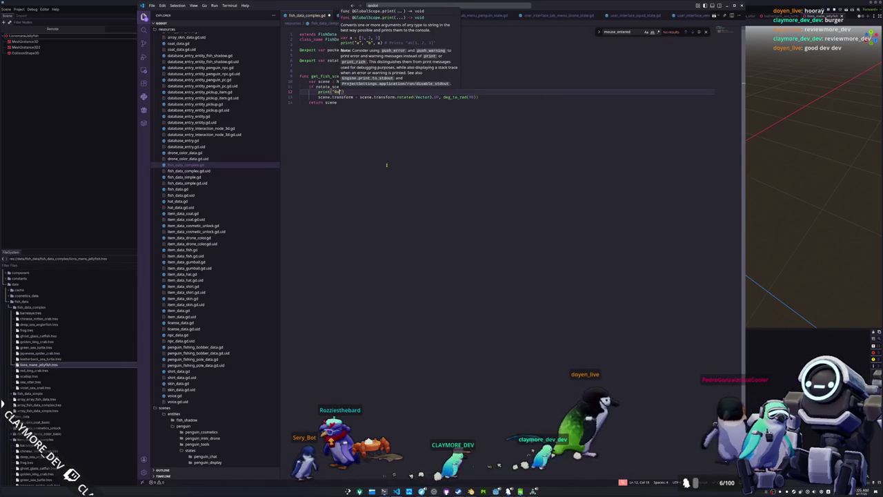
type("d scene\")")
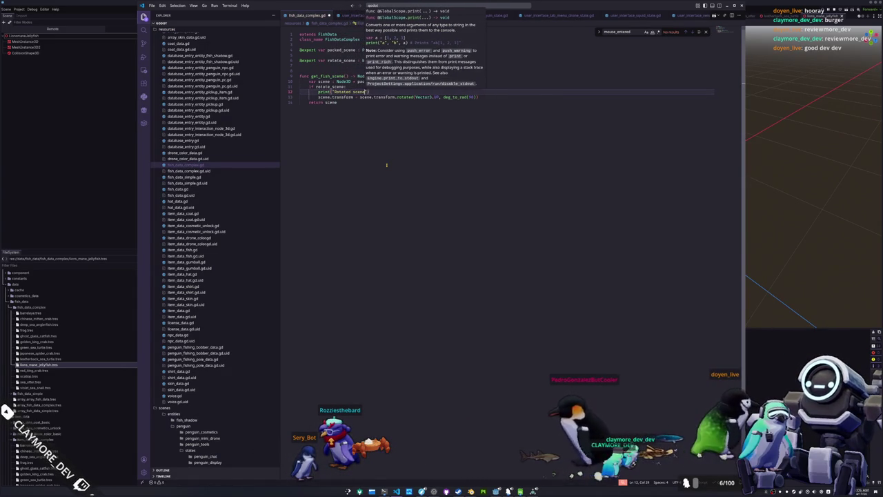
key("Down")
key("Home")
key("alt+Tab")
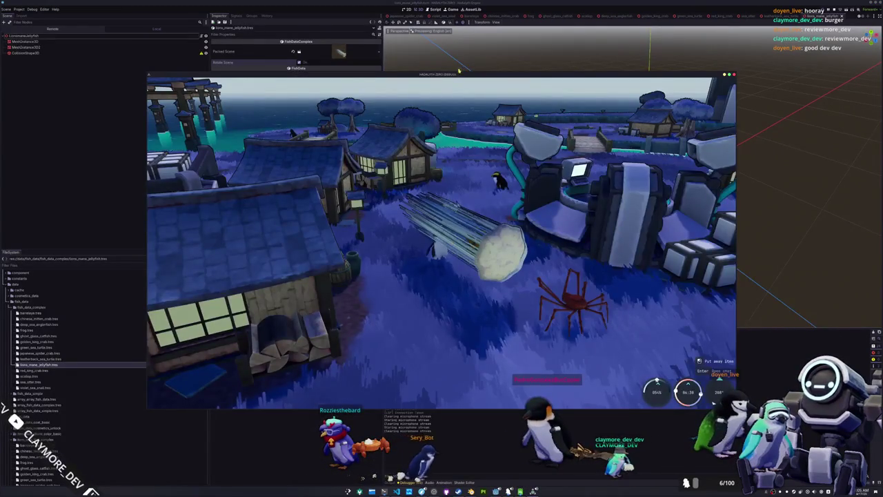
Display the Lions Mane Jellyfish from the in-game inventory to check its rotation.
mouse_move(458, 71)
left_mouse_down()
mouse_move(371, 28)
mouse_move(360, 12)
left_mouse_up()
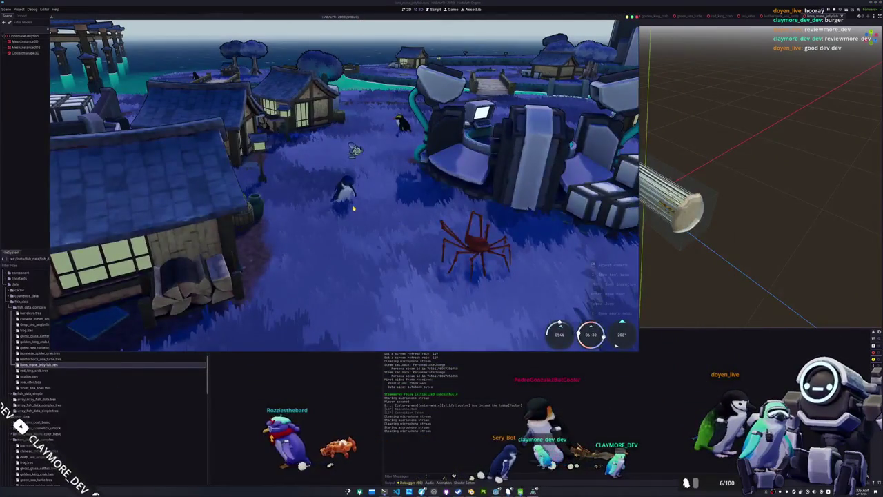
key("i")
right_click(408, 92)
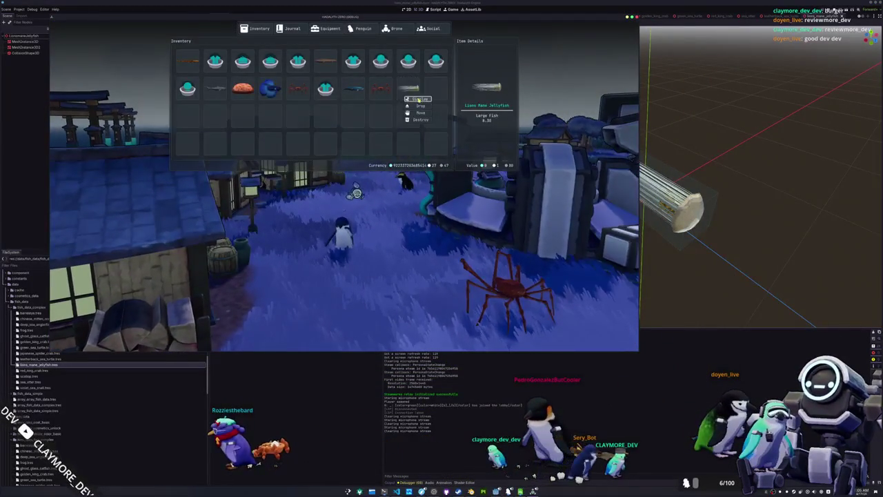
left_click(419, 100)
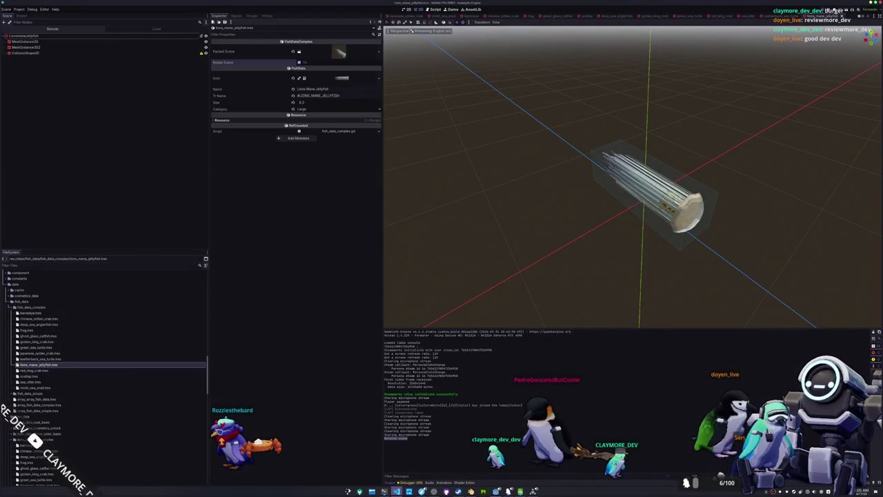
key("alt+Tab")
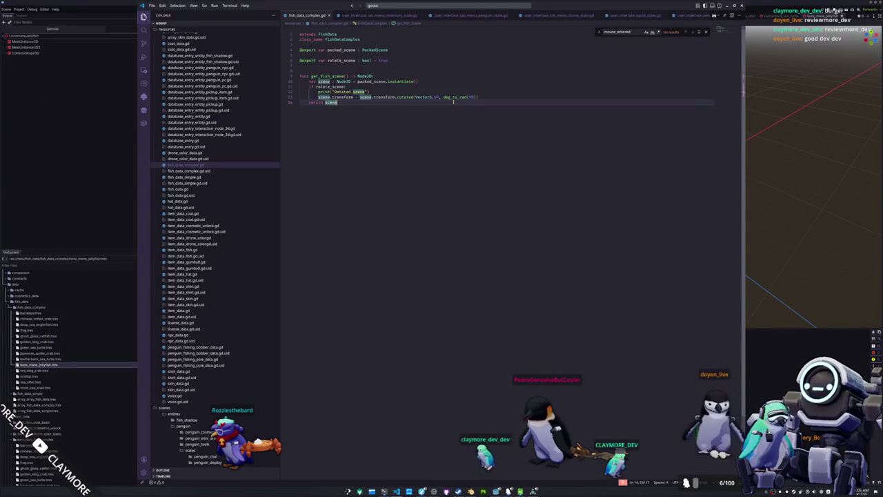
Delete the rotation angle value, rerun the game and display the jellyfish again.
double_click(472, 96)
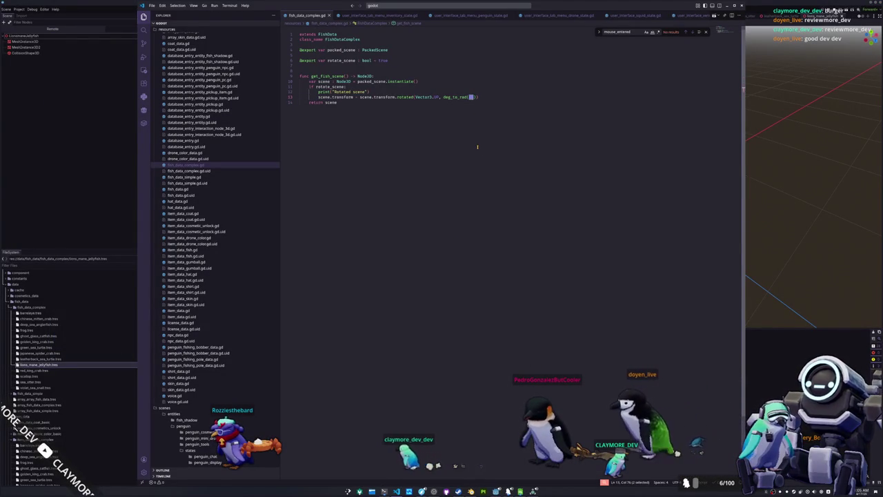
key("BackSpace")
key("alt+Tab")
key("F5")
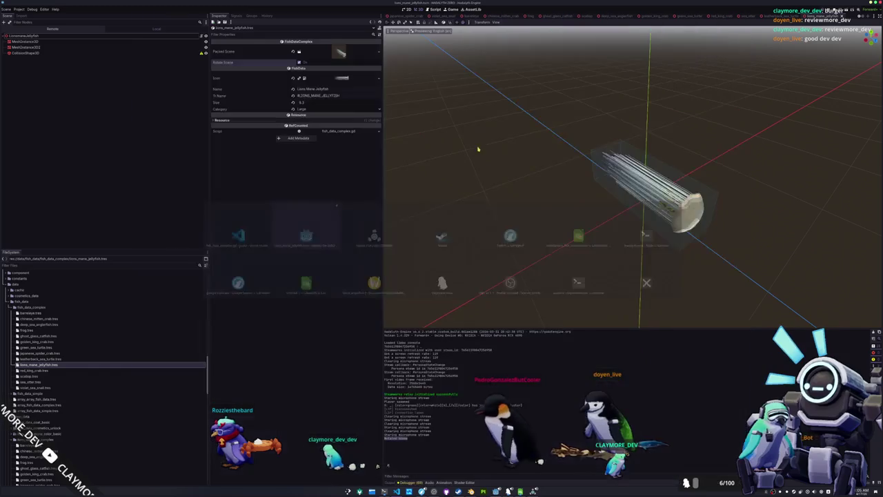
key("q")
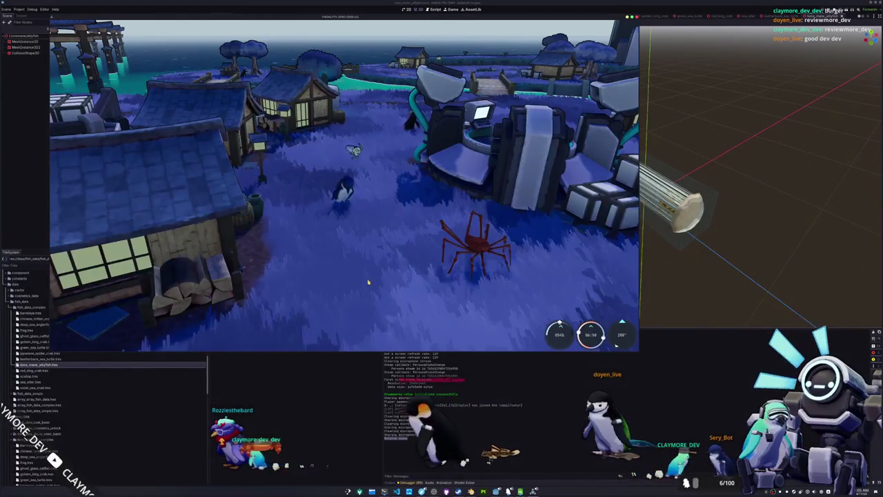
key("Tab")
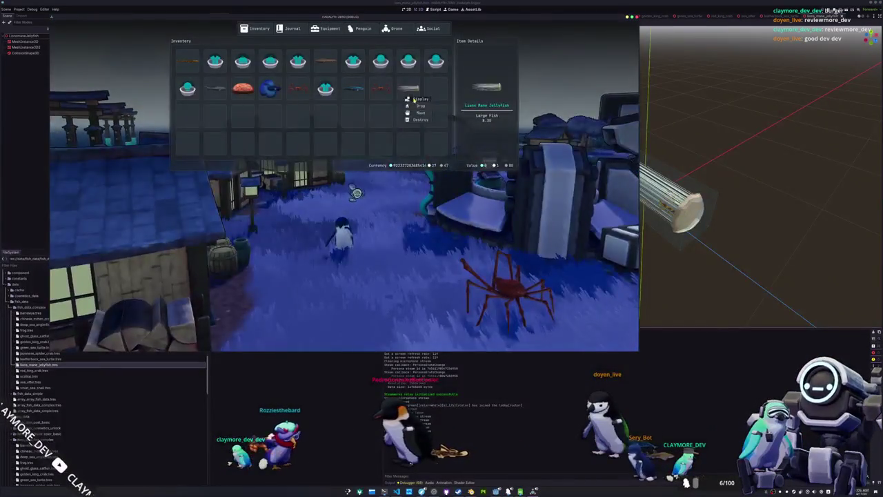
left_click(418, 99)
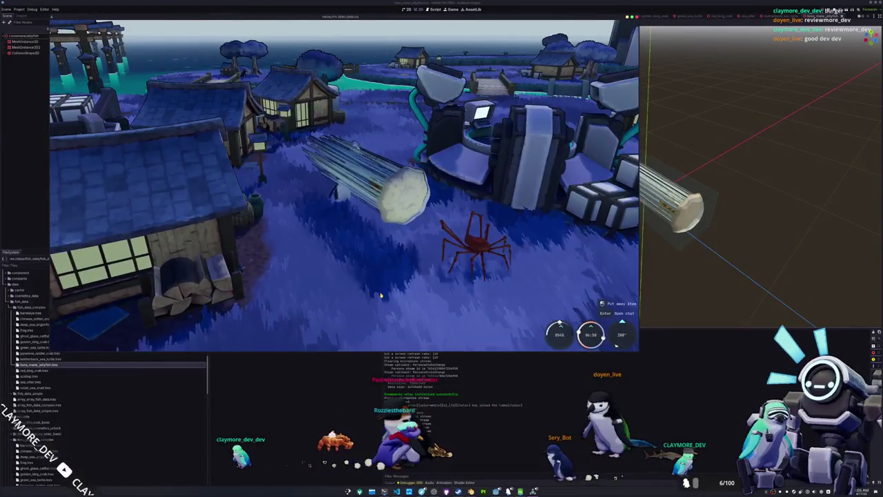
key("q")
key("alt+Tab")
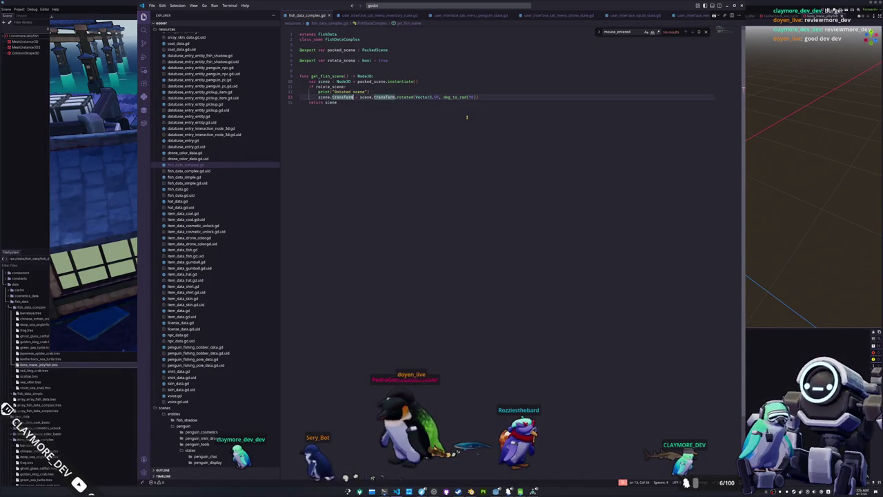
Copy the proxy_node3D and fish_scene lines from fish_data_simple.gd into fish_data_complex.gd below line 10.
key("ctrl+Left")
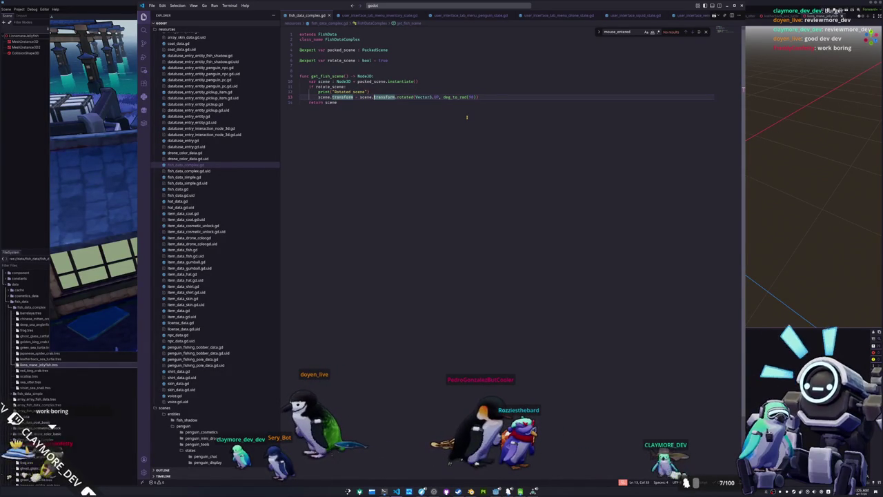
left_click(183, 177)
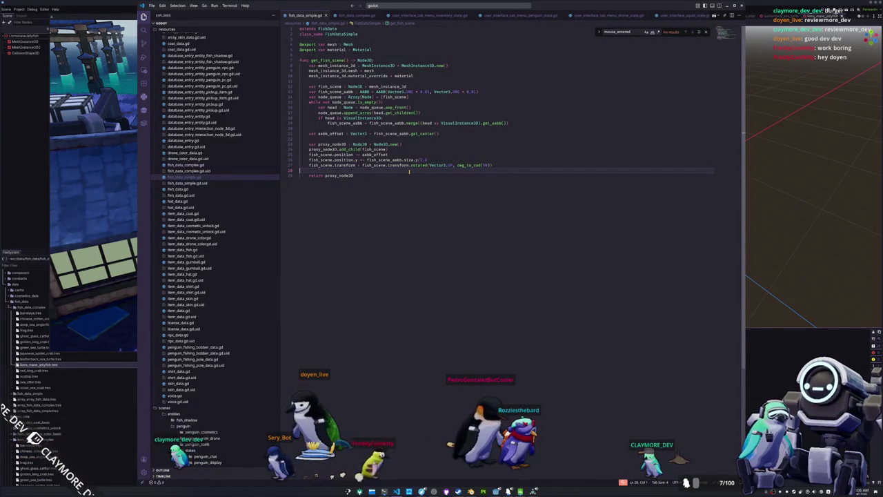
left_click_drag(409, 171, 283, 146)
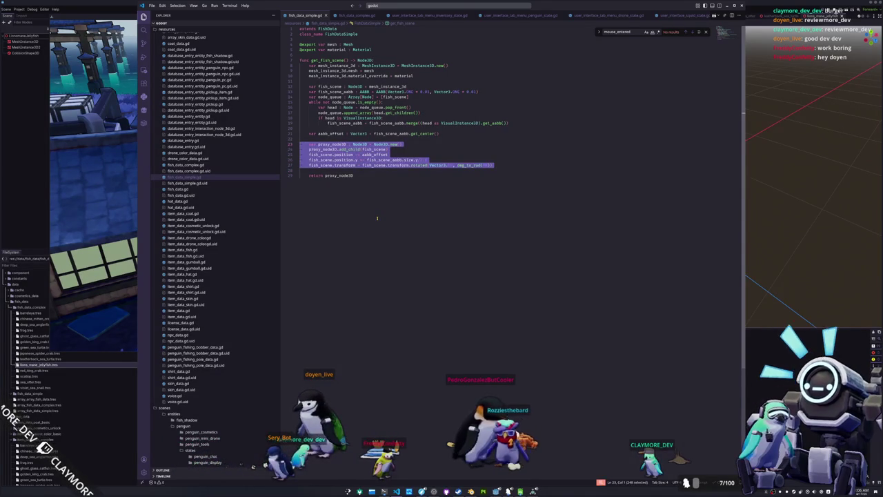
left_click(203, 165)
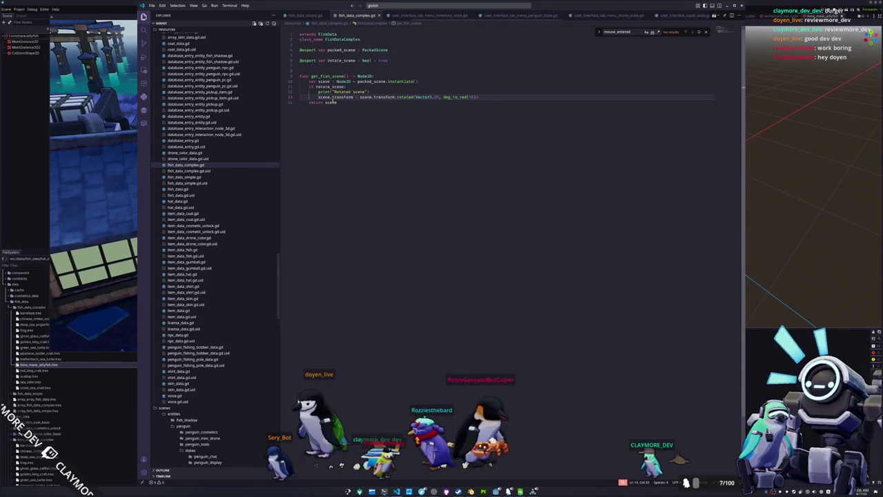
left_click(496, 82)
key("Return")
key("Return")
key("ctrl+v")
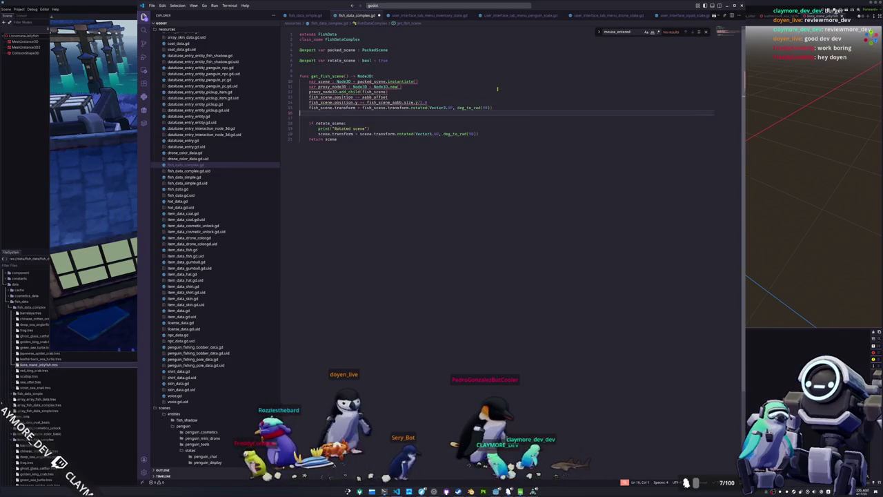
Rename every occurrence of scene to fish_scene.
key("Up")
key("Up")
key("ctrl+Right")
key("ctrl+Right")
key("ctrl+shift+Left")
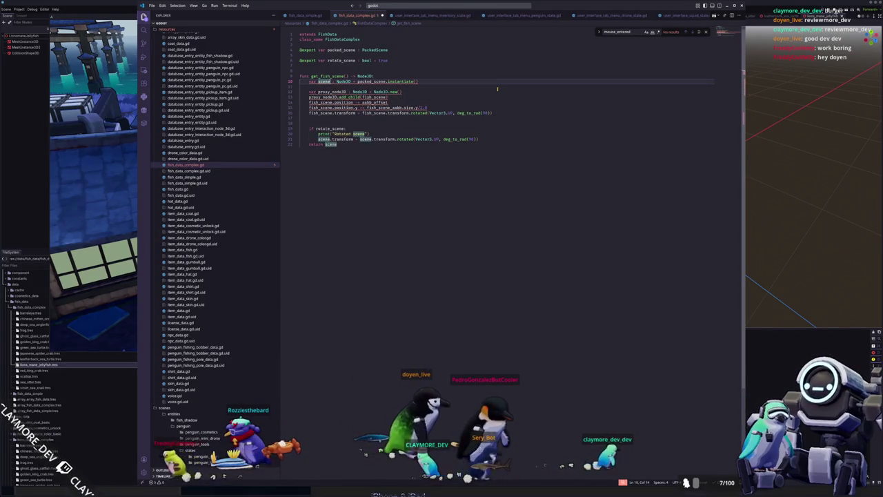
type("fish")
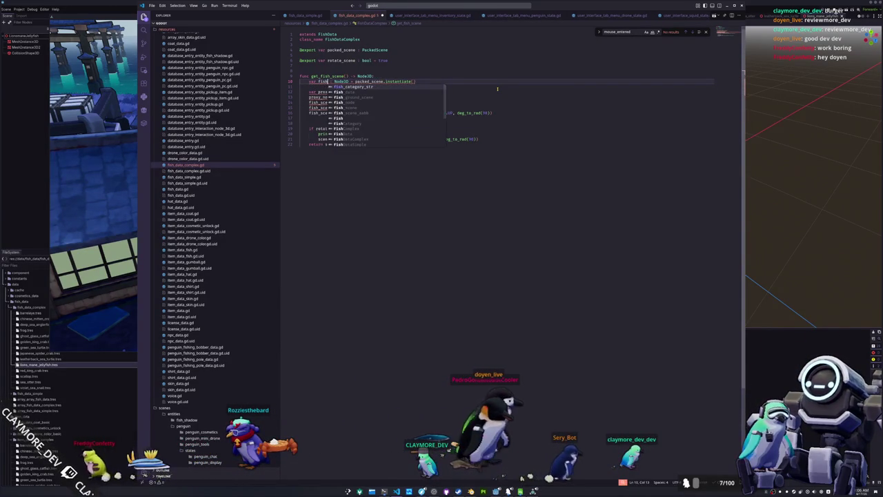
type("h_scene")
left_click(497, 88)
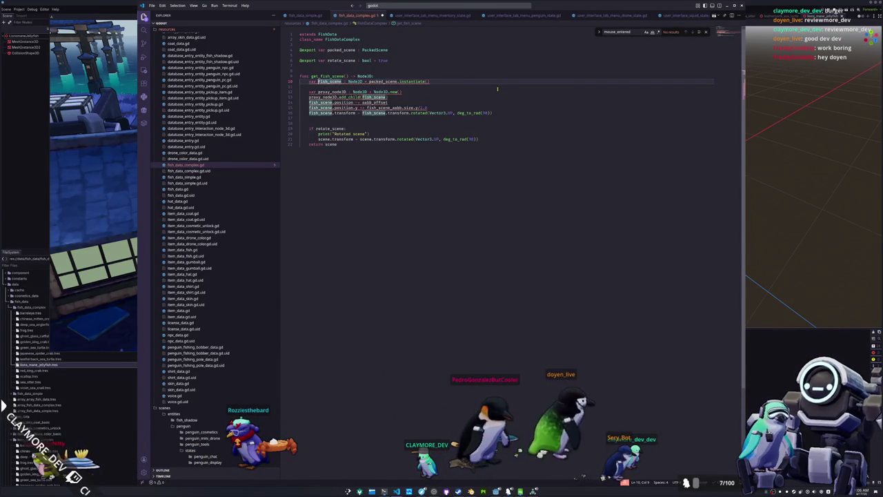
key("ctrl+p")
key("Escape")
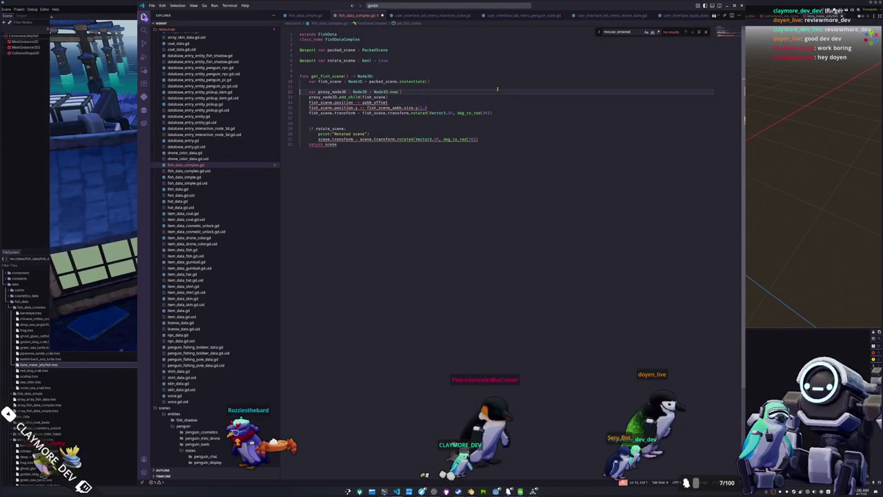
Delete the fish_scene position and rotation lines and the blank lines after add_child.
key("Down")
key("Down")
key("Down")
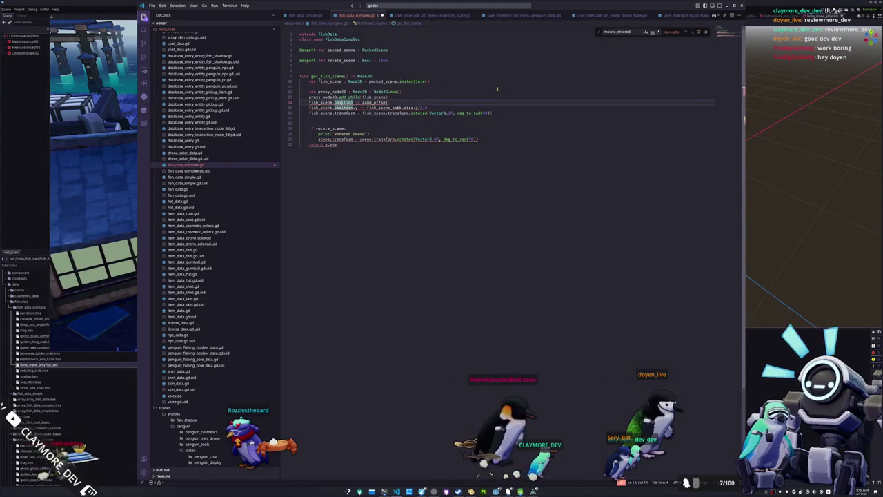
key("Down")
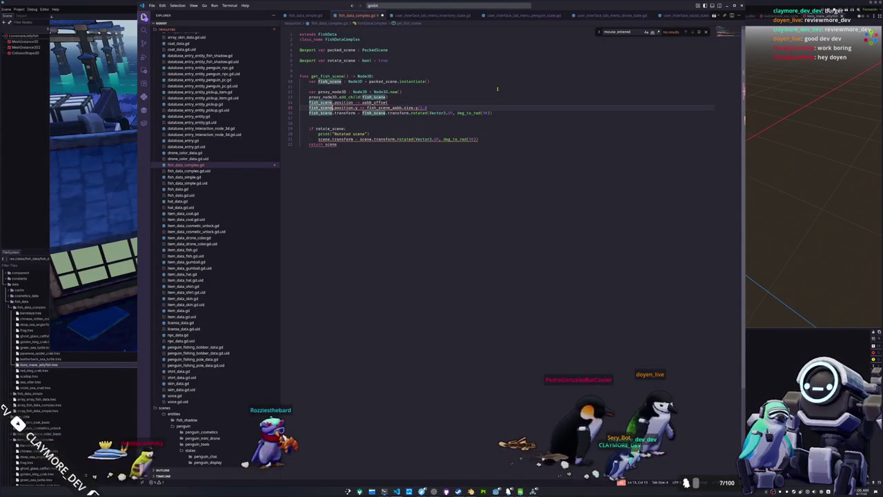
key("Up")
key("End")
key("ctrl+shift+Left")
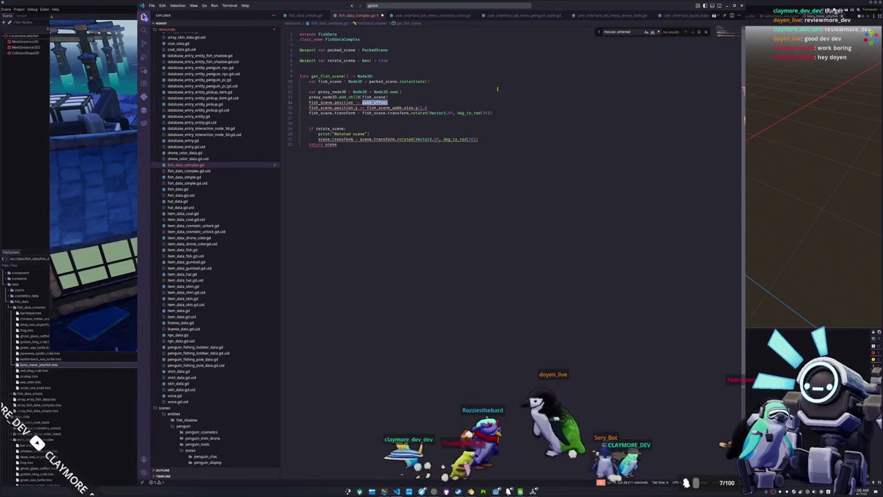
key("shift+Down")
key("shift+End")
key("shift+Down")
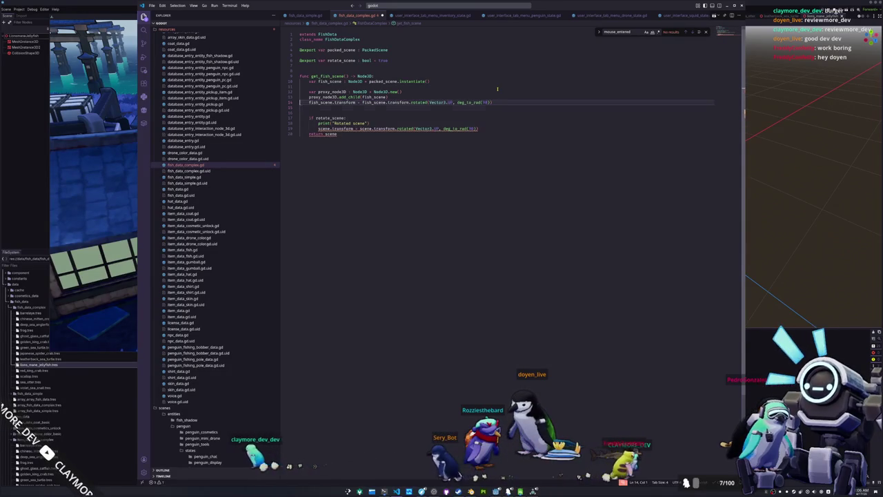
key("Delete")
key("Delete")
key("Delete")
key("Down")
key("Down")
key("ctrl+d")
key("ctrl+d")
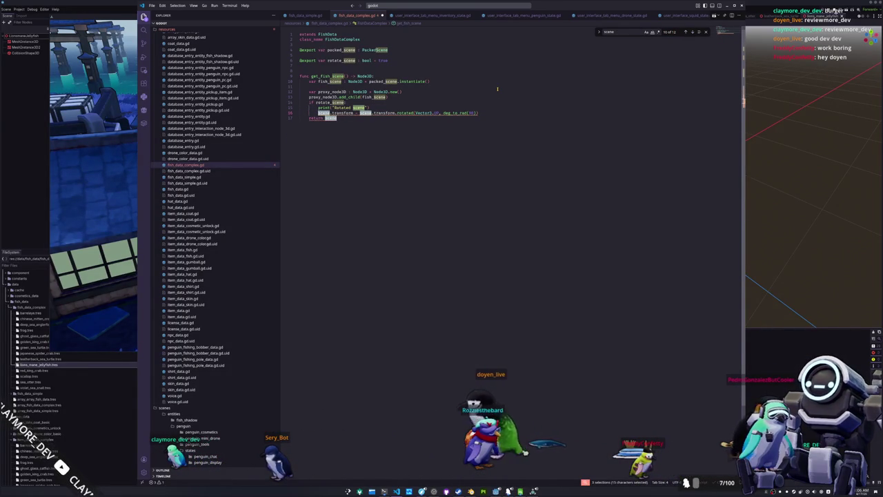
Make the rotate block rotate fish_scene, return proxy_node3D, and launch the game with F5.
key("Escape")
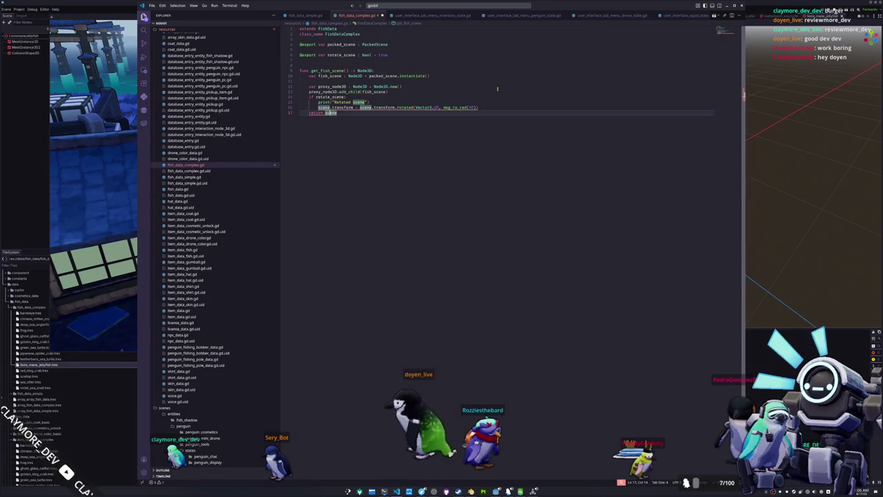
type("fish_sc")
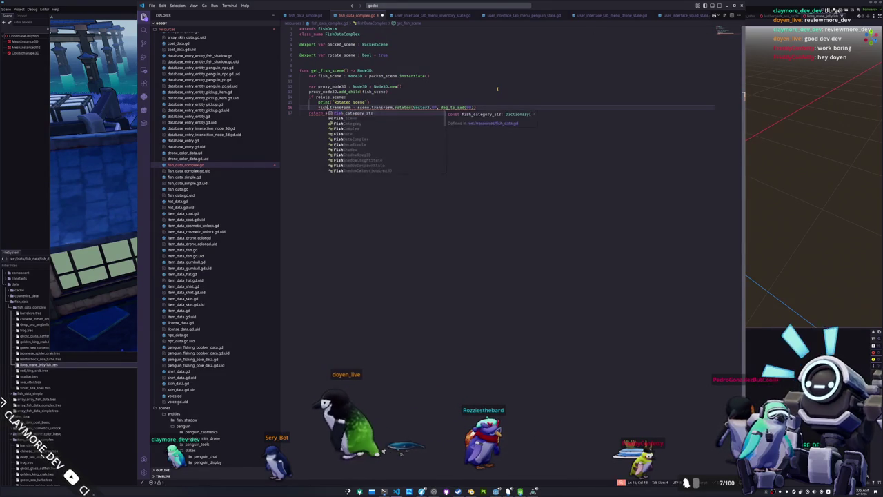
key("Return")
key("ctrl+Right")
key("ctrl+Right")
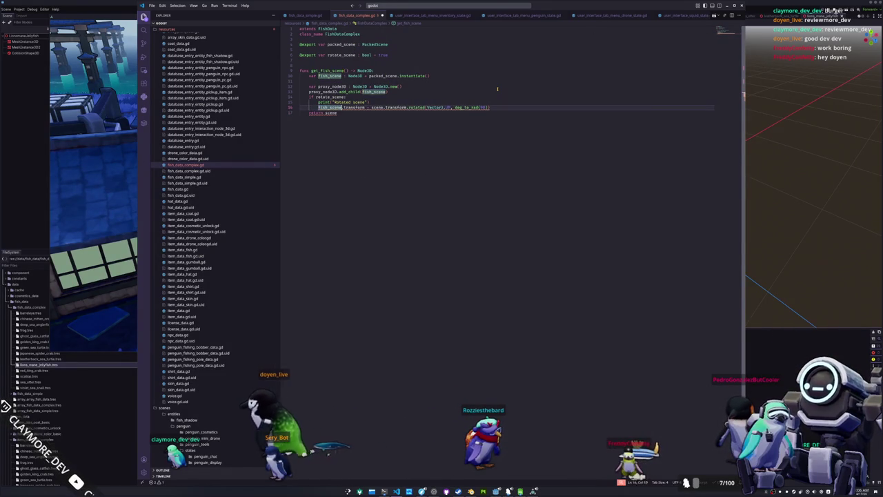
type("fish_")
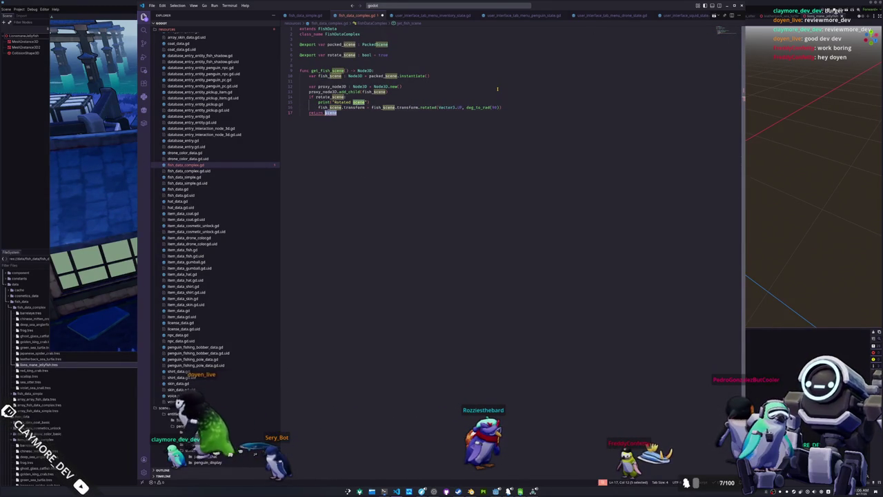
type("prox")
key("Return")
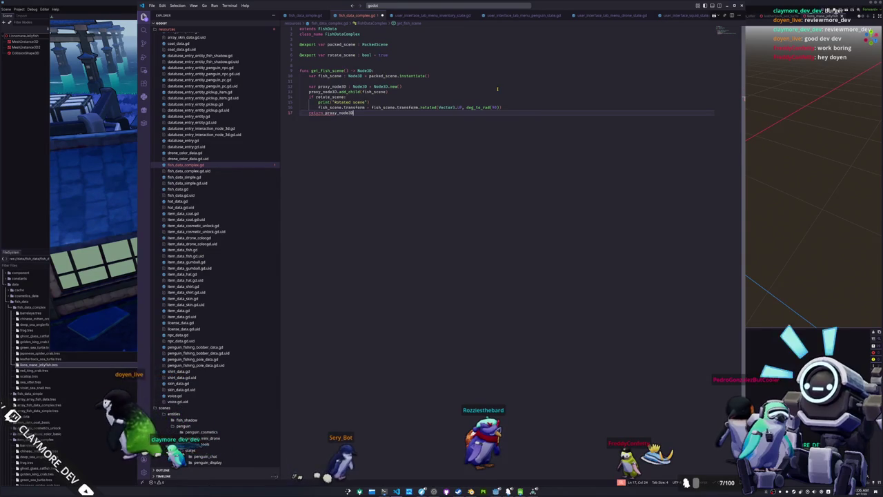
key("Up")
key("Up")
key("F5")
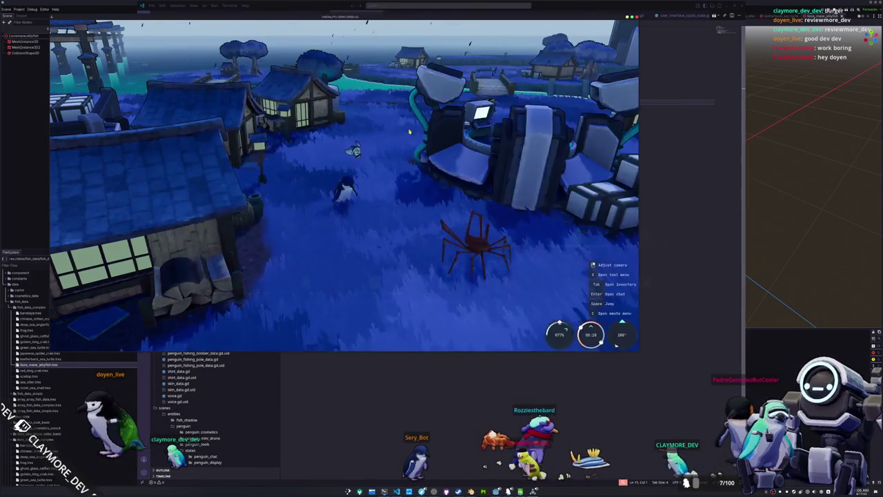
Open and close the in-game inventory and look around the village.
key("Tab")
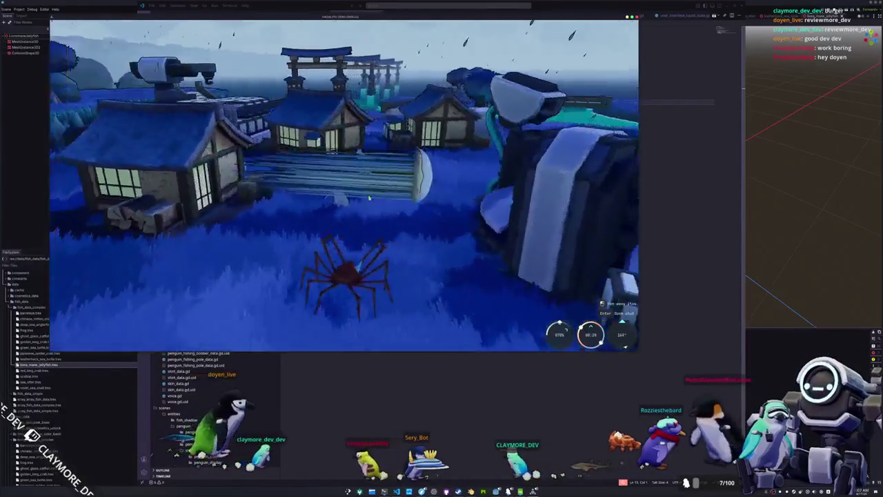
key("Tab")
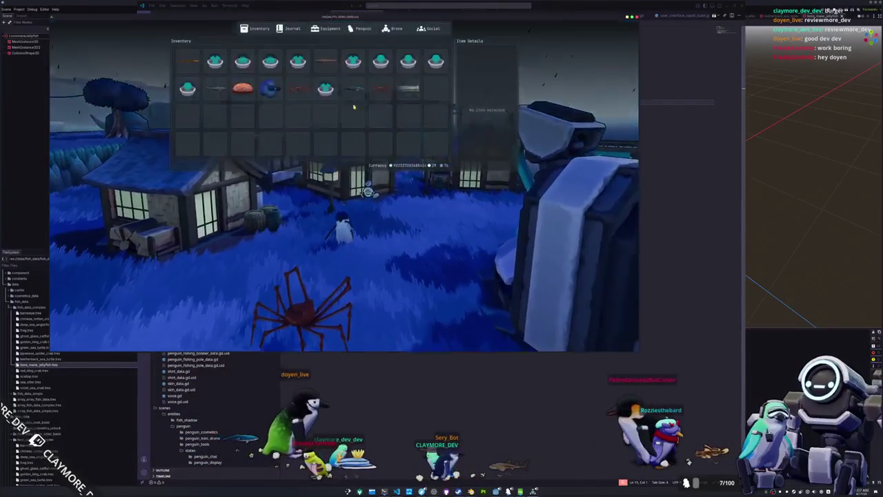
key("Tab")
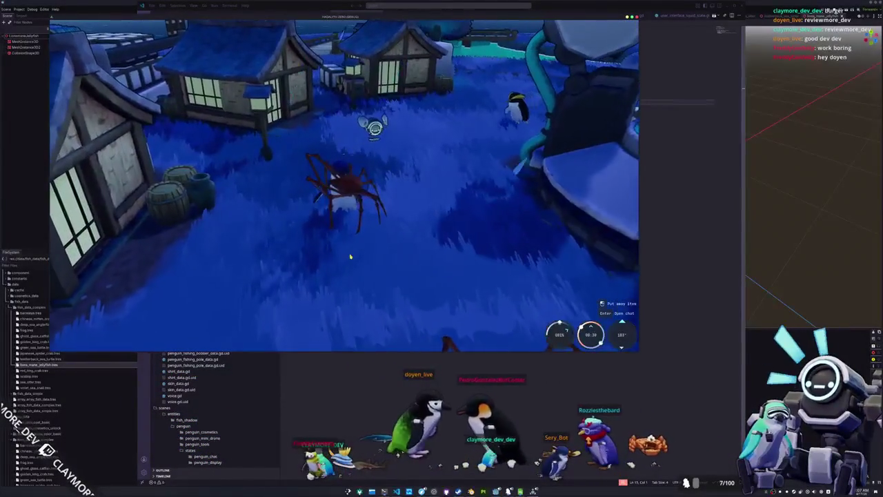
Review the rotate_scene, instantiate and return lines in fish_data_complex.gd.
key("alt+Tab")
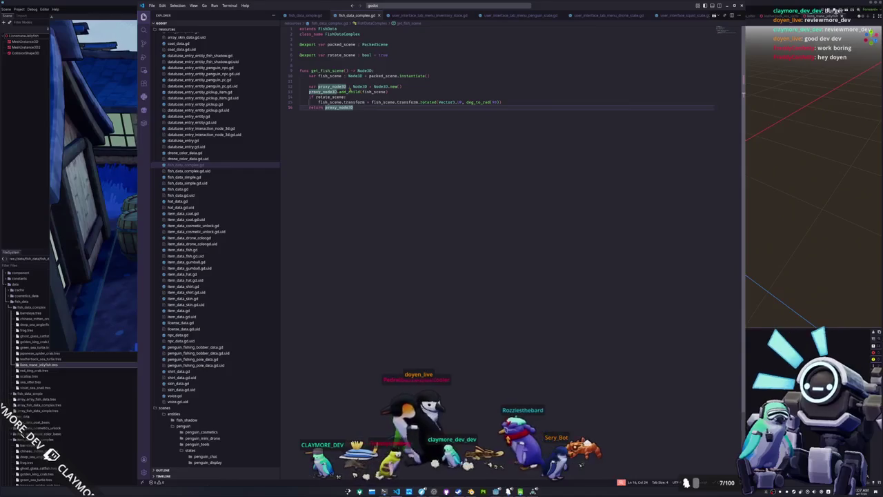
left_click(347, 96)
left_click(398, 82)
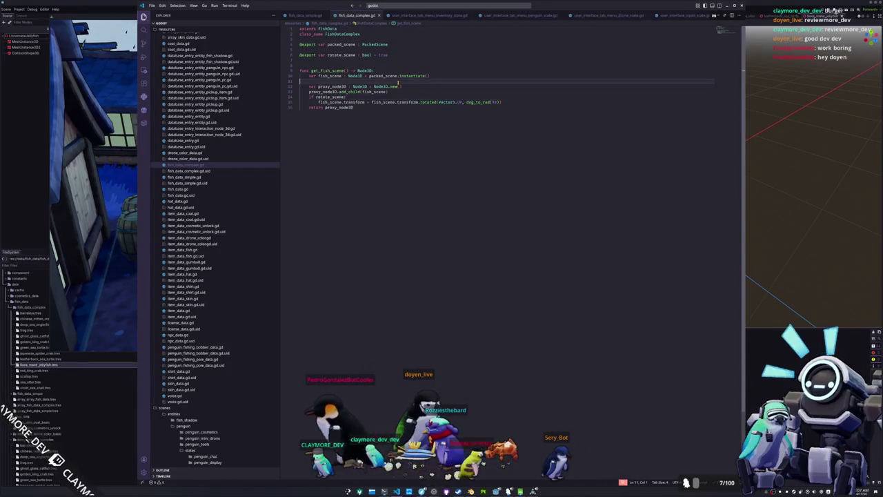
left_click(367, 108)
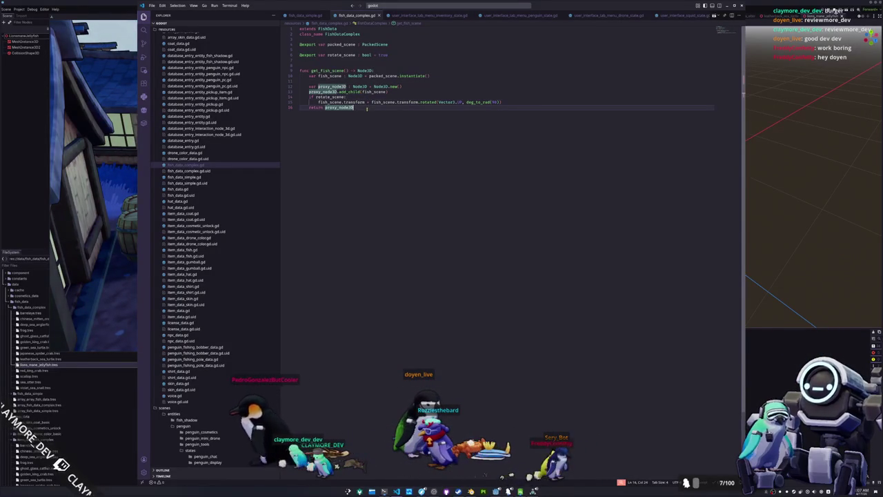
key("alt+Tab")
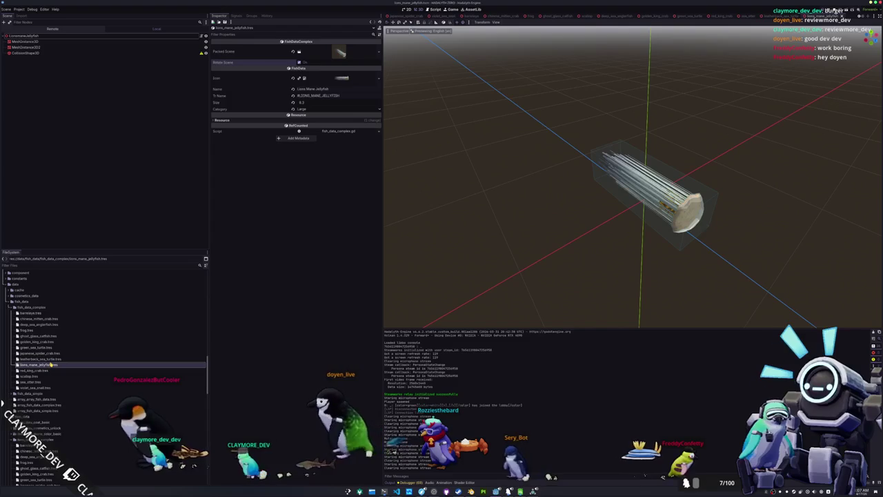
Inspect japanese_spider_crab.tres, then add print("Rotated scene") under if rotate_scene:.
left_click(68, 353)
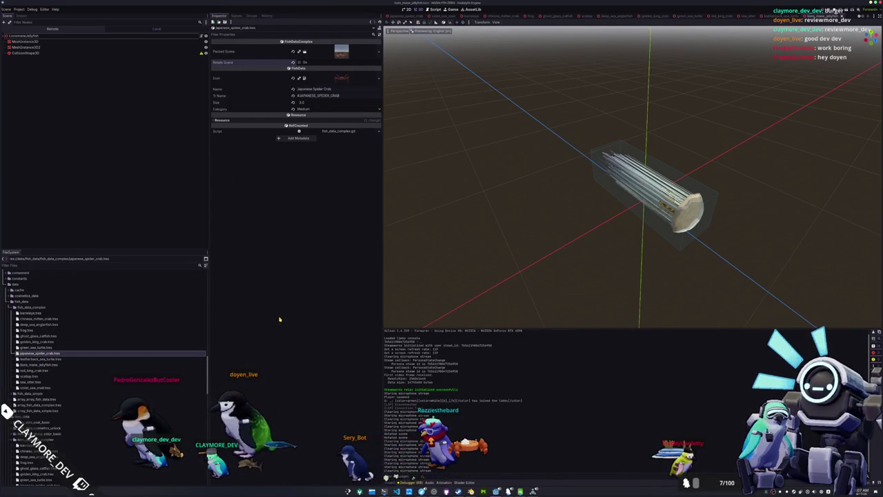
key("alt+Tab")
left_click(358, 97)
key("Return")
type("print(")
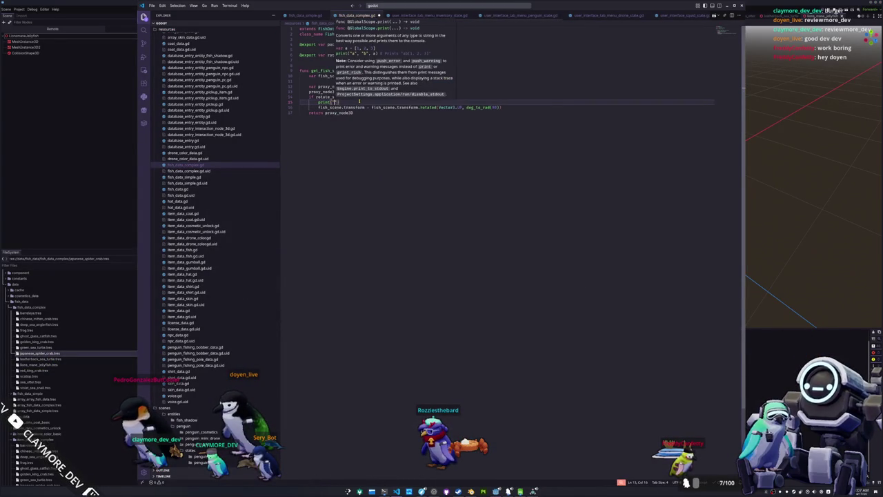
type("\"Rotated scene")
key("Escape")
key("Down")
key("Down")
key("Home")
key("Home")
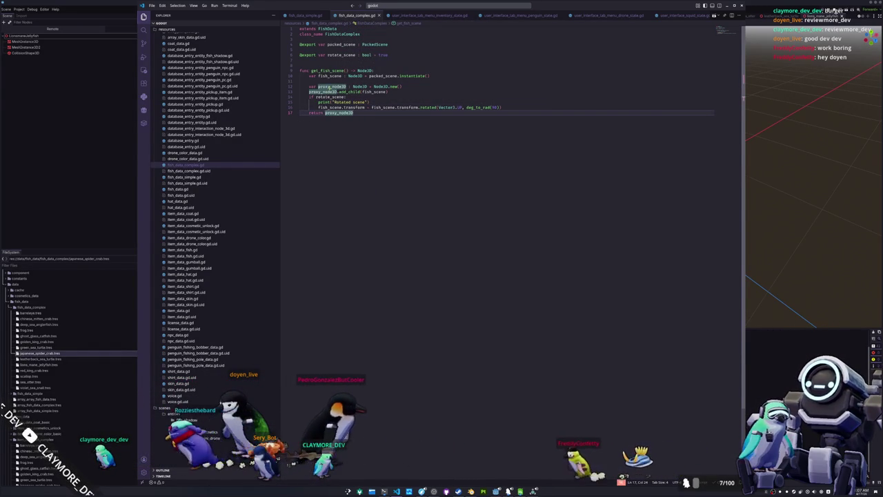
key("alt+Tab")
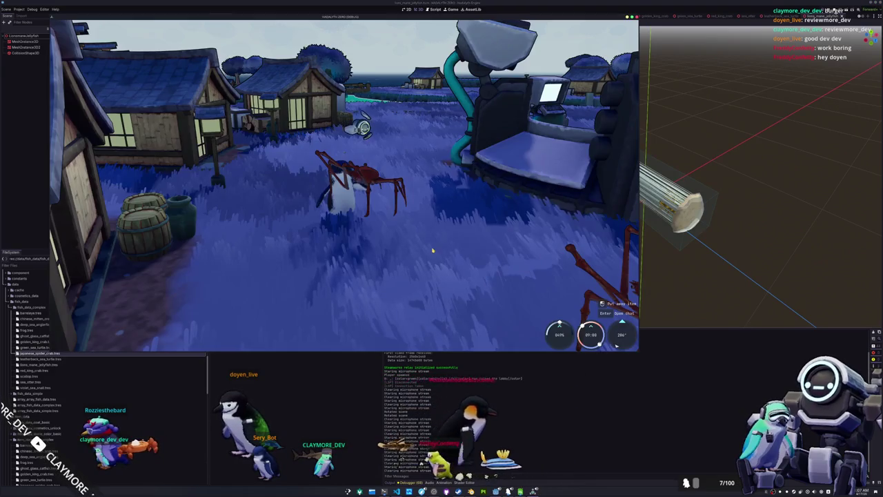
Put away the held crab, display the Japanese Spider Crab from the inventory, then put it away.
right_click(432, 250)
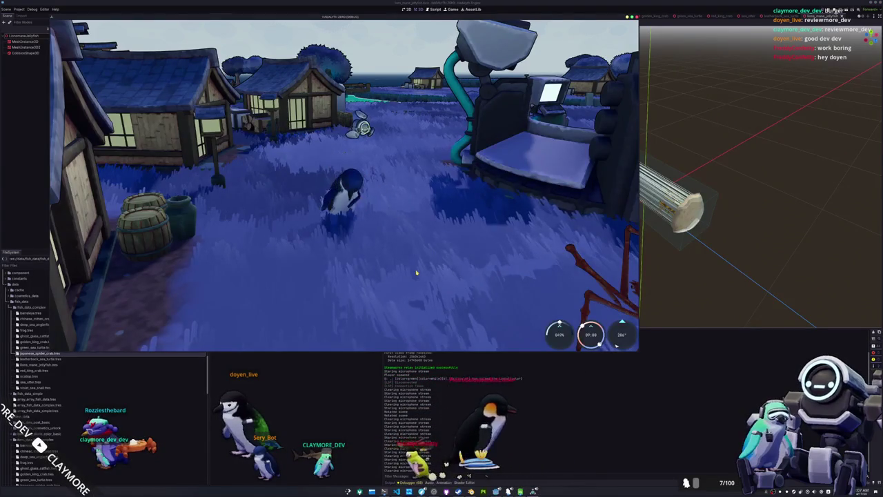
key("Tab")
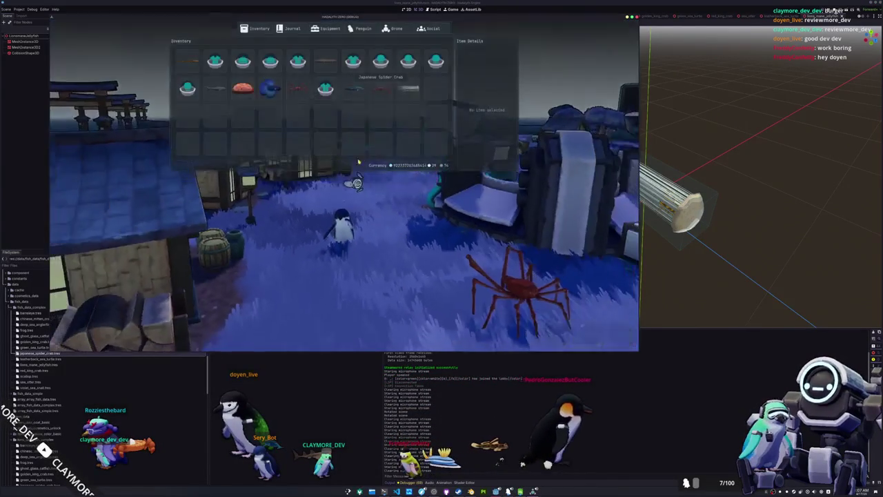
left_click(378, 94)
left_click(387, 99)
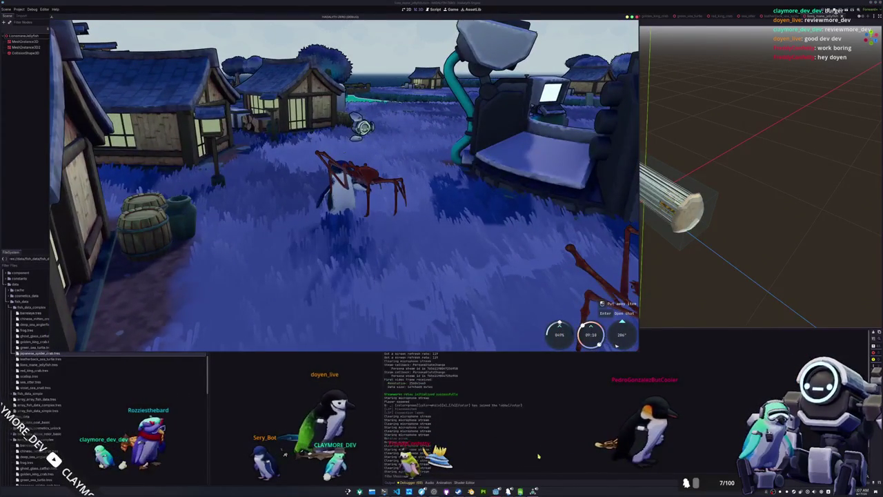
right_click(383, 206)
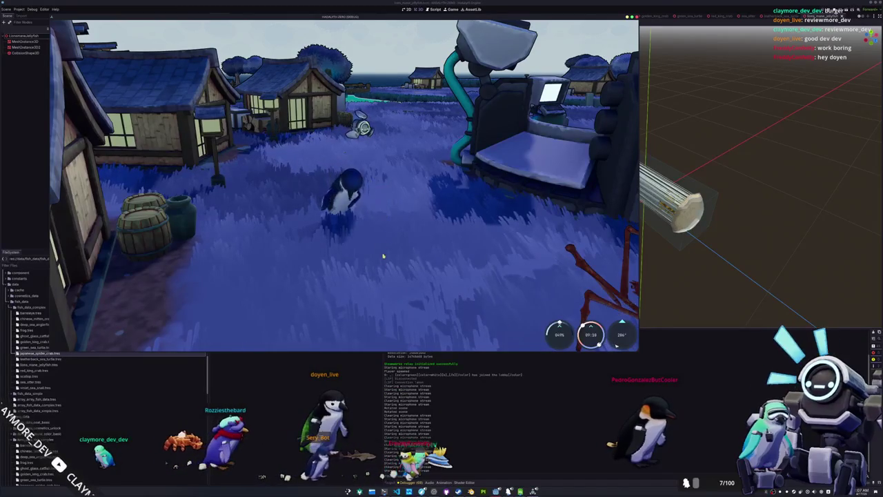
key("alt+Tab")
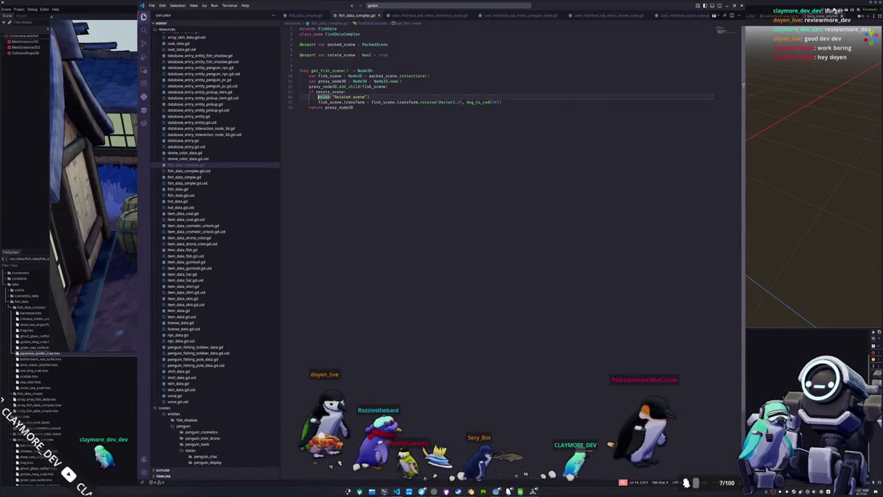
Change the condition to if not rotate_scene: and add return fish_scene beneath it.
double_click(321, 92)
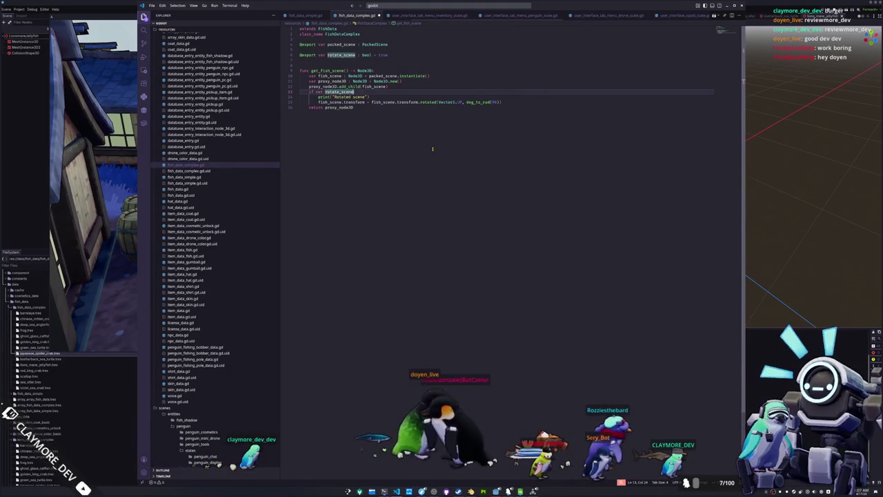
key("Left")
type("not")
key("End")
key("Return")
type("re")
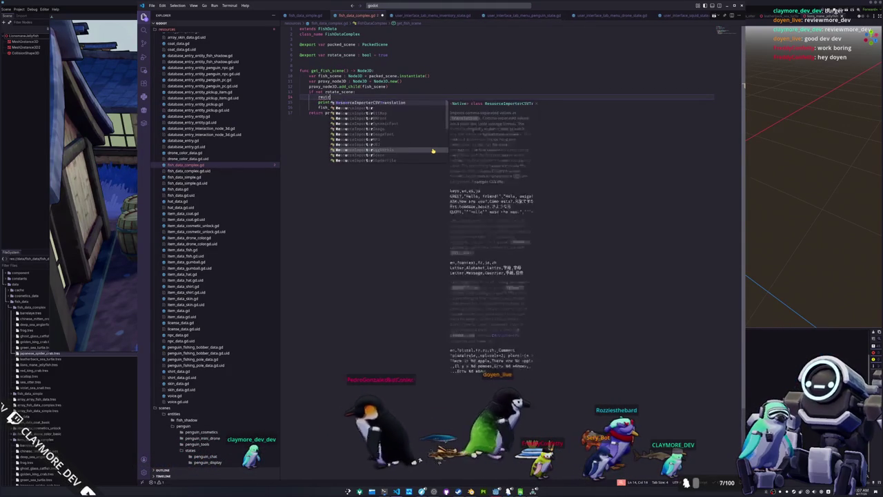
type("turn fis")
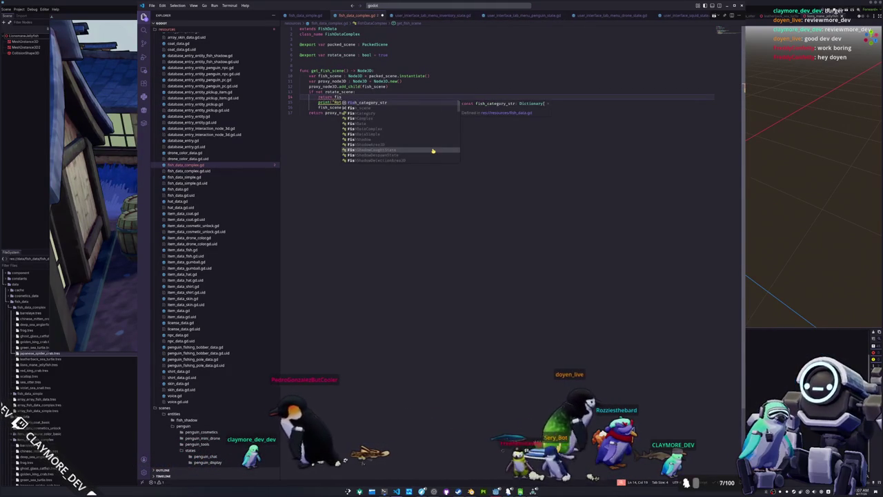
type("h_scene")
key("Return")
Delete the debug print, un-indent the rotation line, and add a blank line before it.
key("BackSpace")
key("Down")
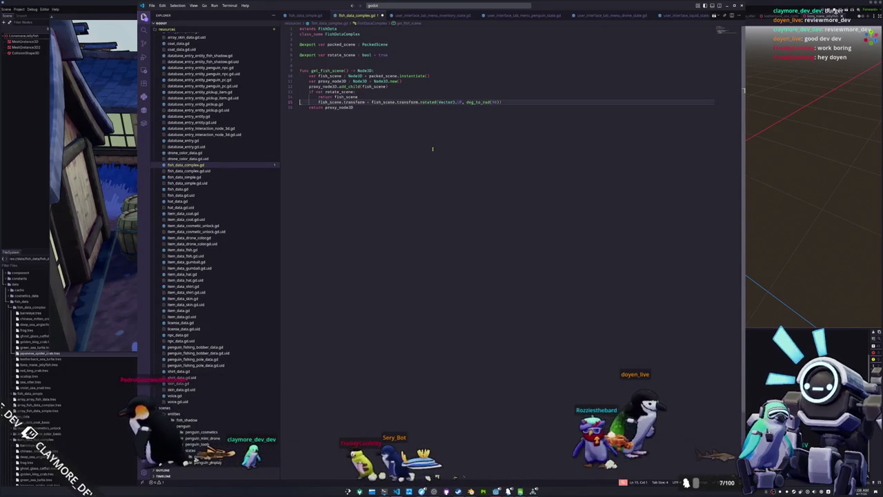
key("shift+Tab")
key("Up")
key("Up")
key("Down")
key("Return")
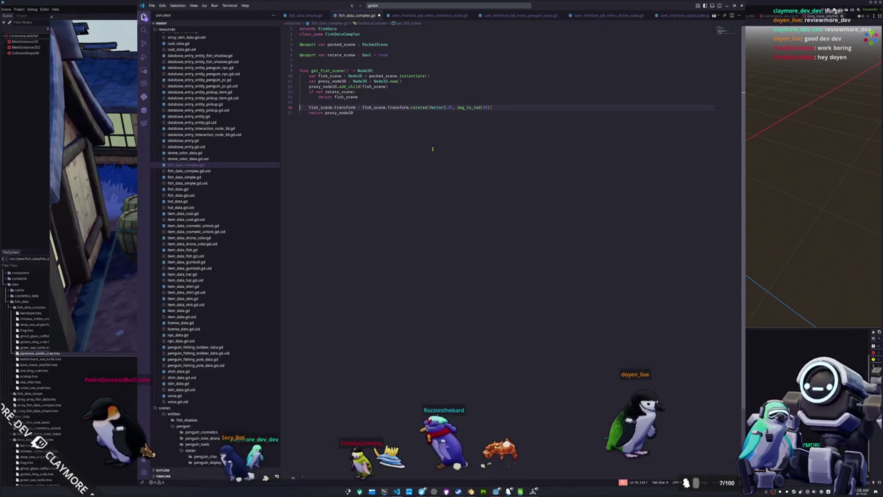
Test the change in the running game by toggling the inventory and looking around.
key("alt+Tab")
key("Tab")
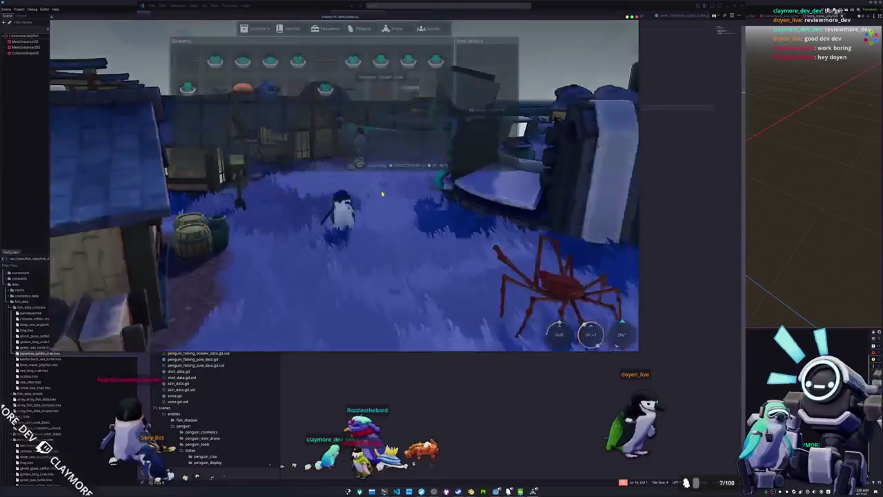
key("Tab")
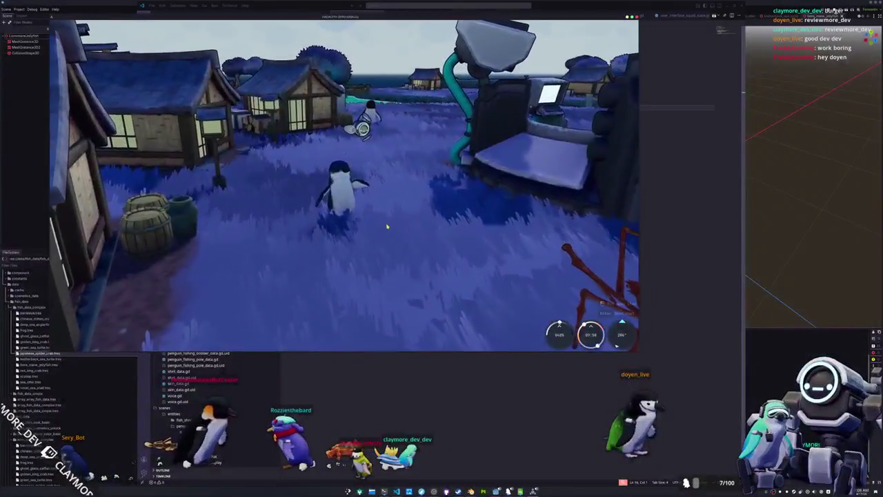
key("alt+Tab")
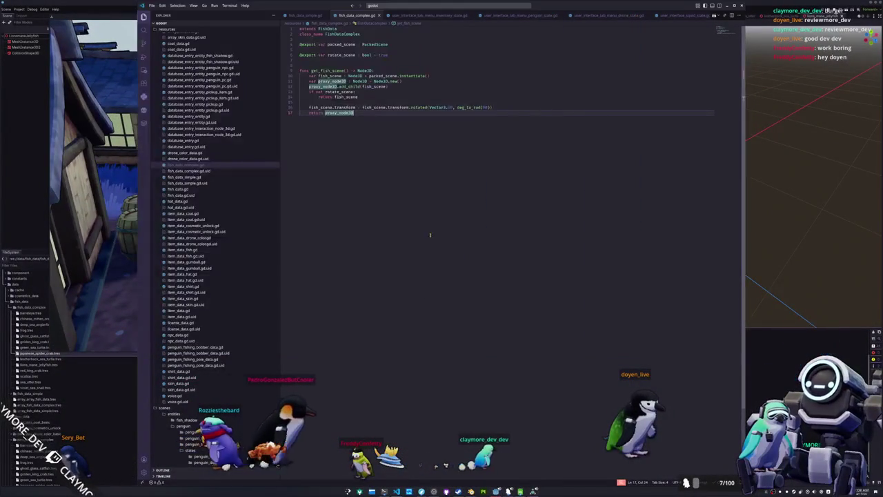
Move the proxy_node3D declaration and add_child lines below the early return.
left_click(423, 102)
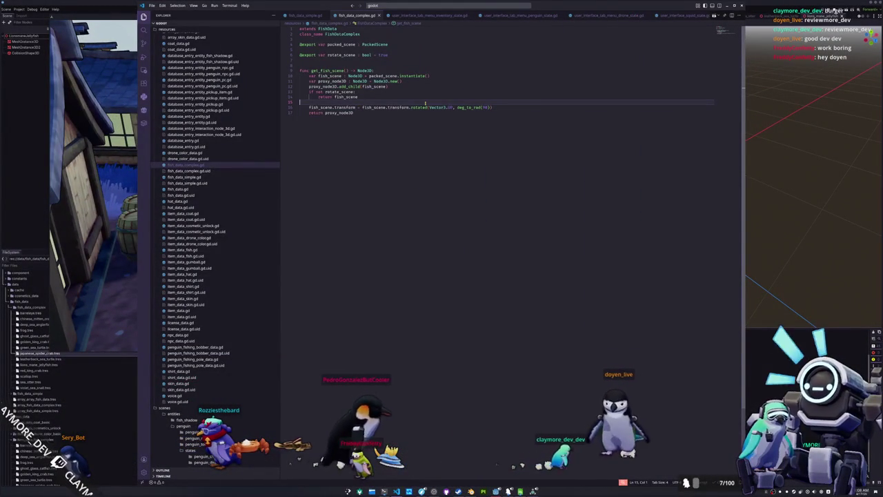
key("Up")
key("Up")
key("Up")
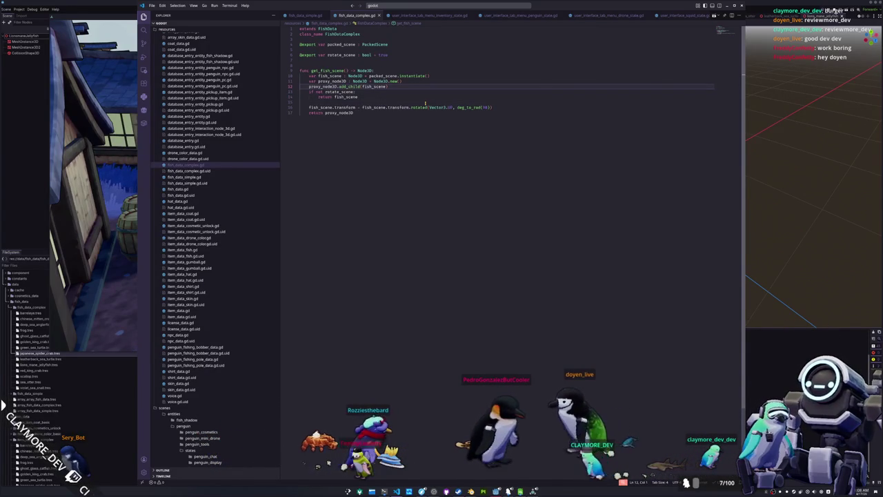
key("Down")
key("shift+Up")
key("shift+Up")
key("ctrl+c")
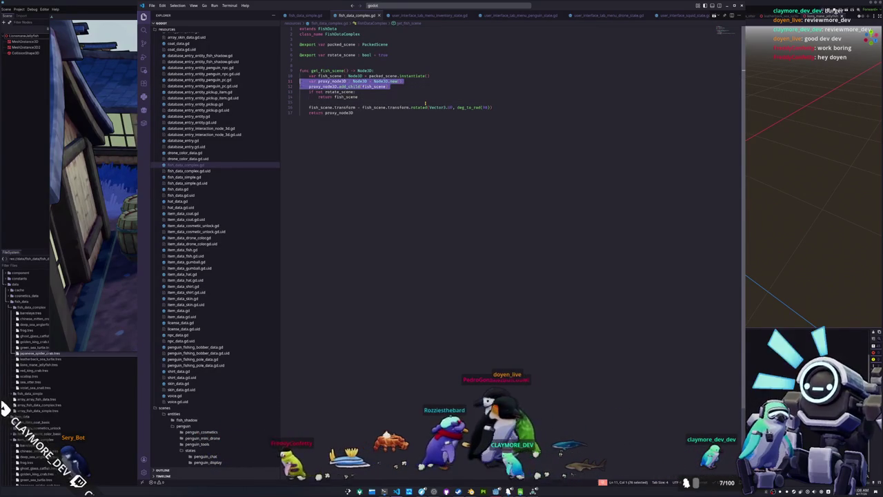
key("BackSpace")
key("Down")
key("Down")
key("Down")
key("ctrl+v")
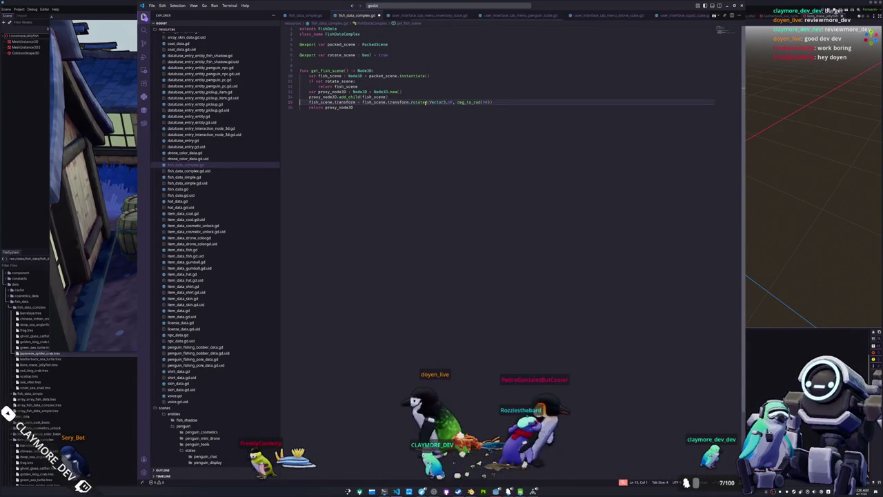
key("Down")
key("Down")
key("Down")
key("End")
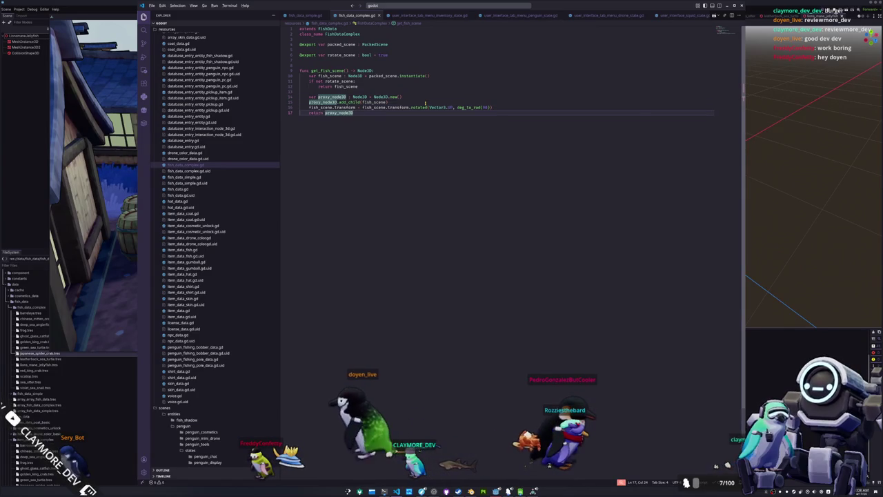
In the game, put the Japanese Spider Crab on display from the inventory.
key("alt+Tab")
key("i")
right_click(379, 93)
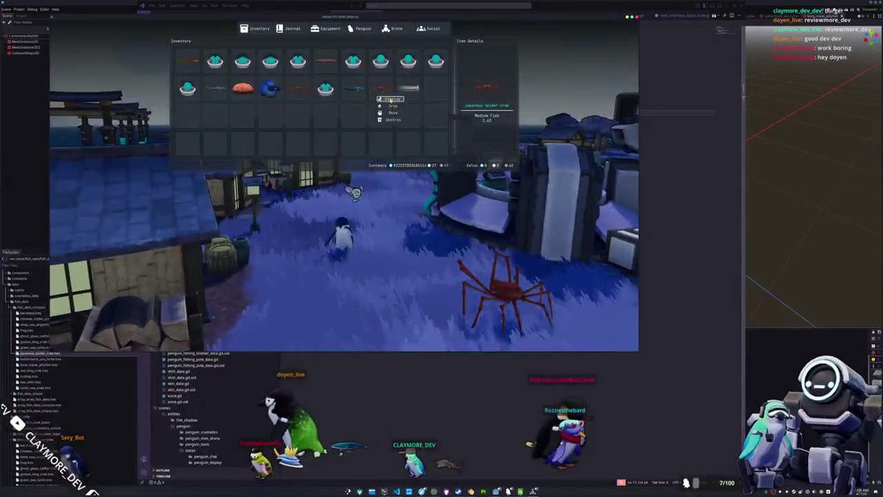
left_click(391, 99)
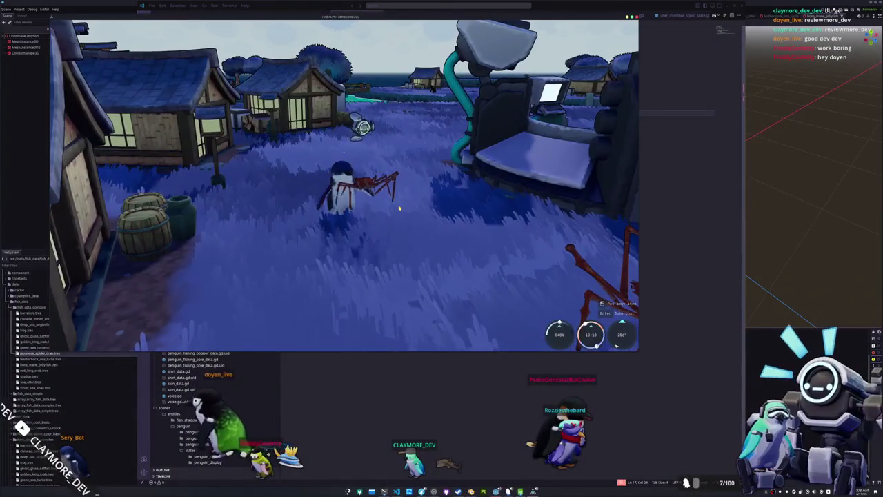
key("alt+Tab")
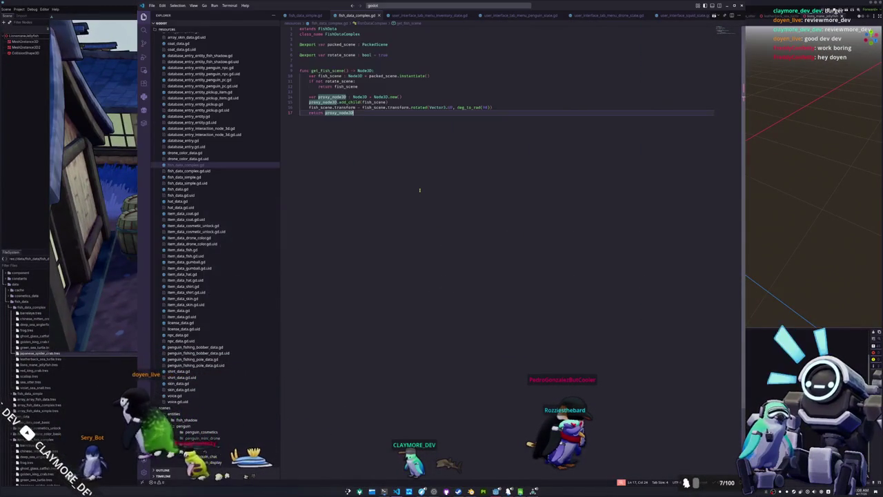
Undo the move, make the early return proxy_node3D, and remove the blank line above the rotate check.
key("alt+Up")
key("alt+Up")
key("alt+Up")
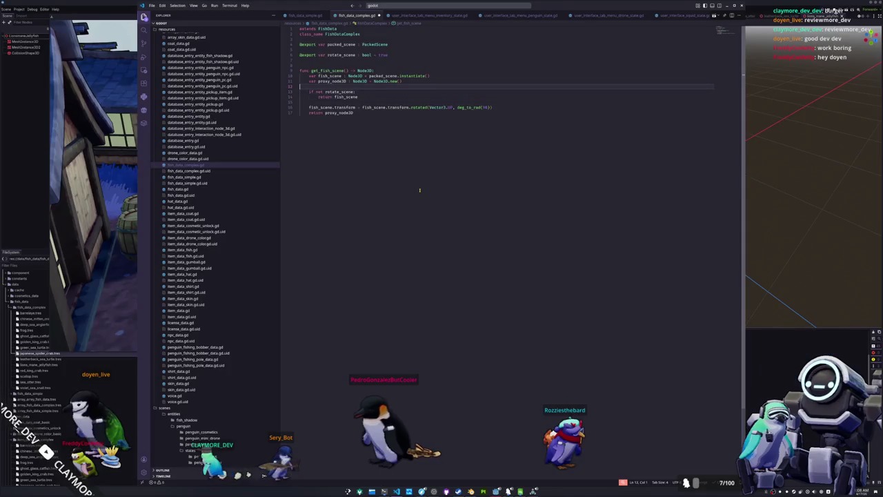
key("End")
key("ctrl+shift+Left")
type("prox")
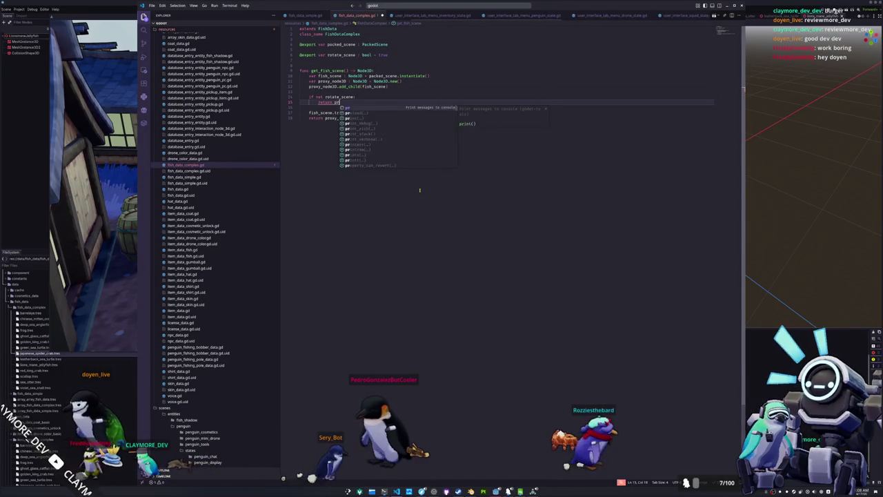
key("Return")
key("Down")
key("Up")
key("Up")
key("Up")
key("Delete")
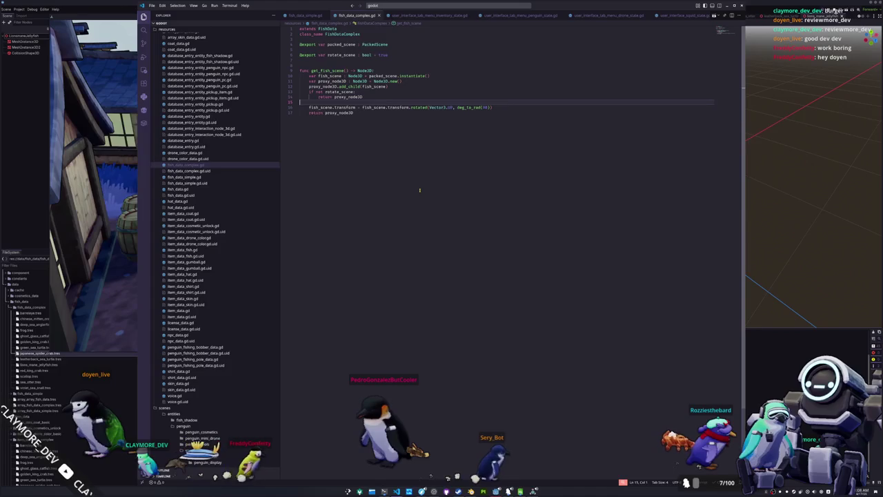
Test in the game by toggling the inventory and turning the camera.
key("alt+Tab")
key("Tab")
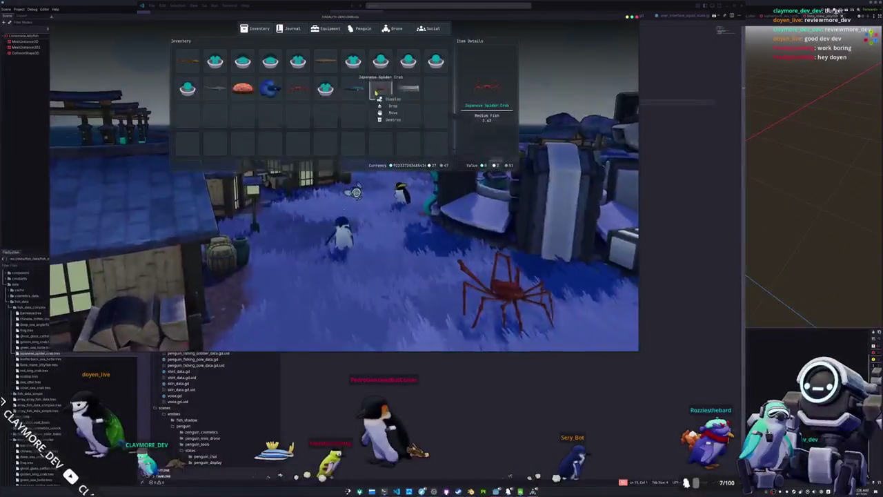
key("Tab")
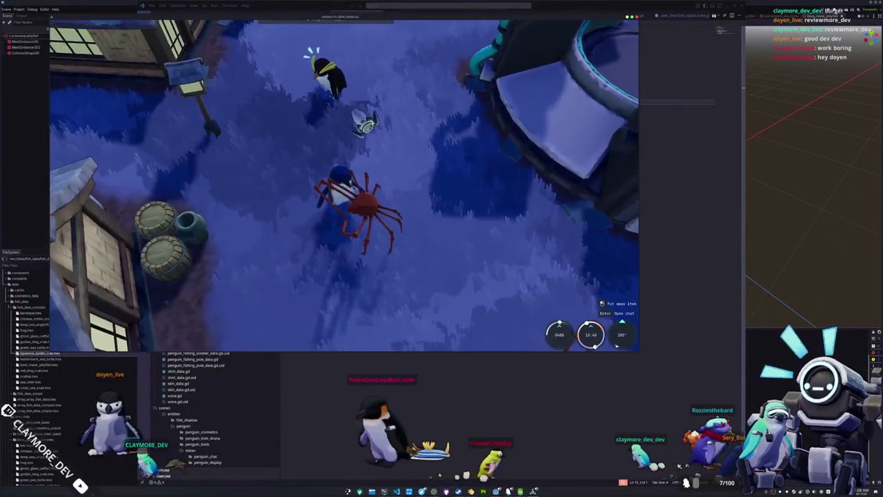
key("alt+Tab")
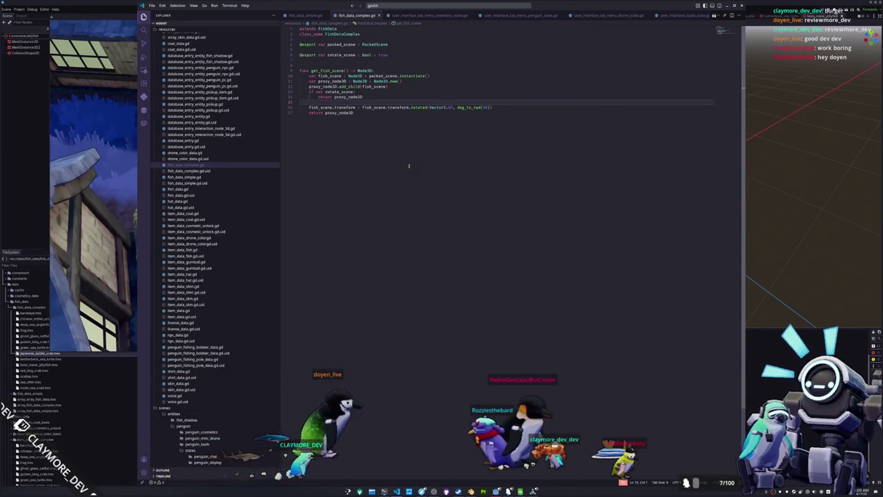
Add fish_scene and proxy_node3D transform resets to Transform3D.IDENTITY above the early return.
key("Left")
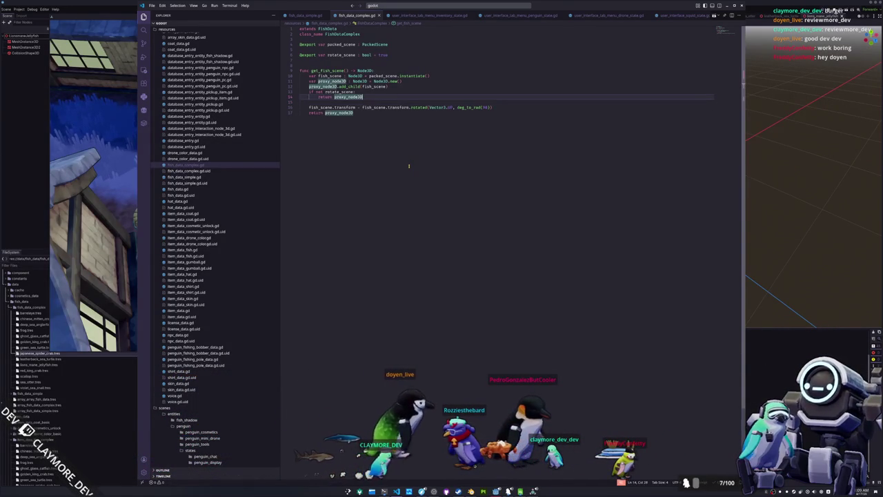
key("ctrl+shift+Return")
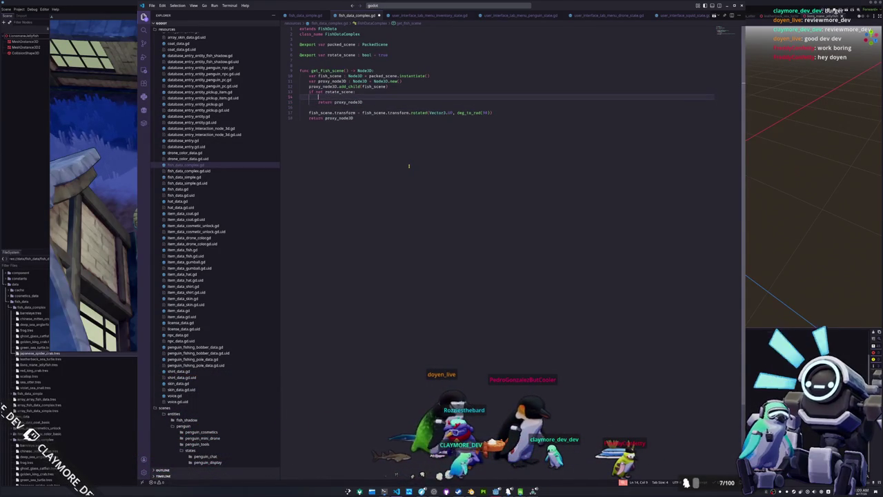
type("fish_sc")
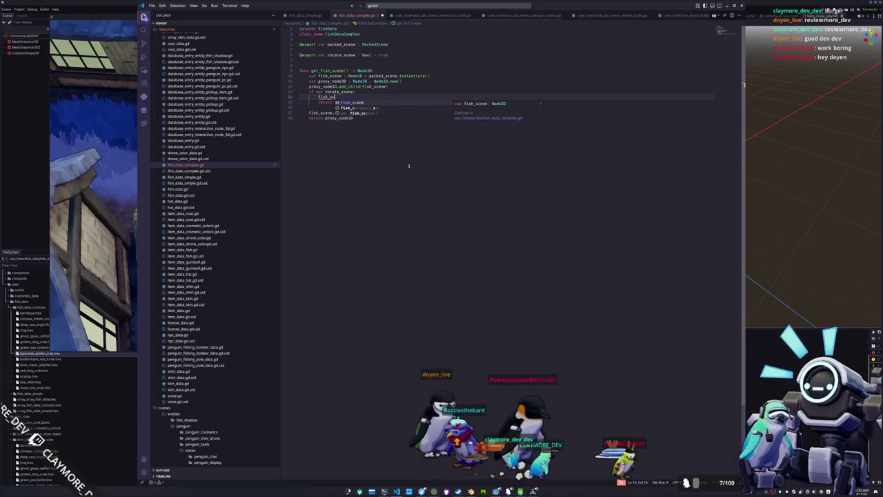
type("ene.transfo")
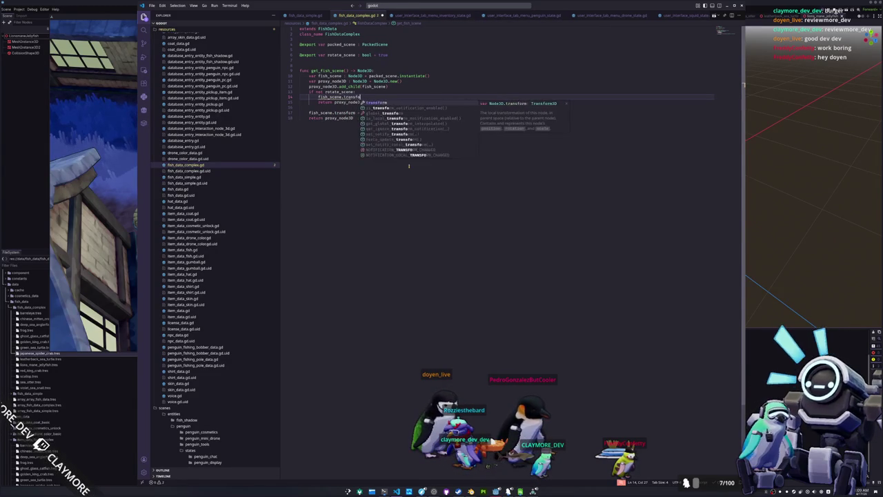
type("rm = Transform")
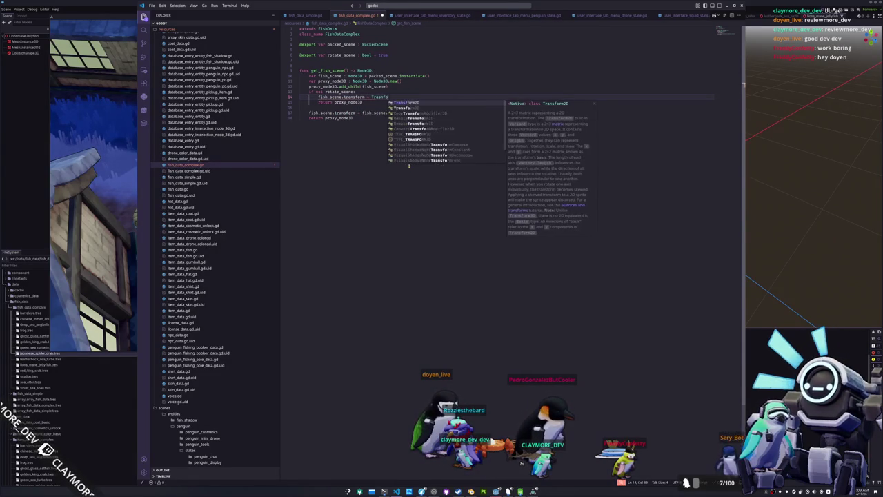
type("3D.in")
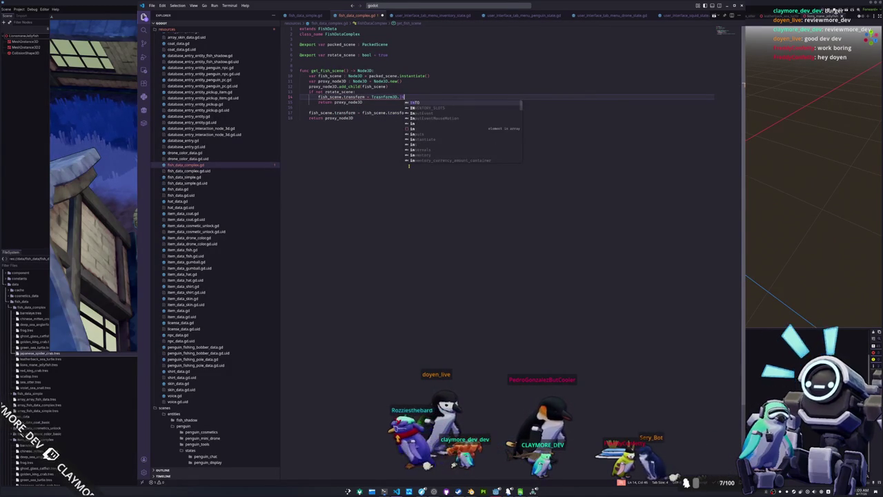
type("d")
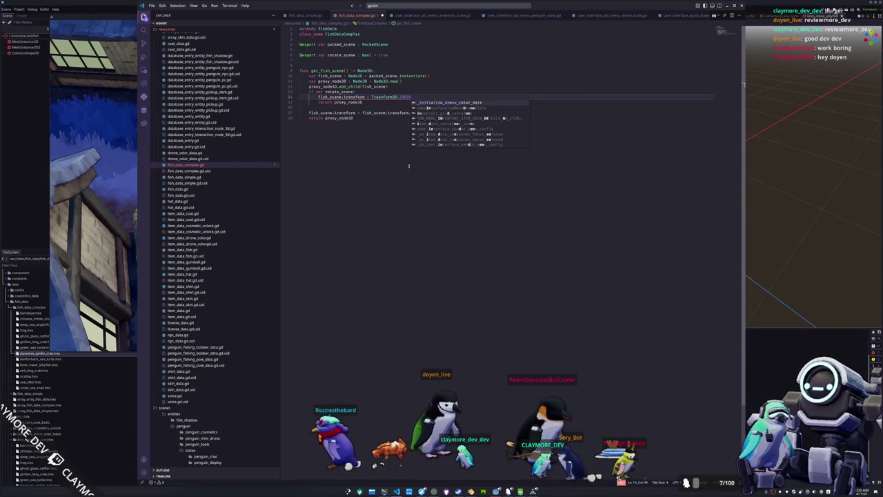
key("ctrl+shift+Left")
key("ctrl+shift+Left")
type("Transform3D")
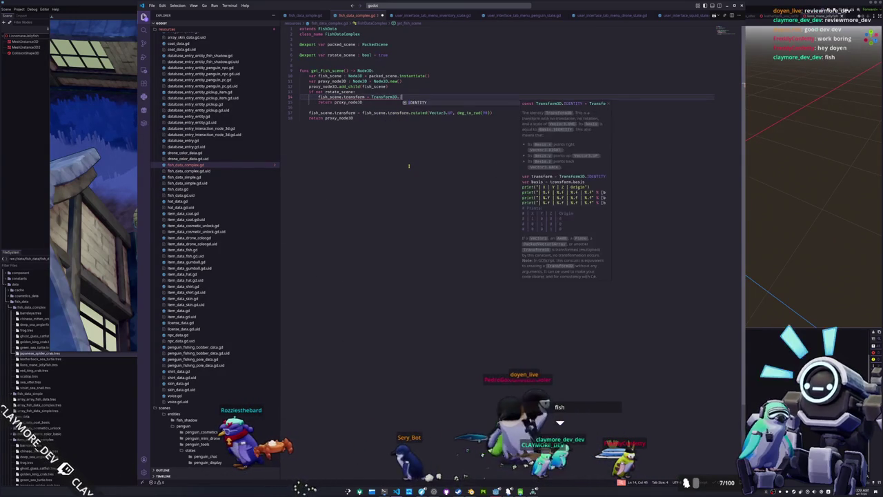
key("shift+Home")
key("shift+Home")
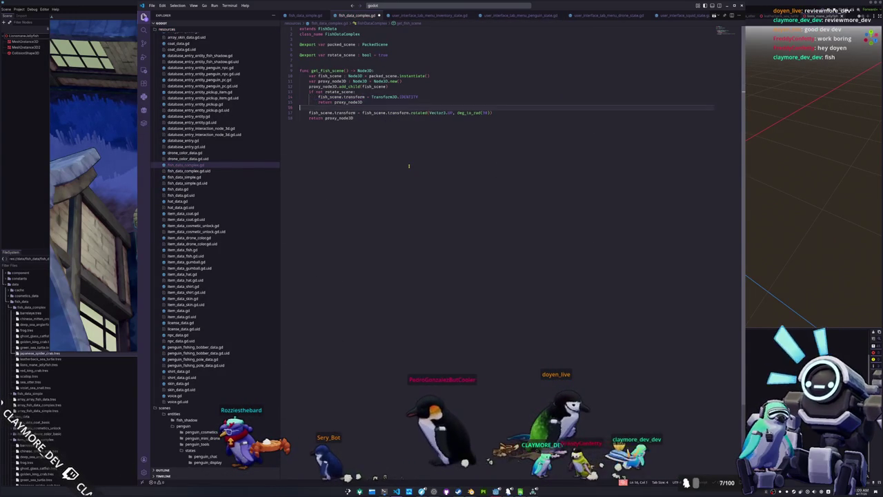
type("prox")
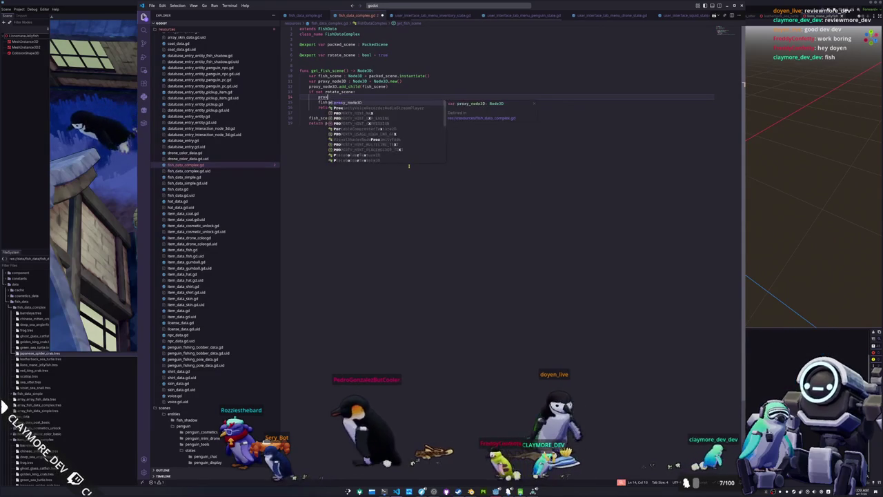
type("y_node3D.transform")
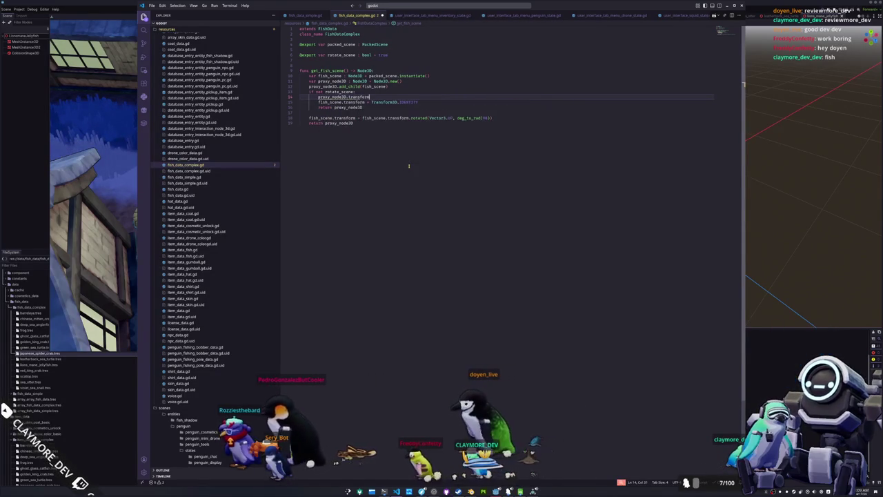
type(" = Transform3D.IDE")
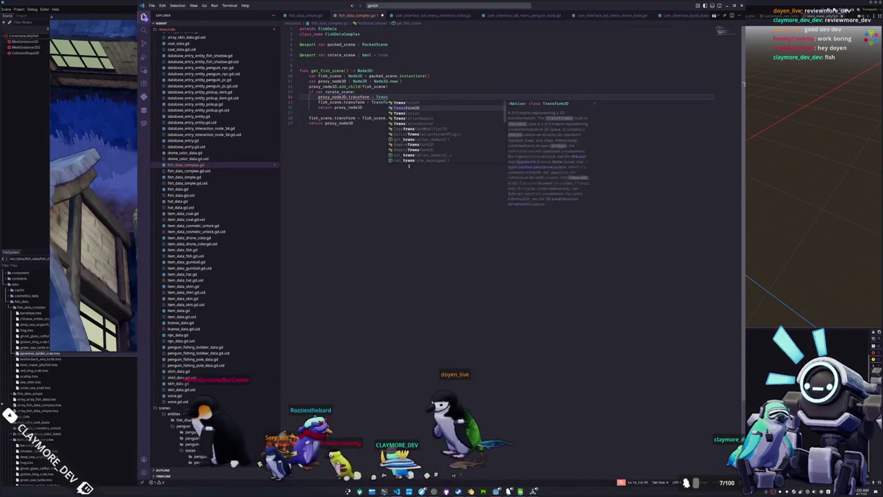
key("Return")
key("Down")
key("Down")
key("Down")
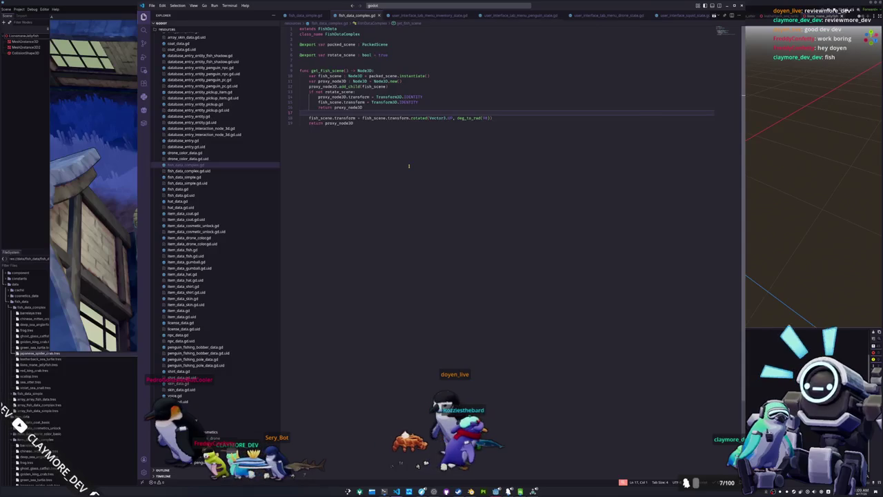
key("alt+Tab")
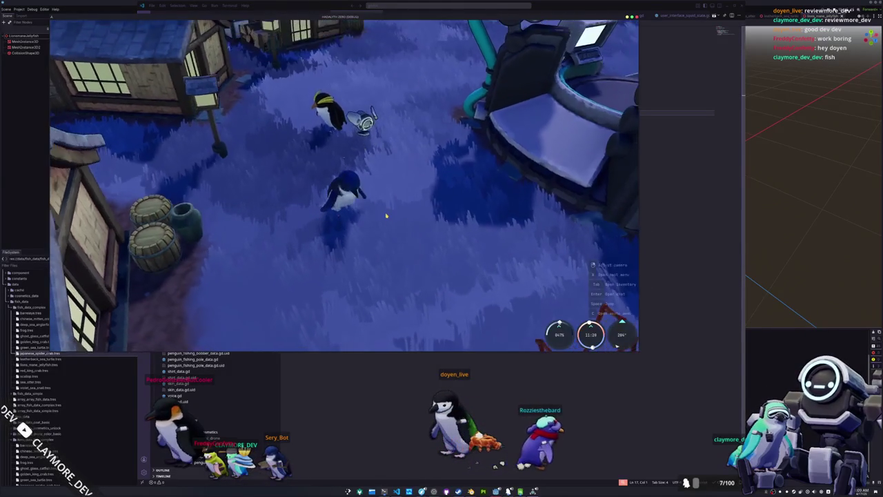
Display and put away the Japanese Spider Crab, then the Lions Mane Jellyfish, and close the game with F8.
key("Tab")
left_click(378, 90)
left_click(392, 99)
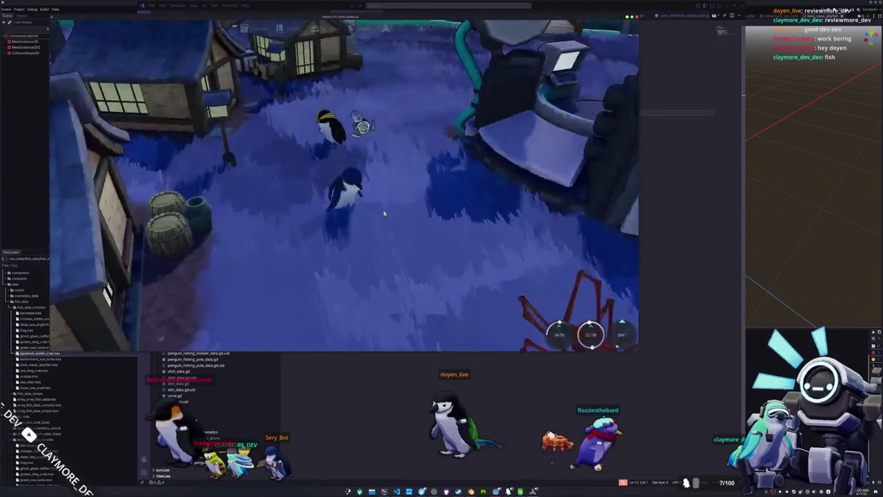
right_click(380, 236)
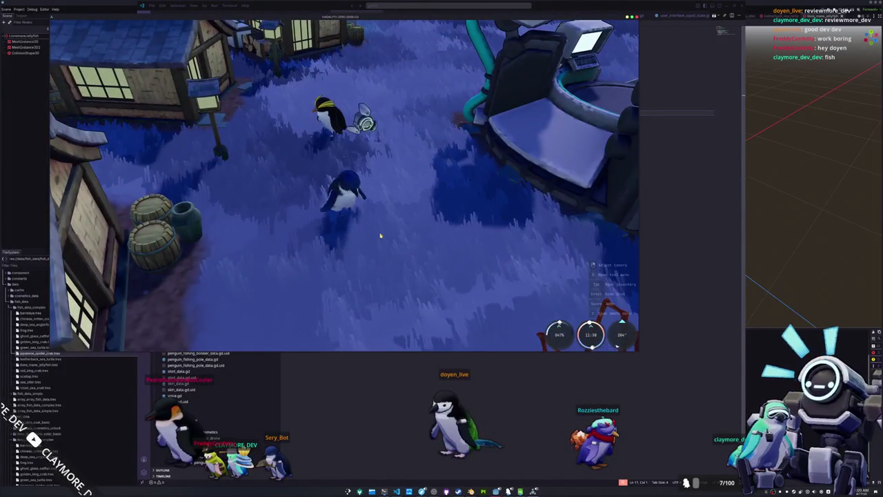
key("Tab")
left_click(410, 88)
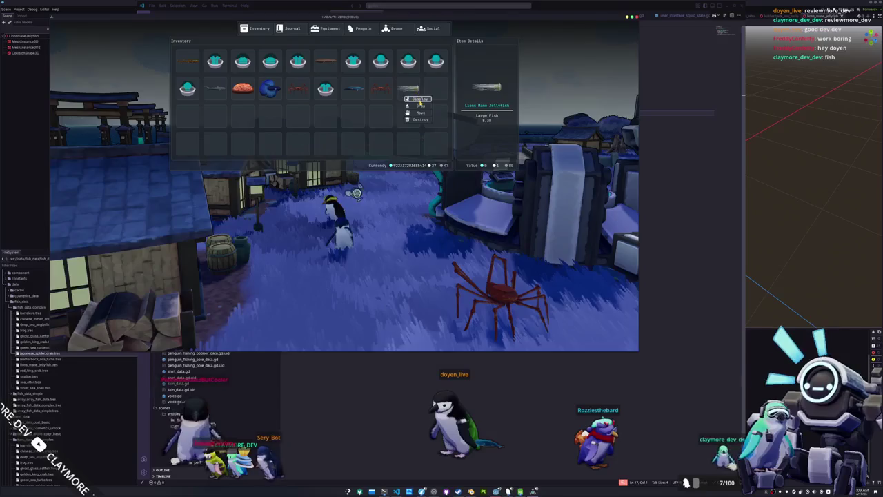
left_click(420, 100)
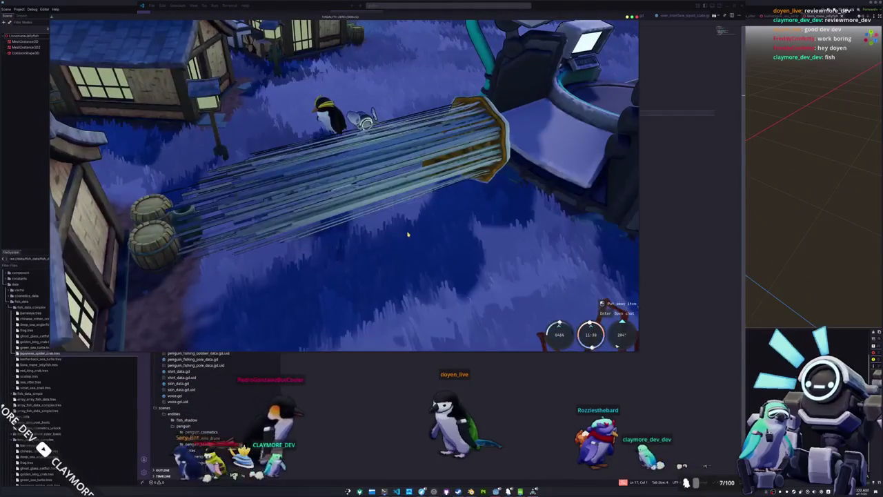
right_click(408, 234)
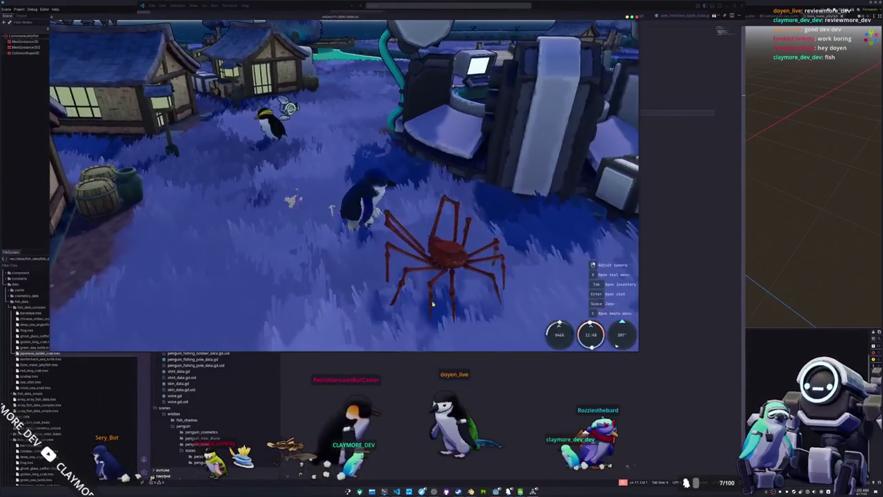
key("F8")
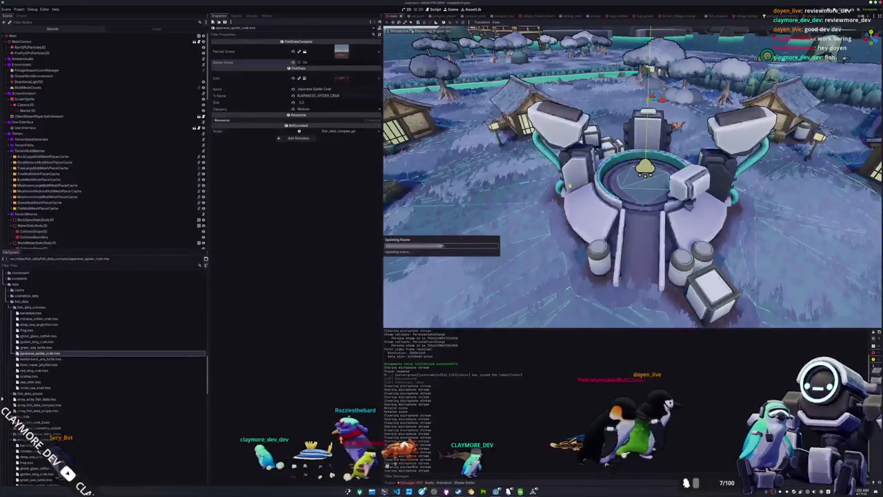
Delete the JapaneseSpiderCrab node and switch the Scene dock to the Remote tree.
key("Delete")
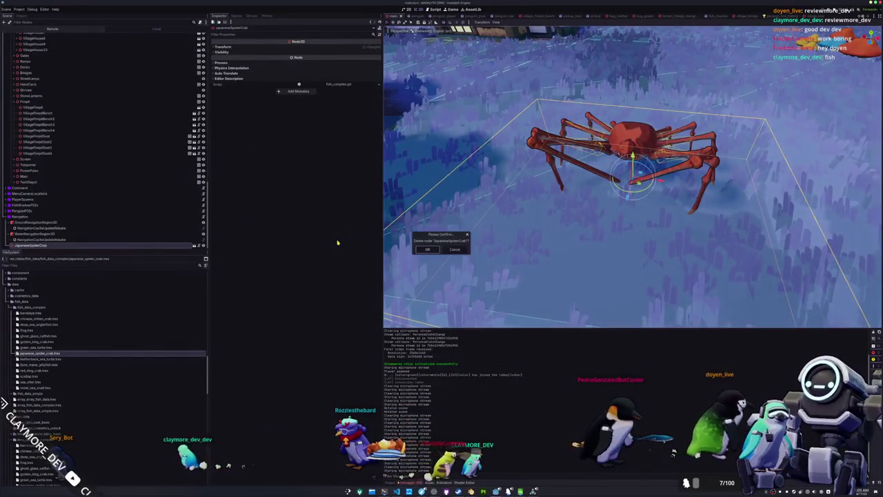
key("Return")
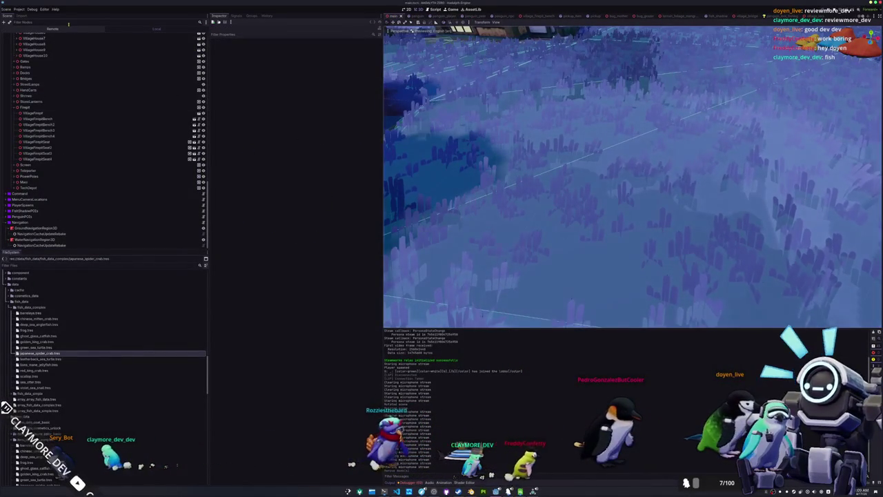
left_click(59, 29)
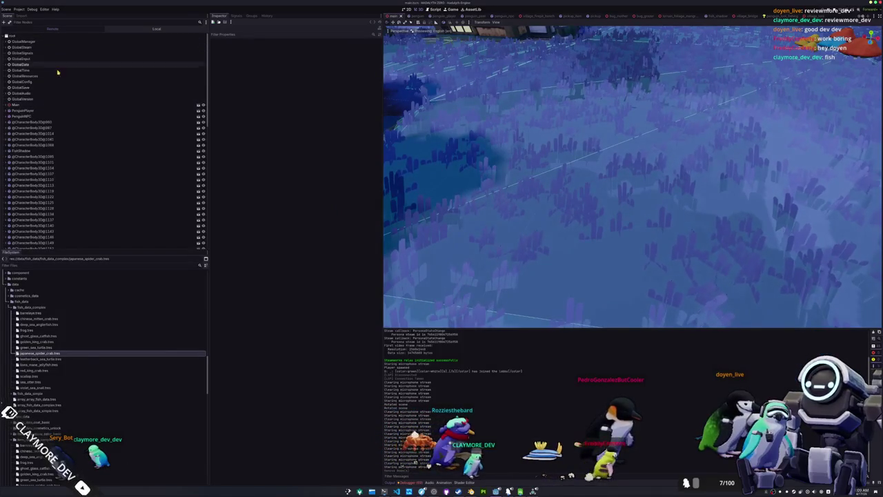
Inspect GlobalResources, expand the Fish Database, and page through its entries.
left_click(52, 76)
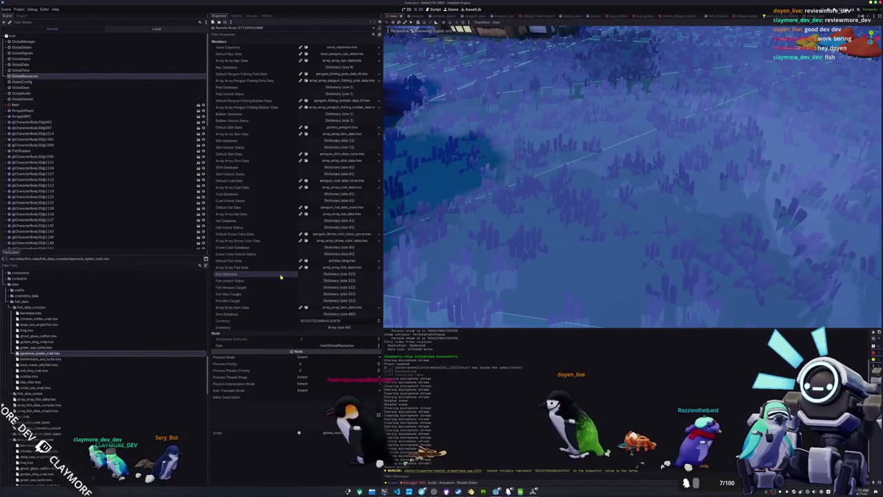
left_click(332, 275)
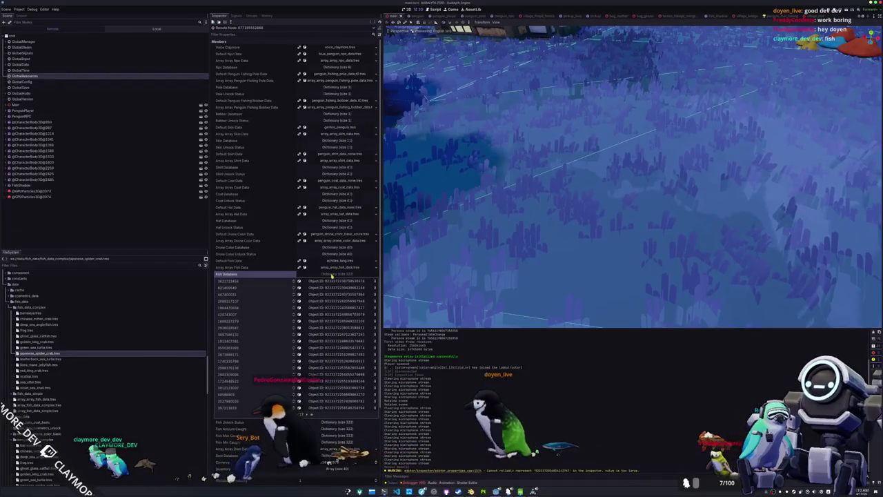
left_click(312, 414)
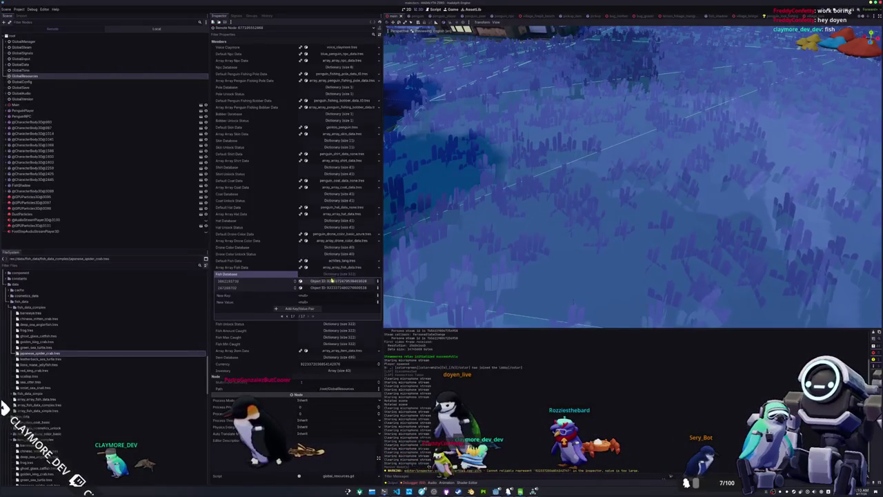
left_click(282, 317)
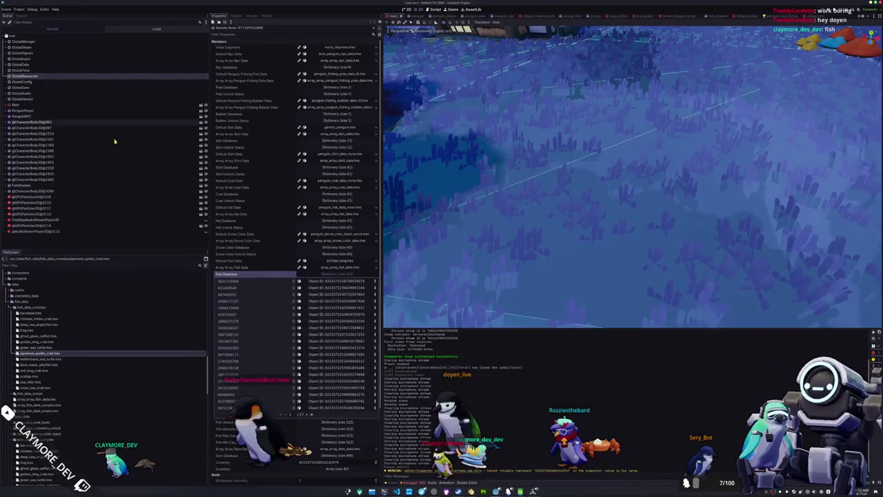
Back in the Local tree, inspect the green sea turtle and barreleye fish data and collapse both fish data folders.
left_click(156, 28)
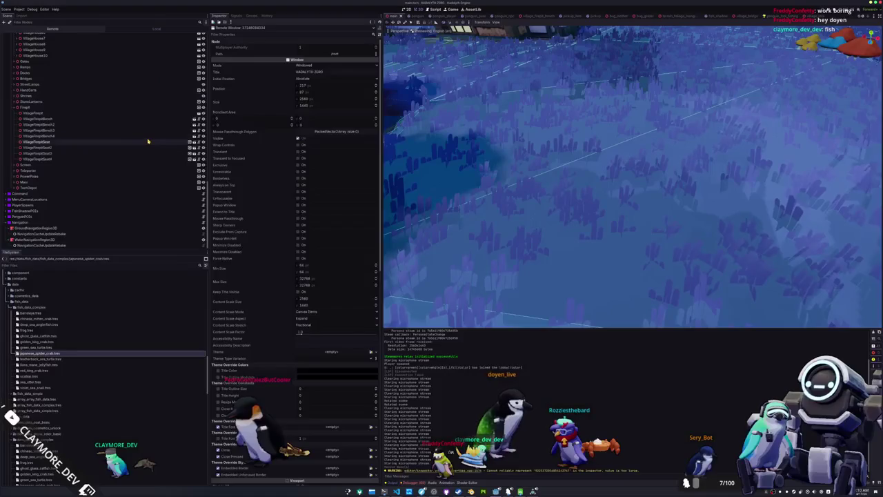
left_click(148, 141)
left_click(74, 352)
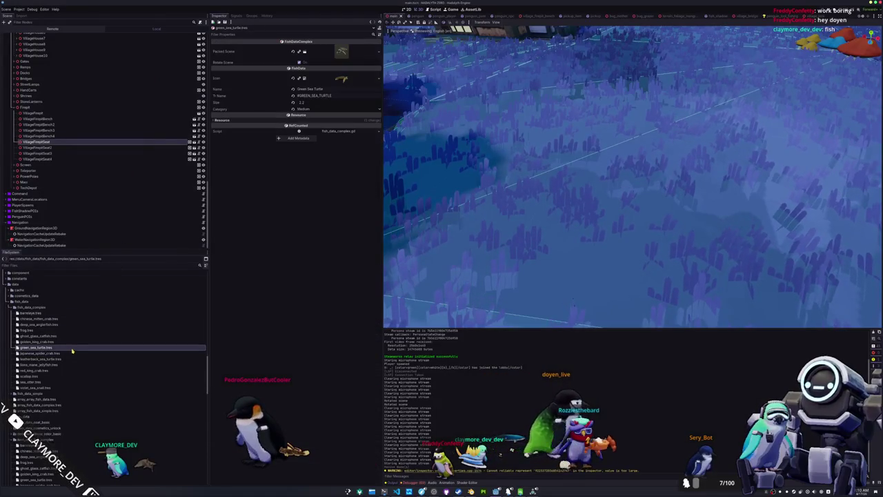
left_click(84, 314)
double_click(84, 309)
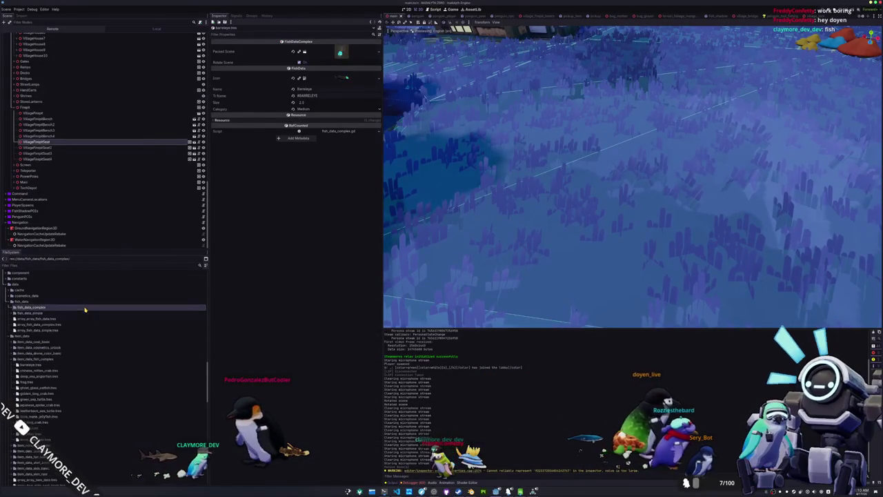
left_click(83, 315)
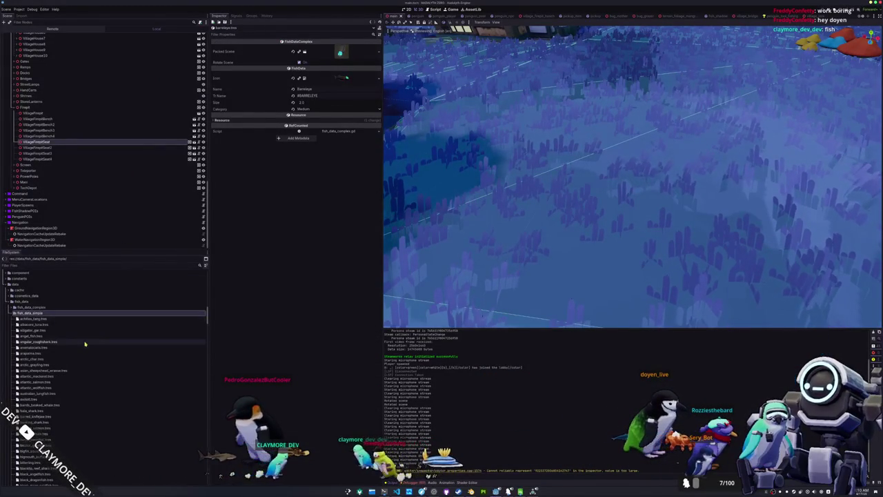
double_click(78, 315)
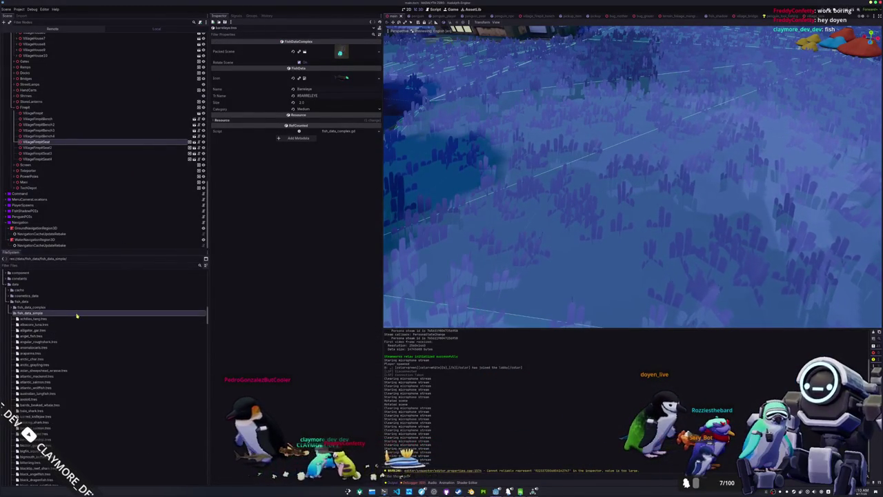
Filter the FileSystem for 'moon', clear the filter, and clear the debugger's warning list.
left_click(84, 265)
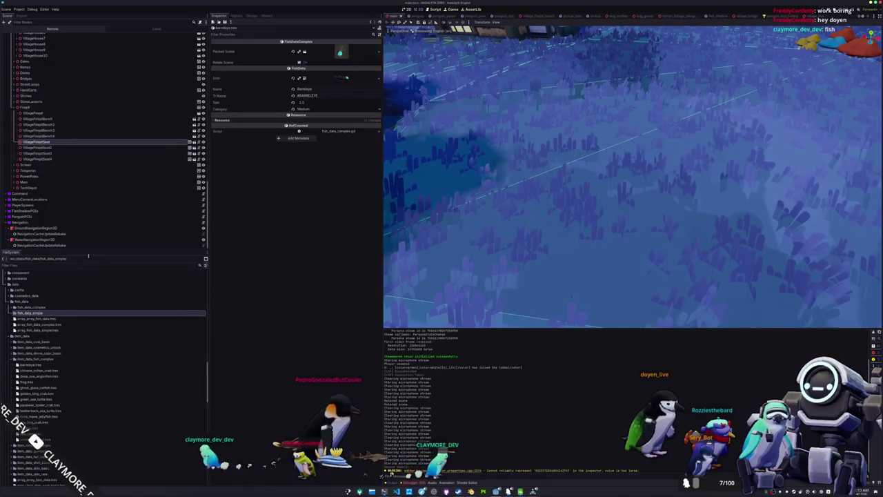
type("moon")
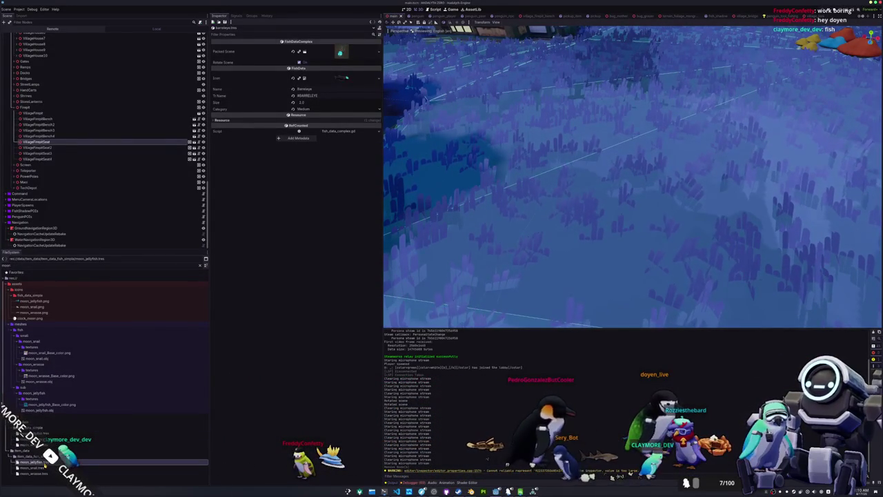
left_click(202, 266)
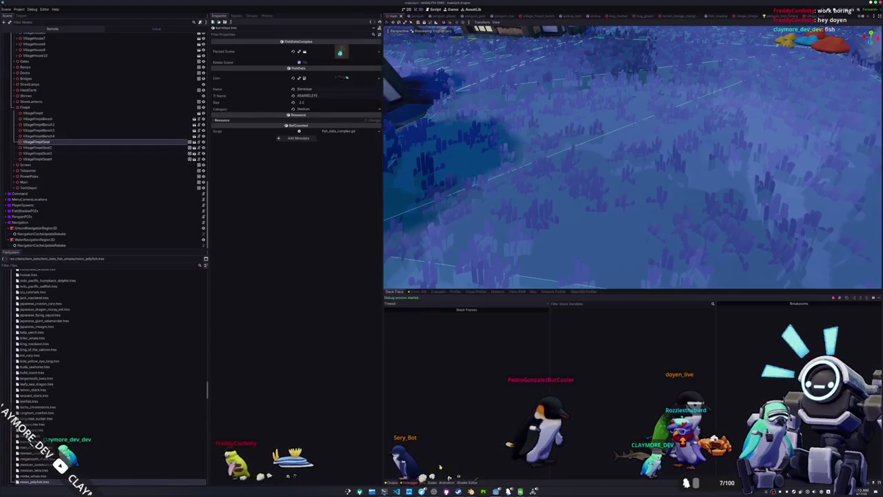
left_click(422, 292)
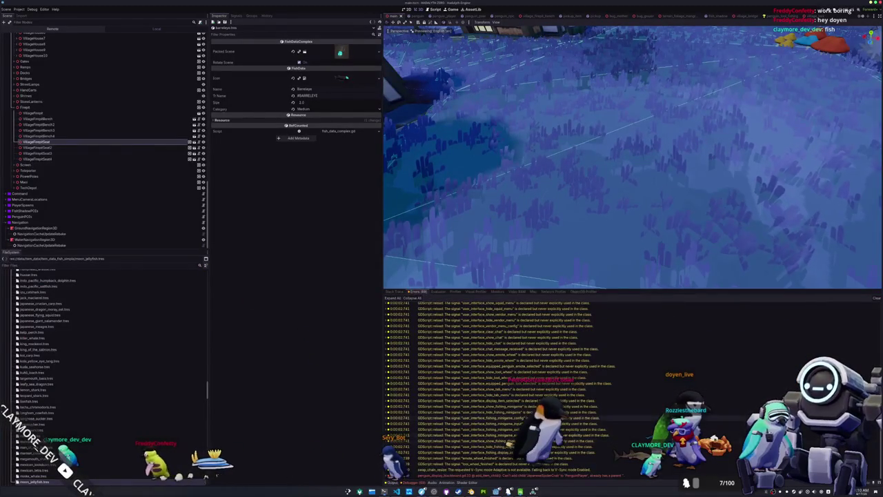
left_click(875, 299)
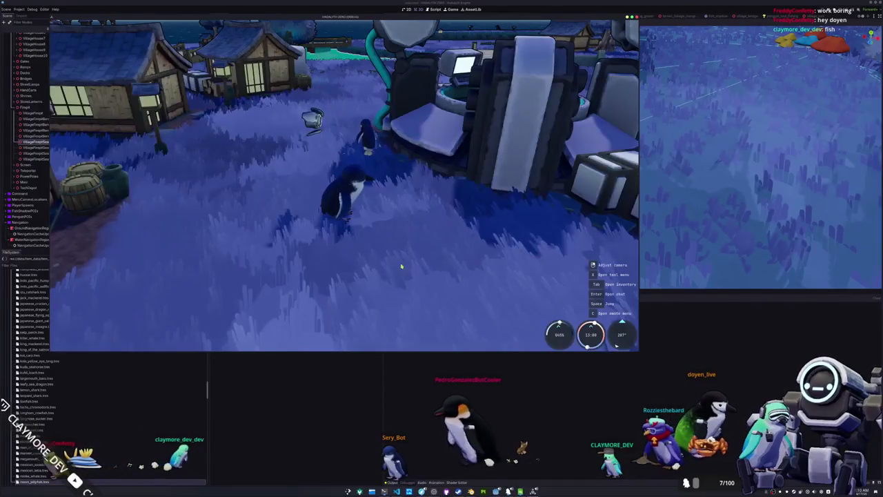
Check the Hadalyth Zero inventory, then bring Steam's PRAGMATA store page forward.
key("Tab")
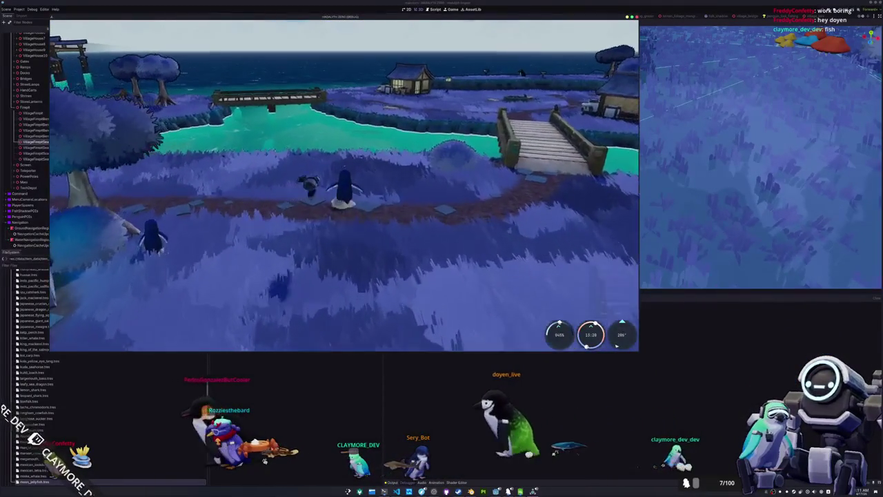
key("alt+Tab")
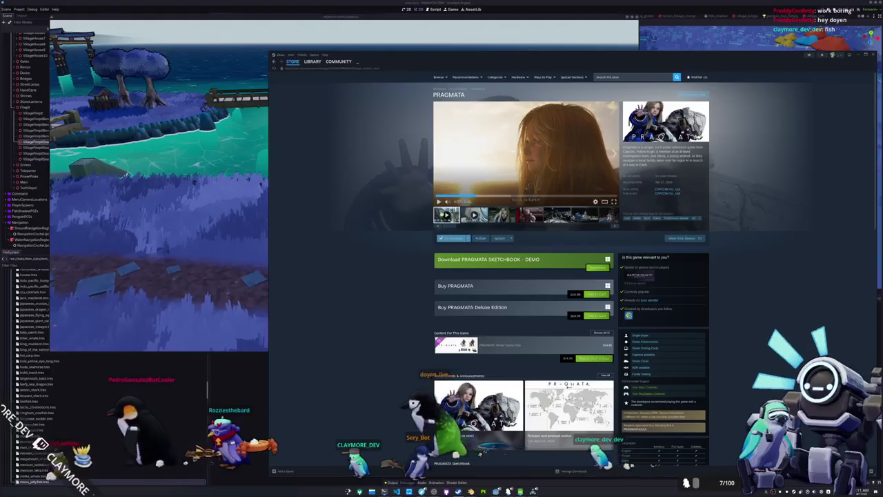
Open PRAGMATA Sketchbook - Demo in the Steam library.
left_click(311, 62)
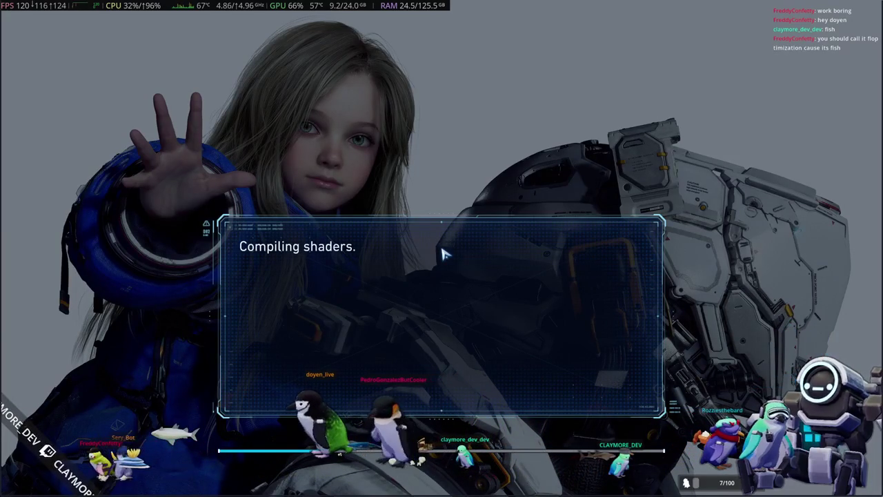
Switch away from the compiling demo and bring the Hadalyth Zero game back to front.
key("alt+Tab")
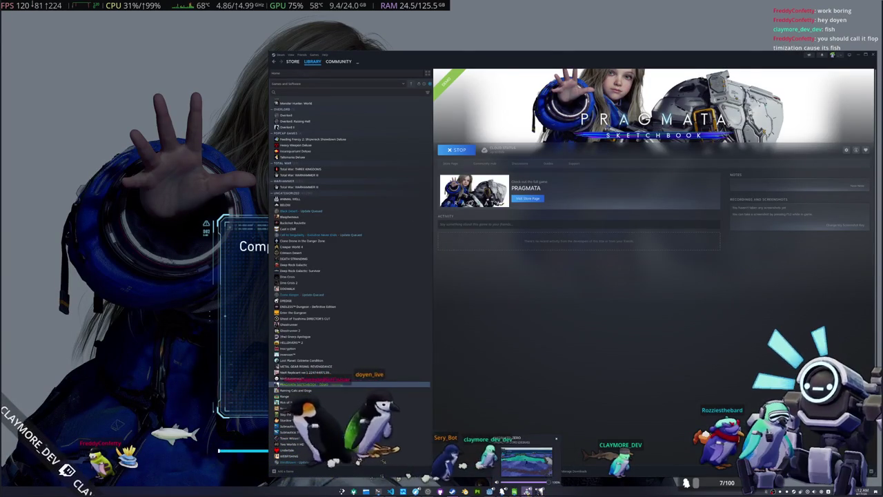
left_click(527, 491)
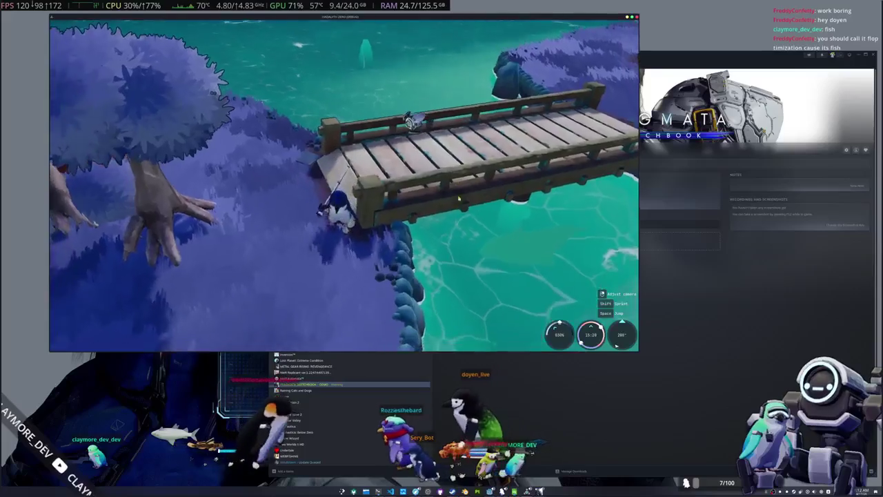
Cast into the river near the bridge and match the arrow sequence to land a fish.
left_click(465, 218)
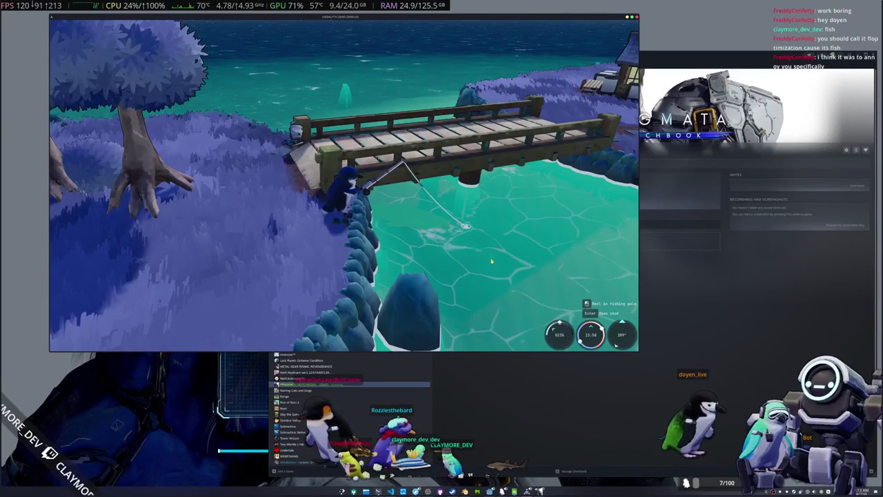
scroll(491, 262, "down", 5)
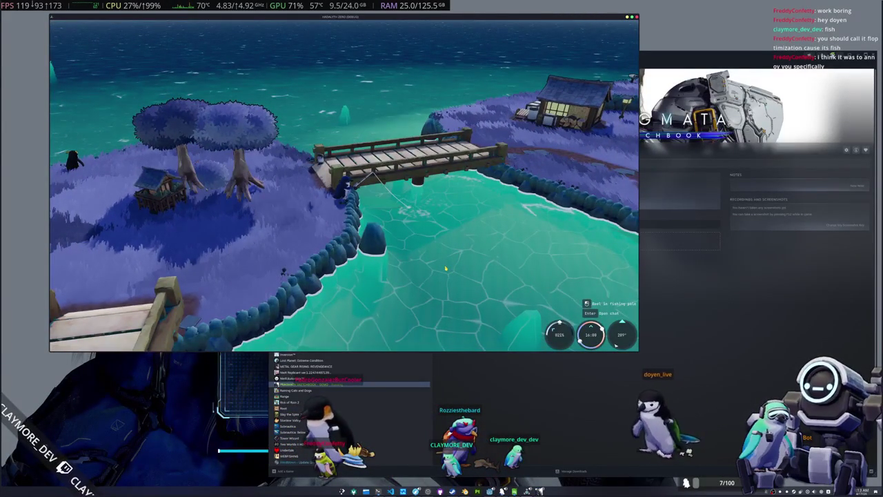
scroll(447, 269, "up", 5)
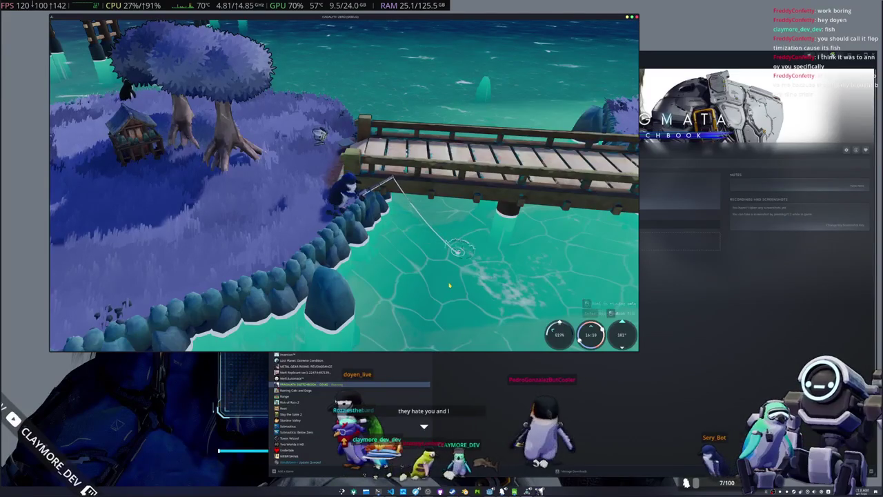
left_click(449, 285)
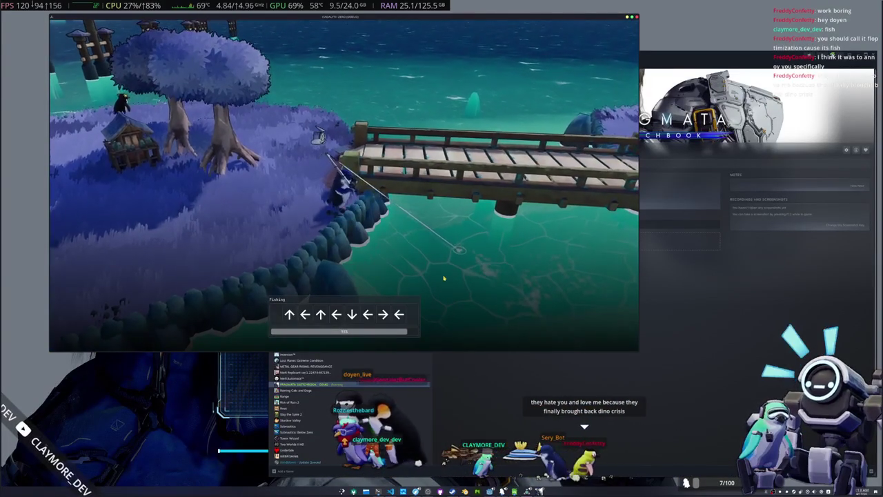
key("Up")
key("Left")
key("Up")
key("Left")
key("Right")
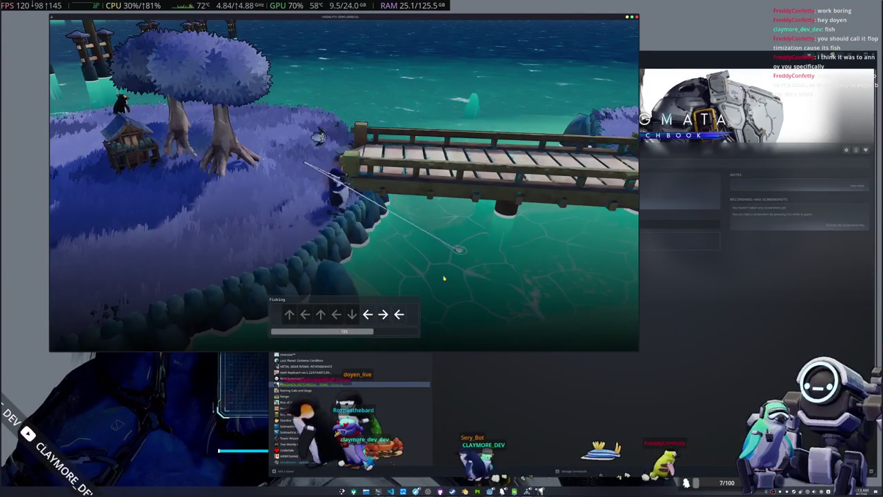
key("Left")
key("Up")
key("Up")
key("Up")
key("Up")
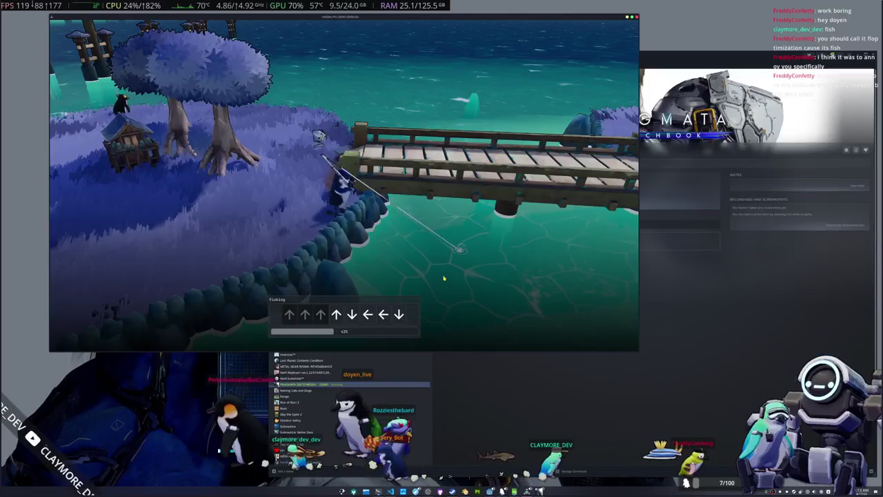
key("Down")
key("Left")
key("Left")
key("Down")
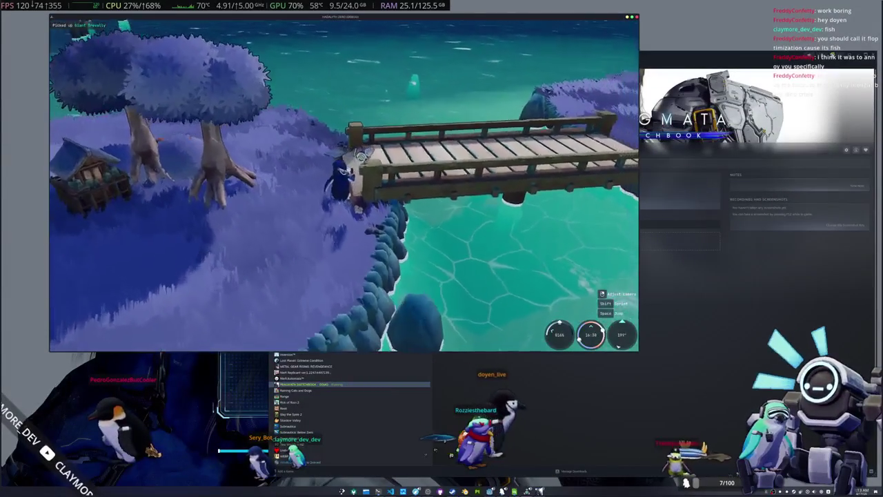
Walk the penguin across the bridge onto the island's wooden board by the water.
key("s")
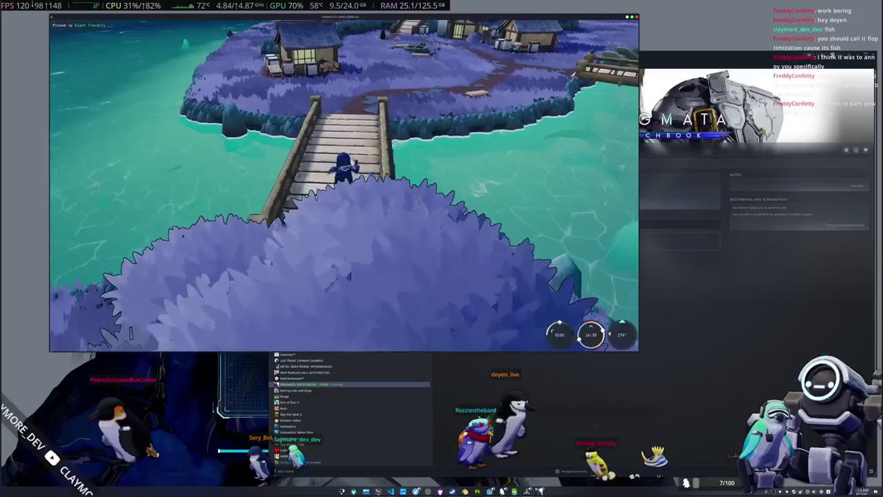
key("w")
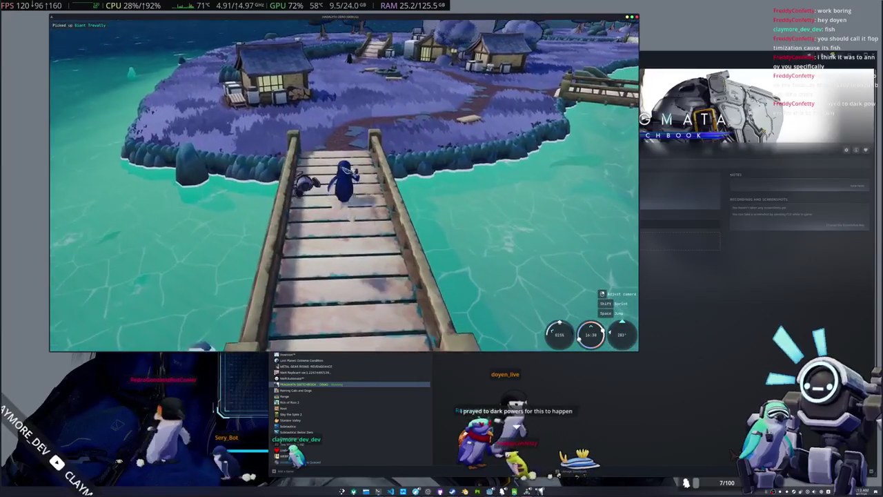
key("w")
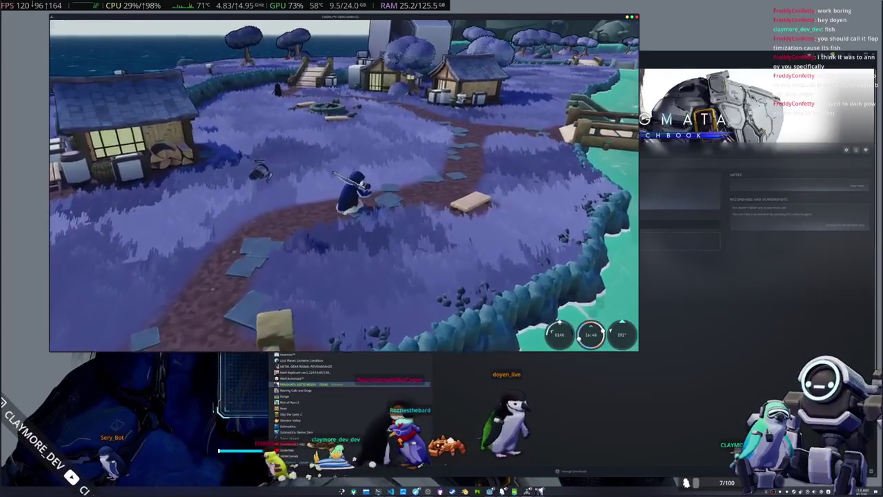
key("f")
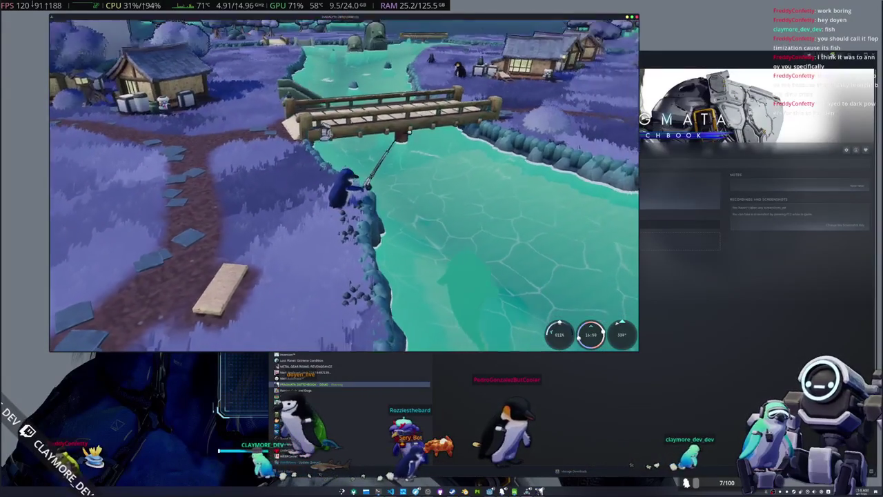
Cast into the river, match the arrow sequence to land a Goliath Grouper, and dismiss its card.
left_click(344, 184)
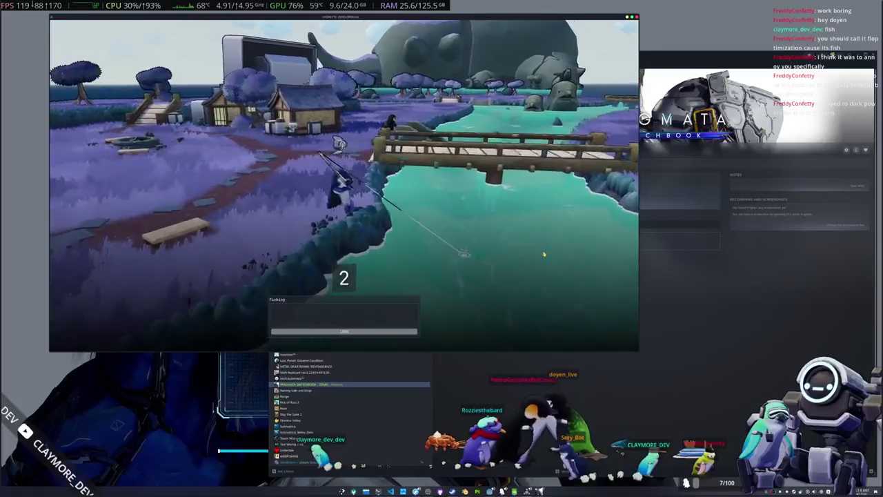
key("Up")
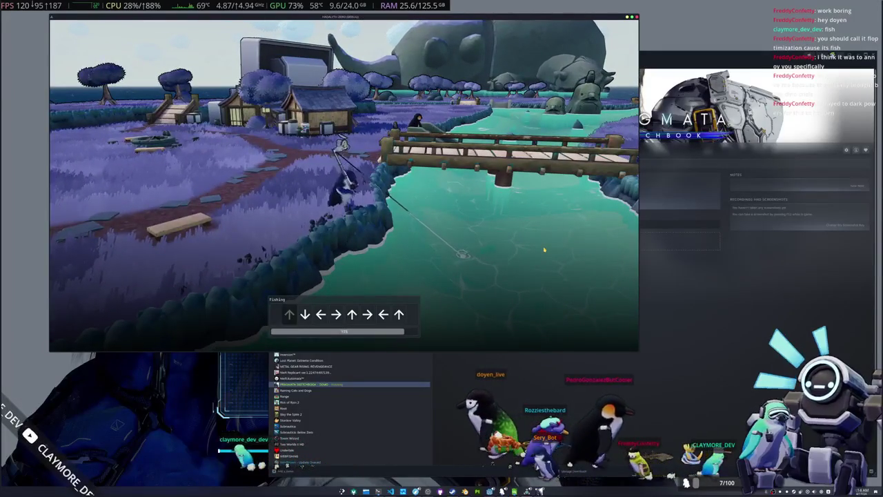
key("Down")
key("Left")
key("Right")
key("Up")
key("Right")
key("Left")
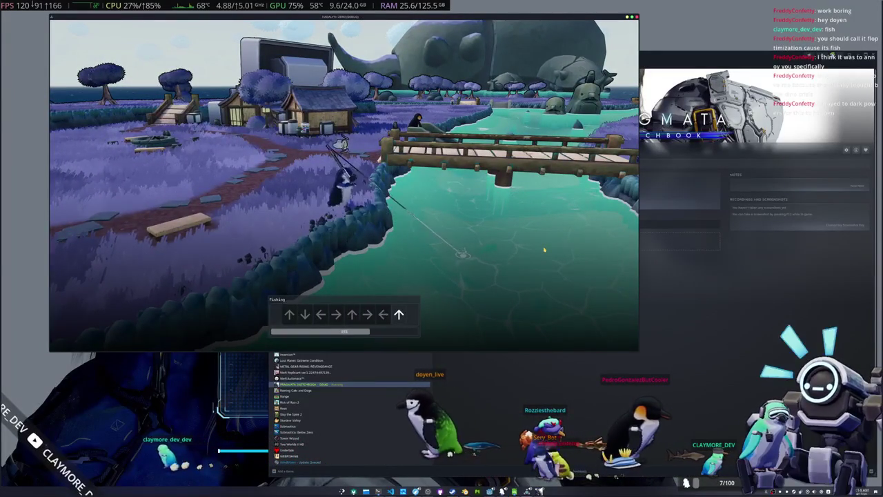
key("Up")
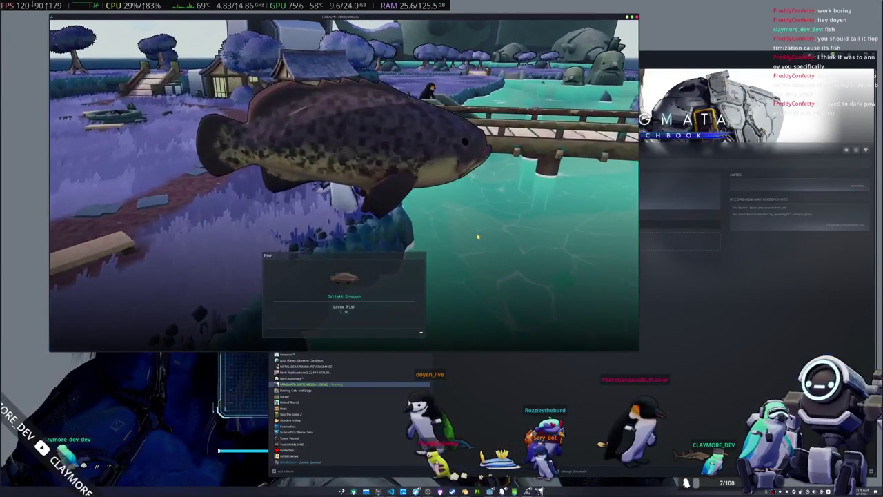
left_click(477, 237)
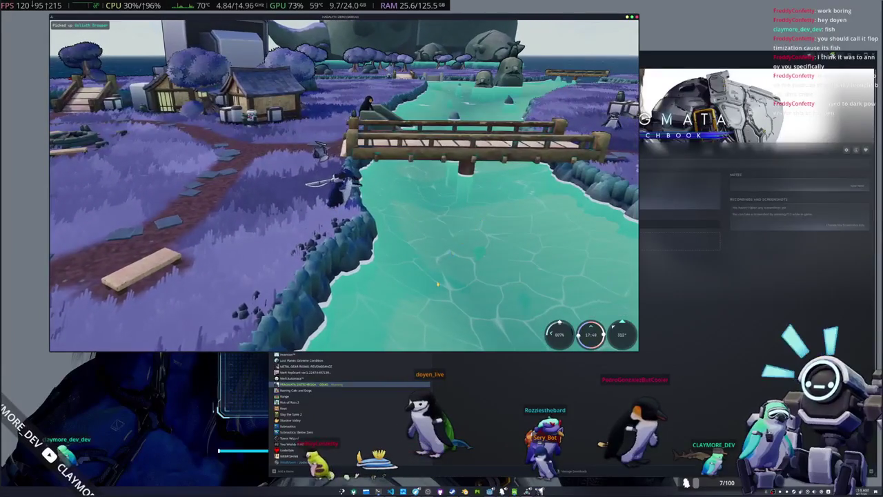
Cast again and finish the arrows to reel in the second fish.
left_click(434, 285)
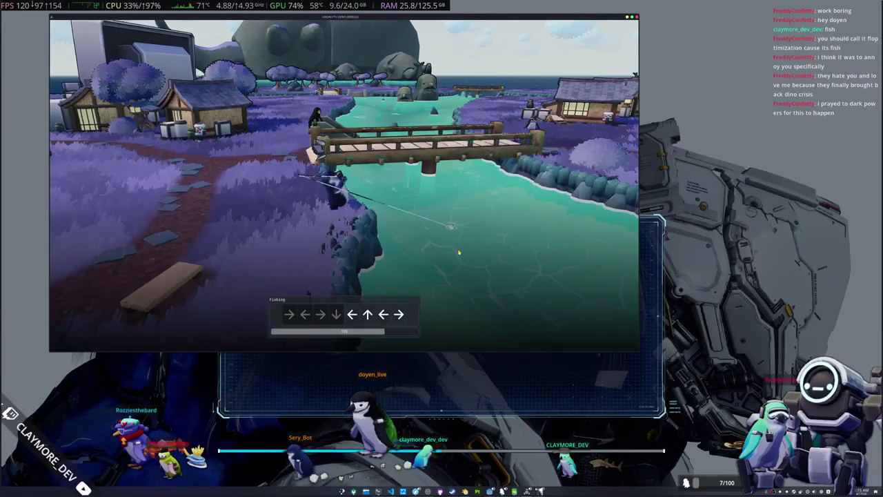
key("Left")
key("Right")
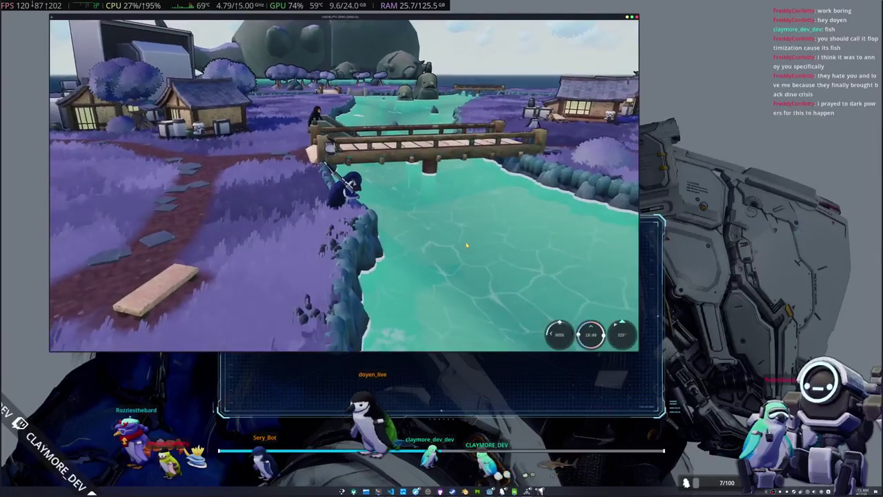
Walk the penguin along the river bank onto the dock.
key("w")
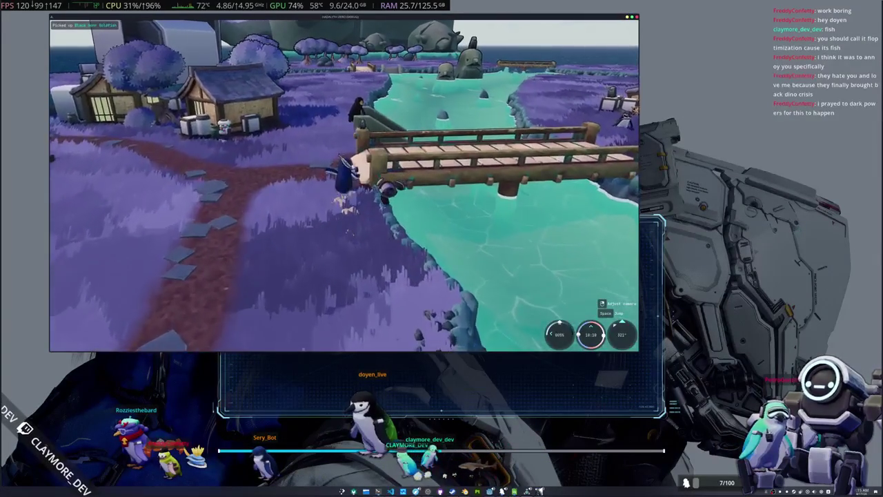
key("w")
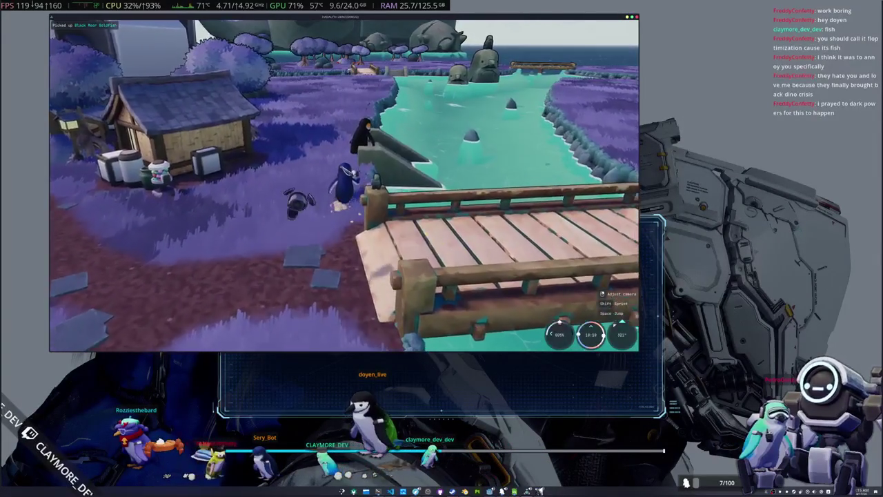
key("w")
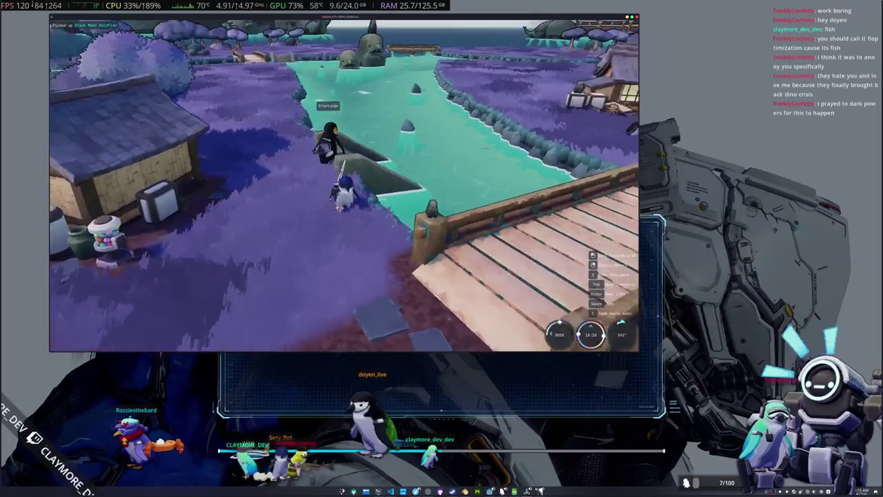
key("w")
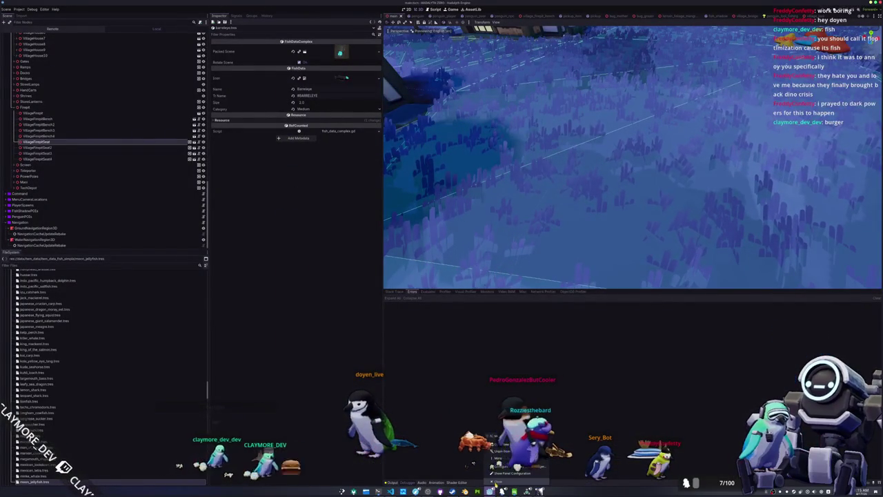
Quit Godot from the taskbar, confirming Stop & Quit for the running game.
left_click(493, 472)
left_click(423, 251)
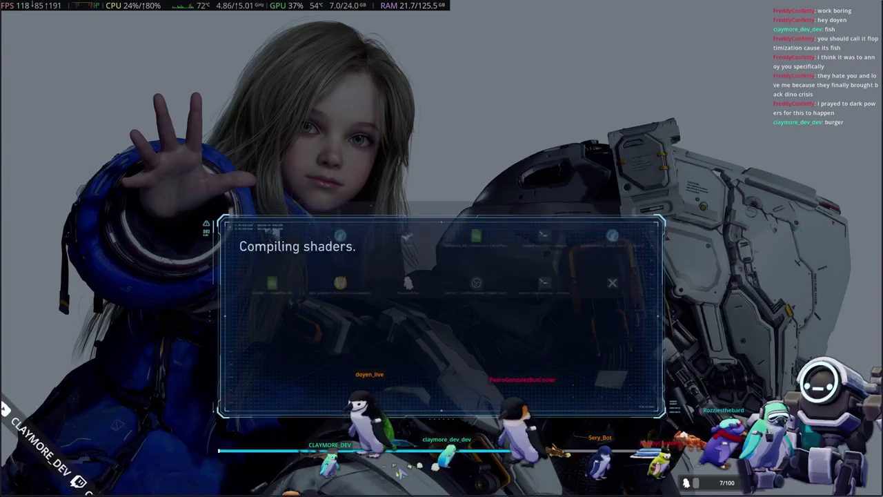
key("alt+Tab")
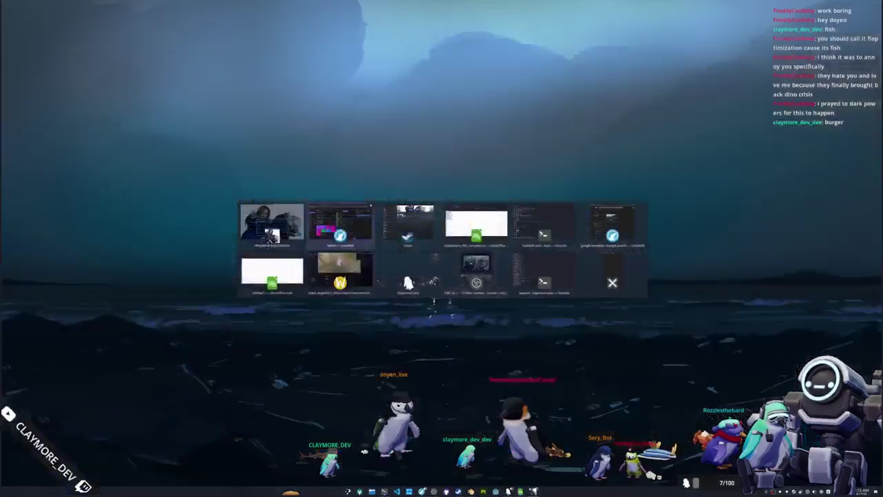
In Konsole, list the project folder, check git status, and stage everything with git add *.
key("alt+Tab")
key("alt+Tab")
key("alt+Tab")
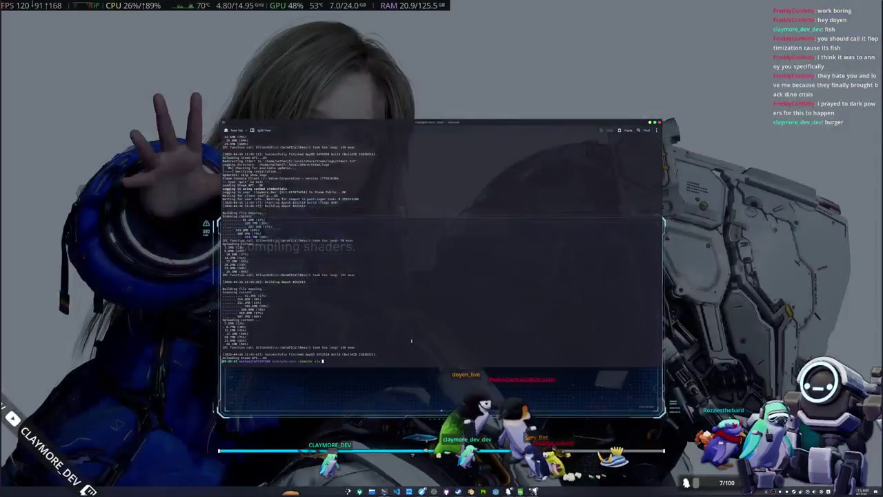
type("ls")
key("Return")
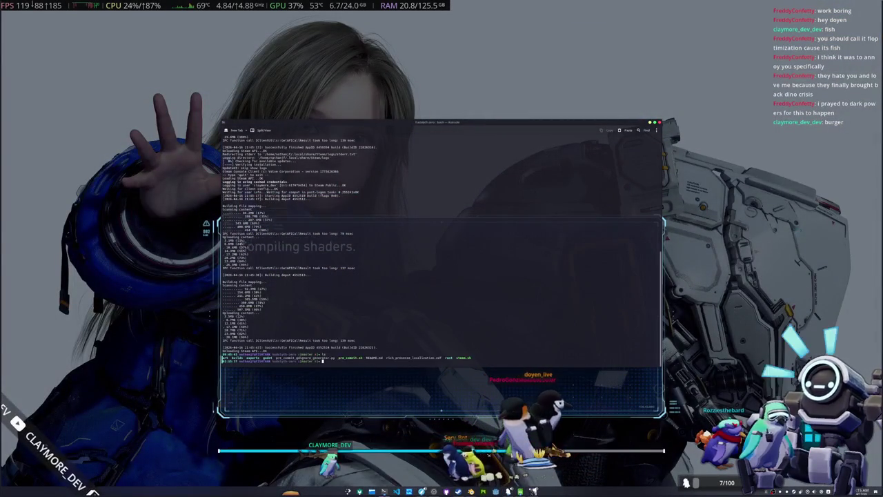
type("git status")
key("Return")
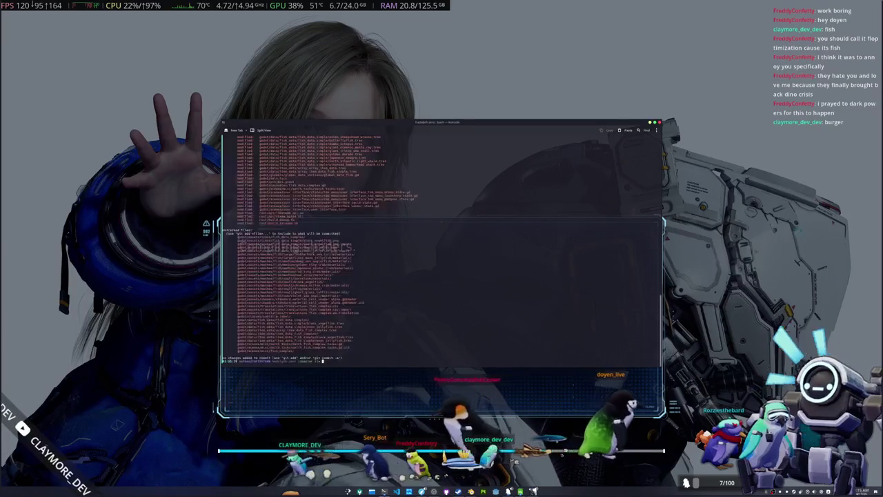
type("git add *")
key("Return")
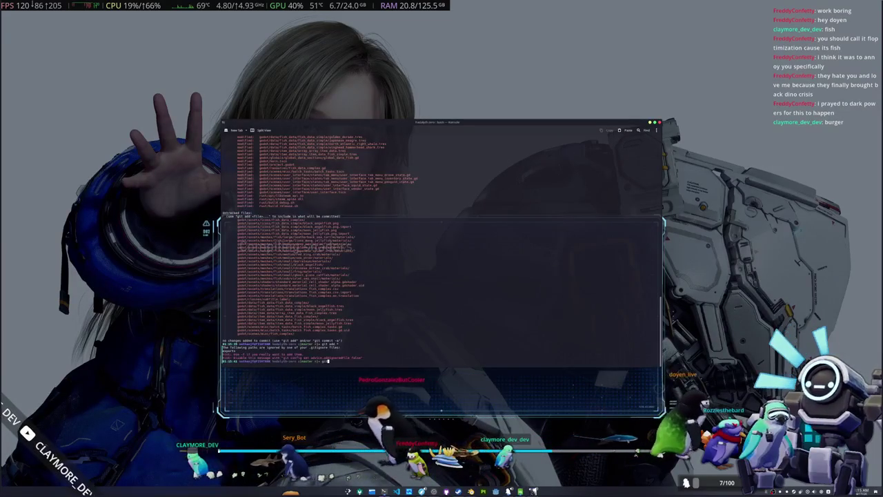
Commit with message 'Added subtitle, and fish', push, then launch the Pragmata Sketchbook demo.
type("ommit -m")
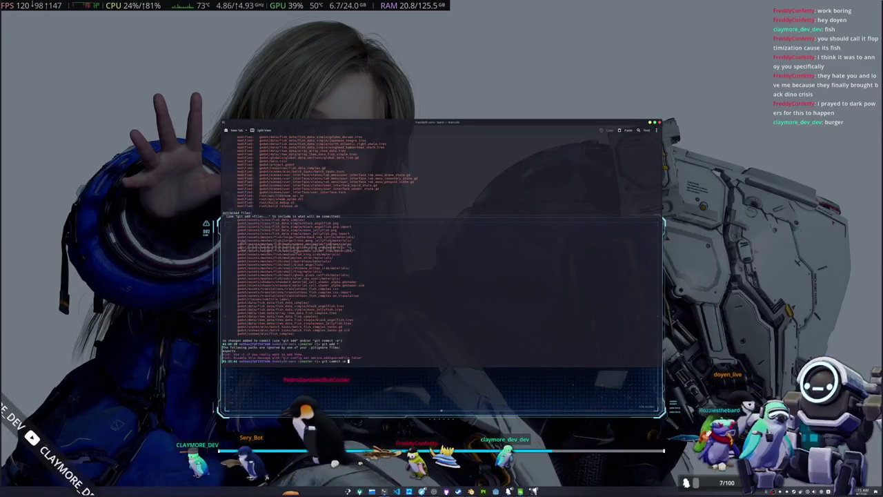
type(" \"Added sub")
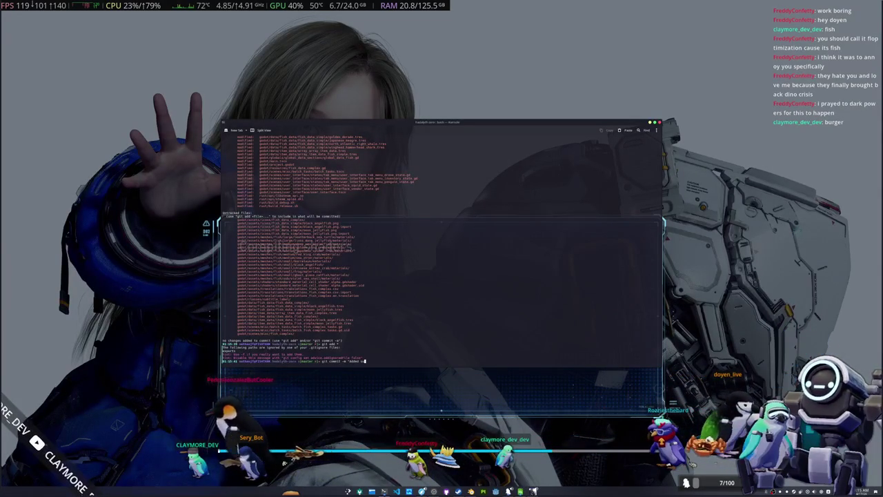
type("title, and fish")
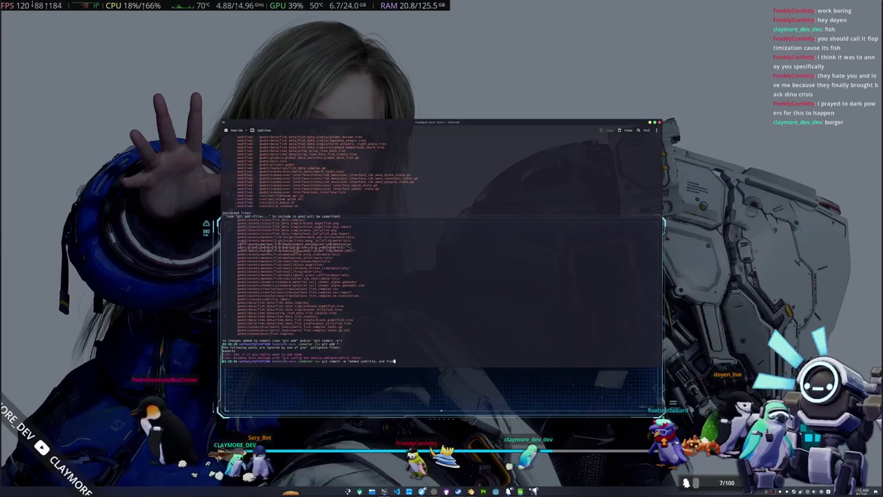
key("Return")
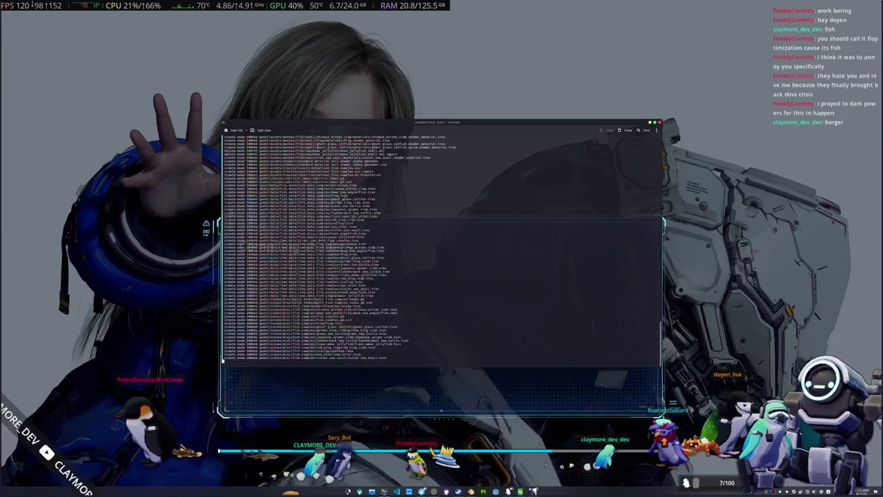
type("git push")
key("Return")
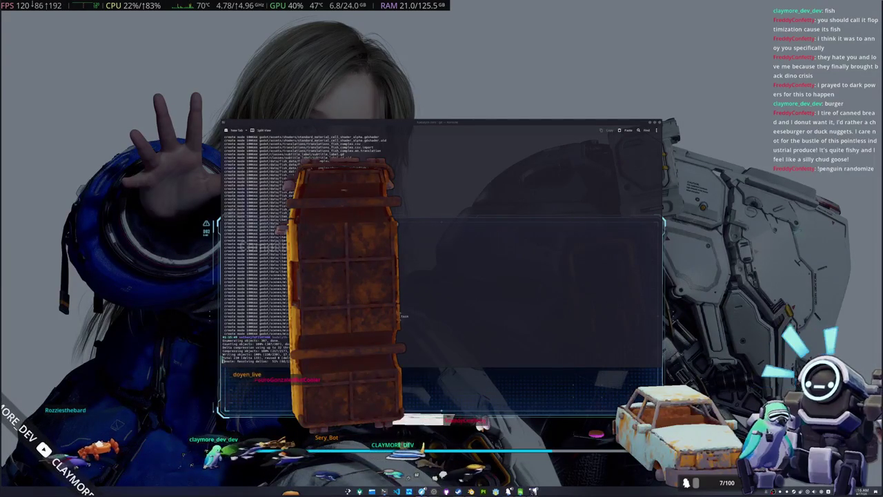
left_click(509, 490)
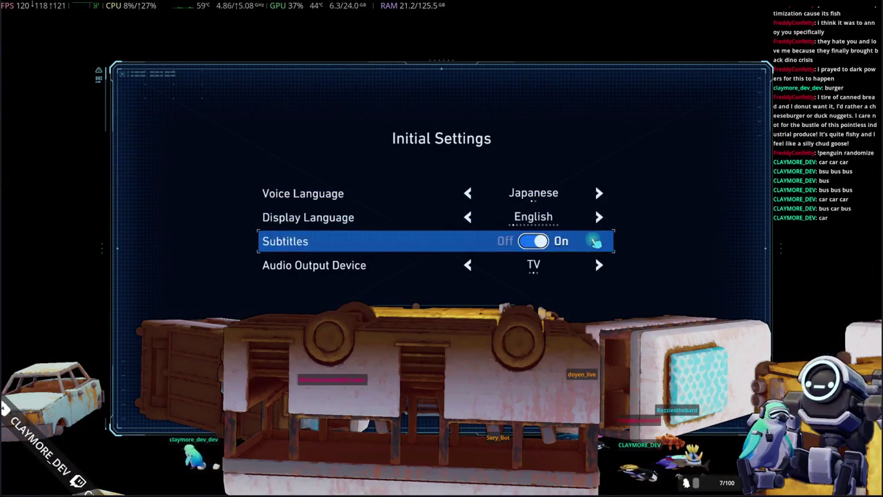
Accept the initial settings, tune Min Brightness until silhouettes are barely visible, and confirm through Max Brightness.
key("Return")
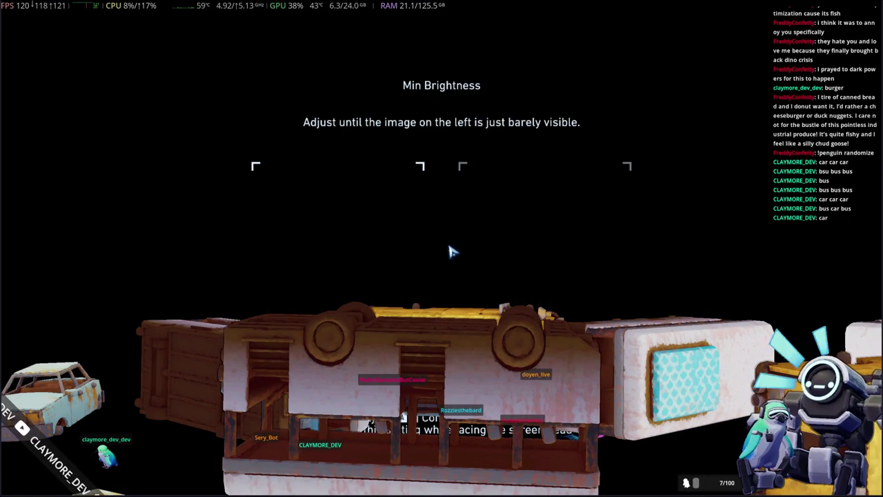
key("Right")
key("Right")
key("Right")
key("Left")
key("Left")
key("Left")
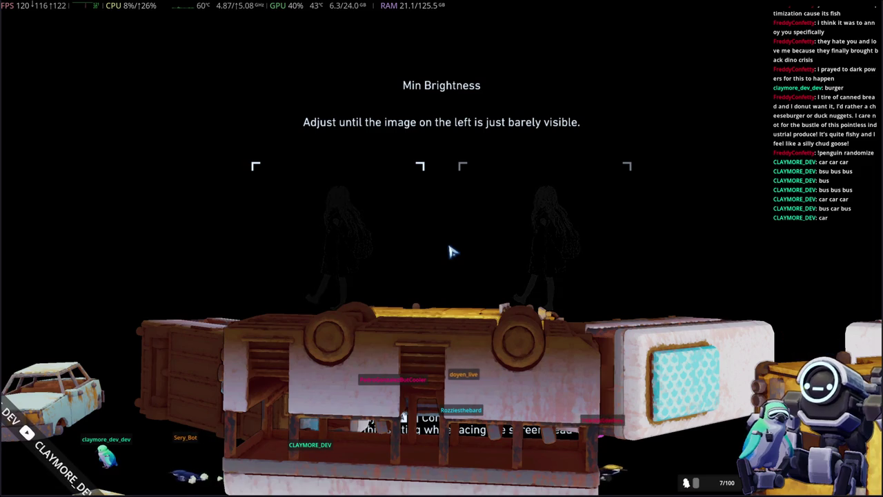
key("Right")
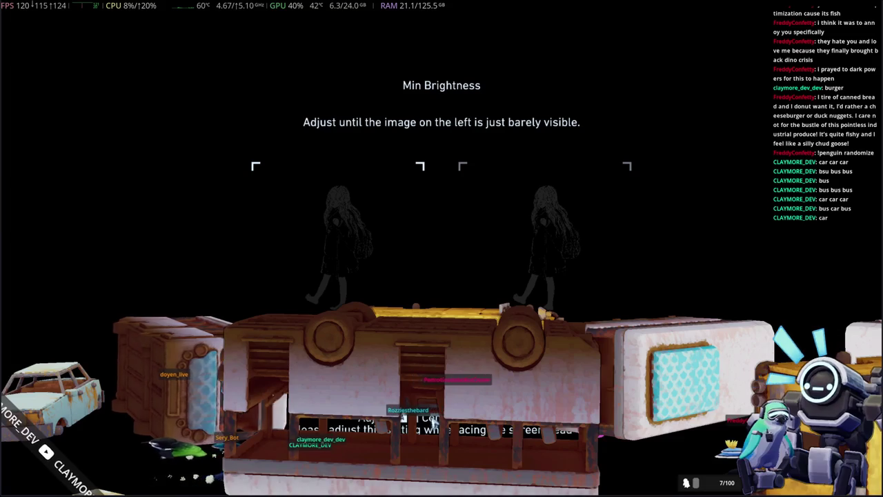
key("Return")
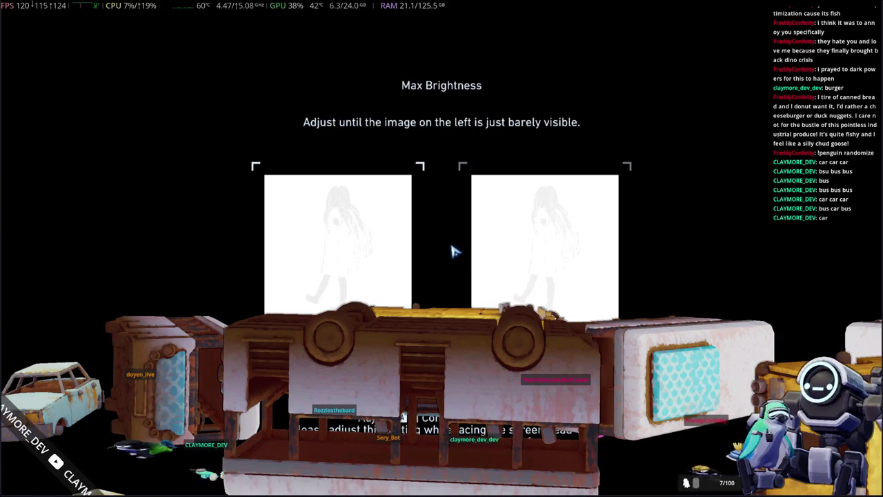
key("Return")
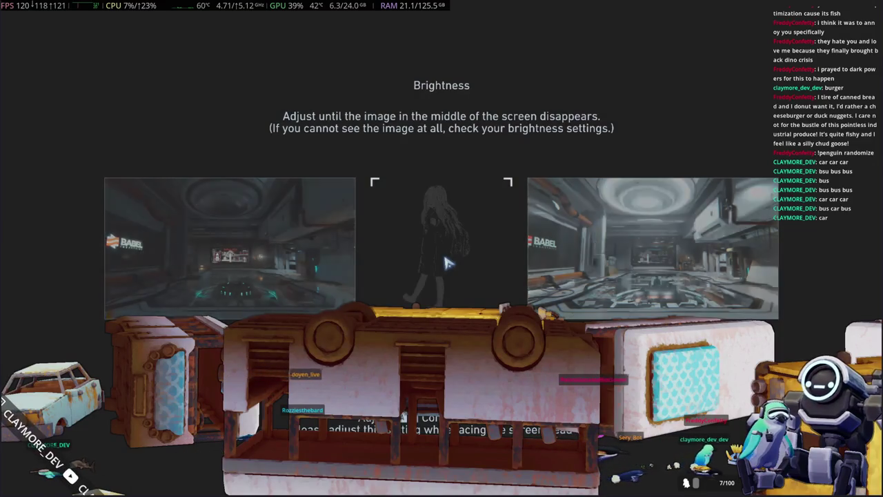
Go back to raise Max Brightness and lower Min Brightness, then finish the calibration.
key("Escape")
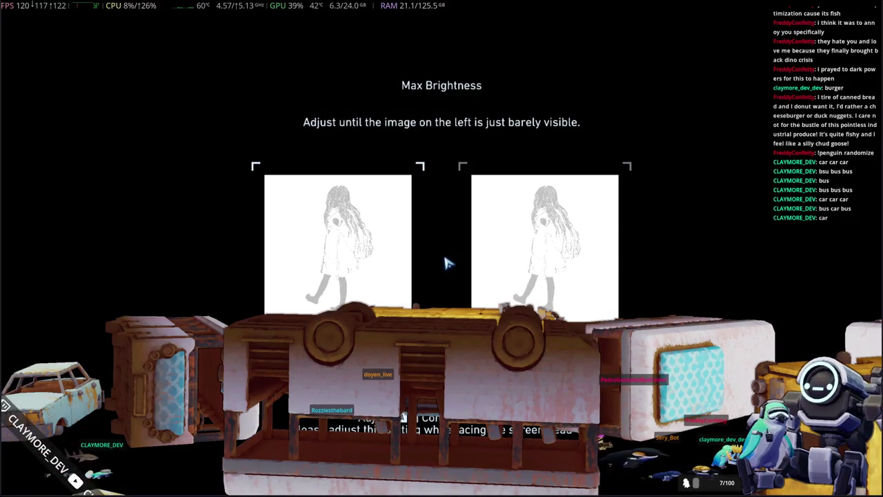
key("Right")
key("Right")
key("Right")
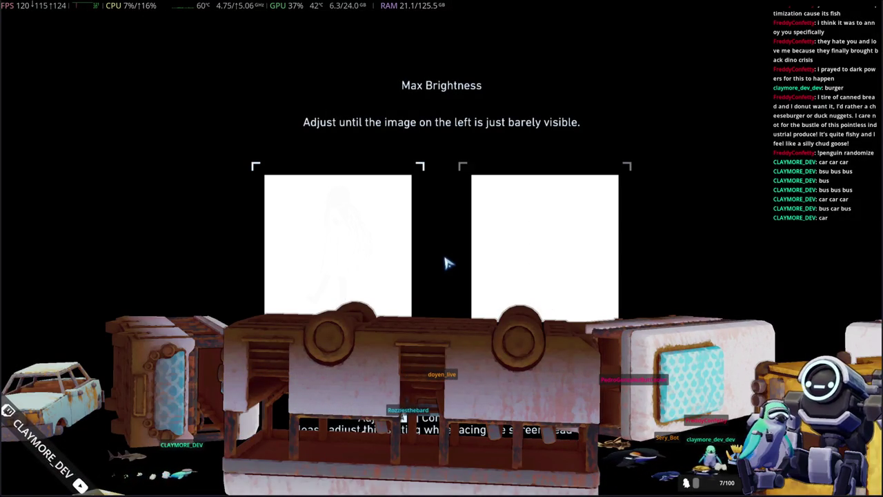
key("Escape")
key("Return")
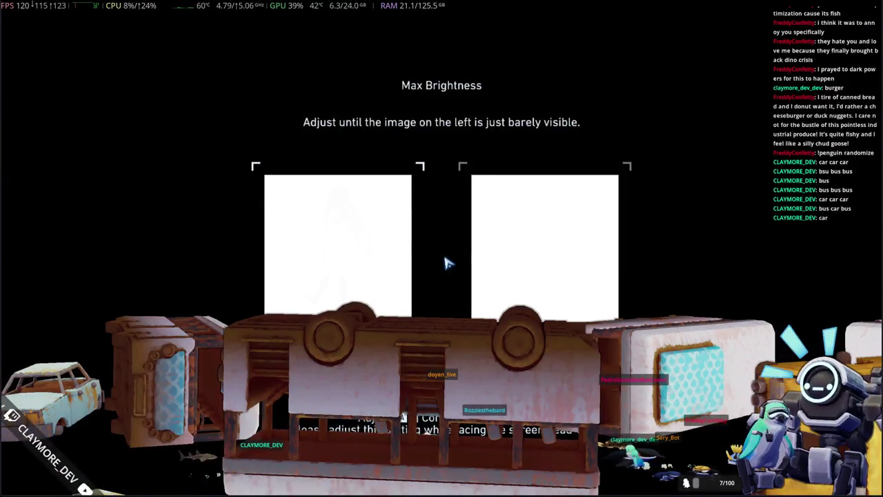
key("Return")
key("Left")
key("Left")
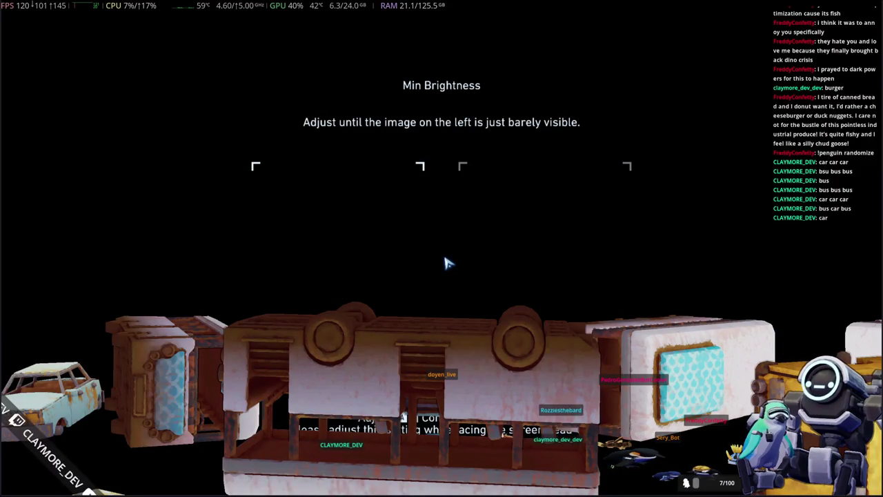
key("Escape")
key("Escape")
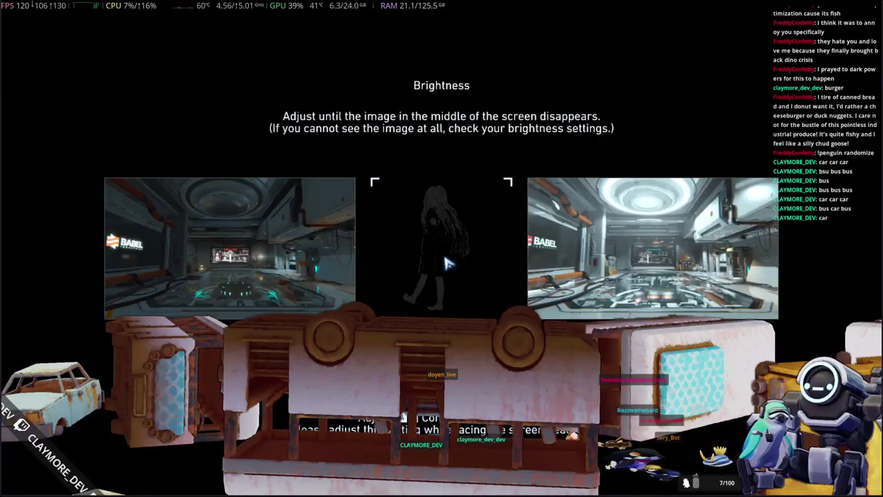
key("Return")
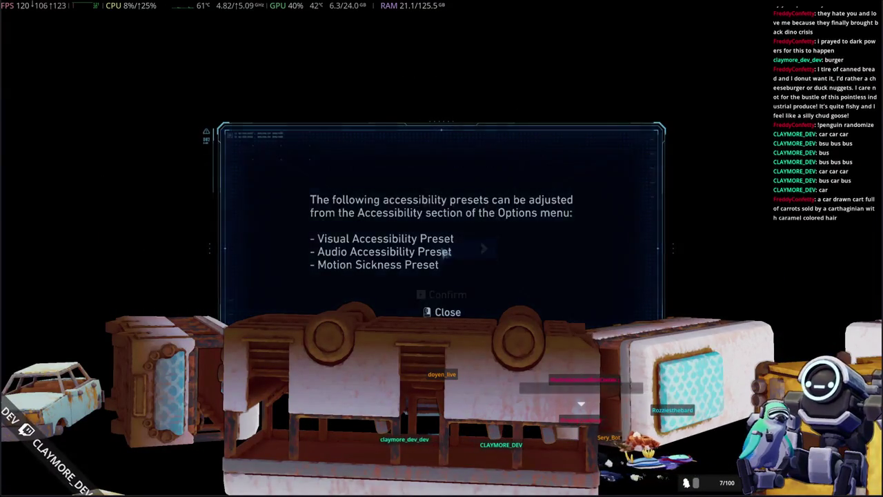
Dismiss the accessibility notice, submit and confirm the age, and close the privacy and auto-save notices.
key("Return")
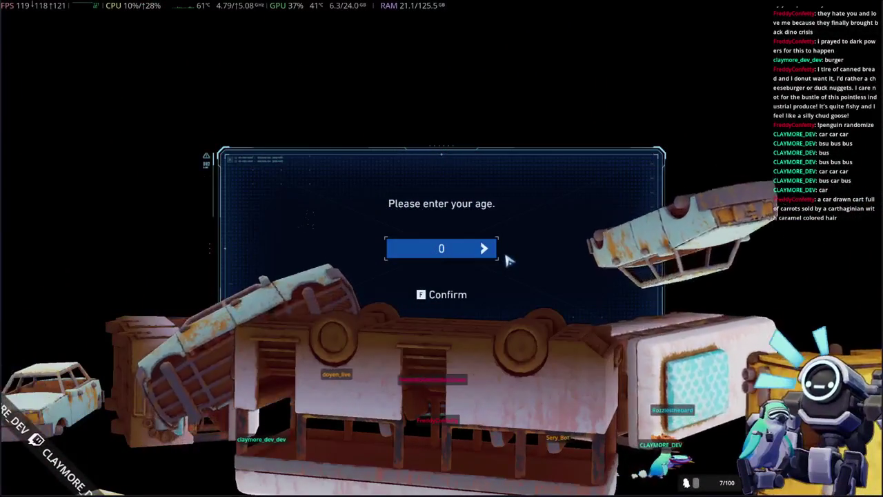
key("f")
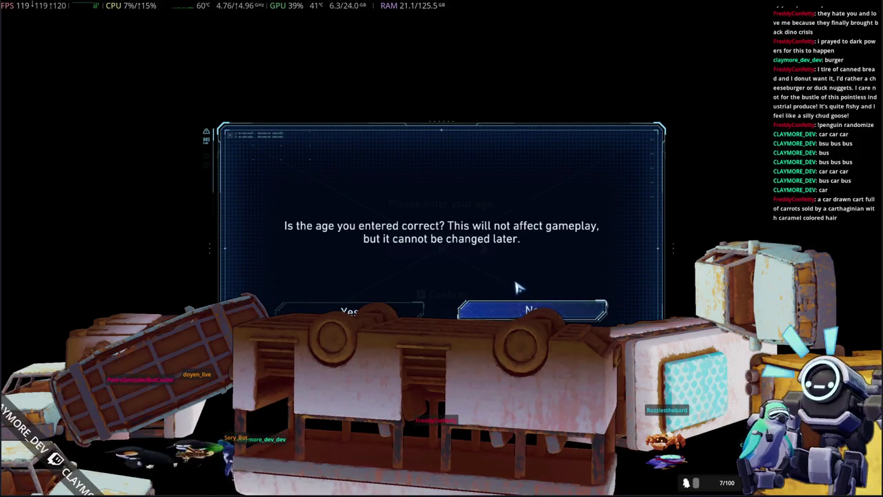
left_click(518, 308)
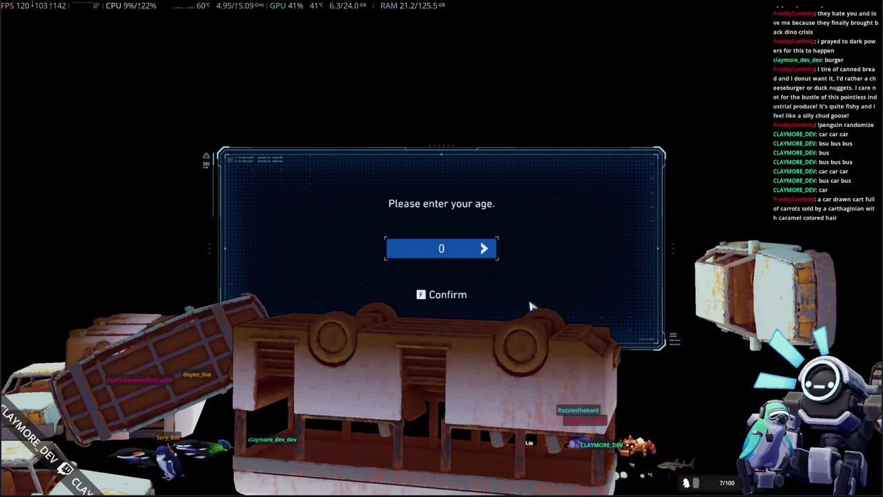
key("f")
left_click(380, 307)
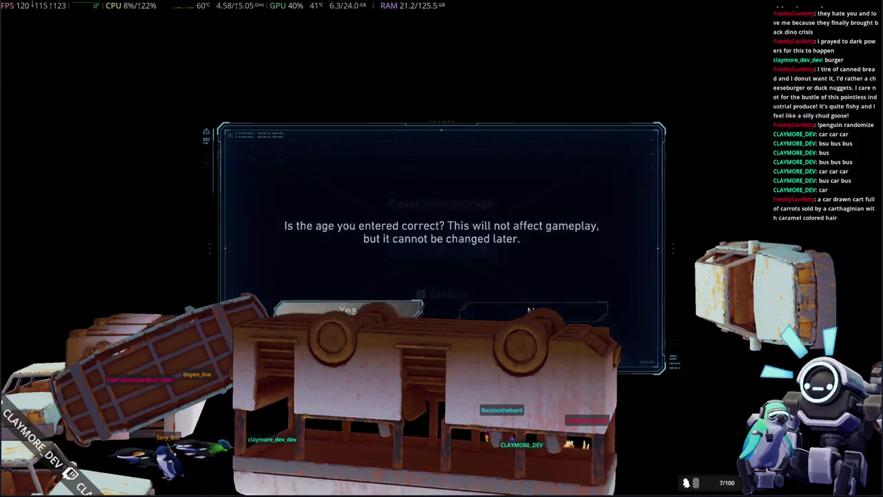
left_click(509, 314)
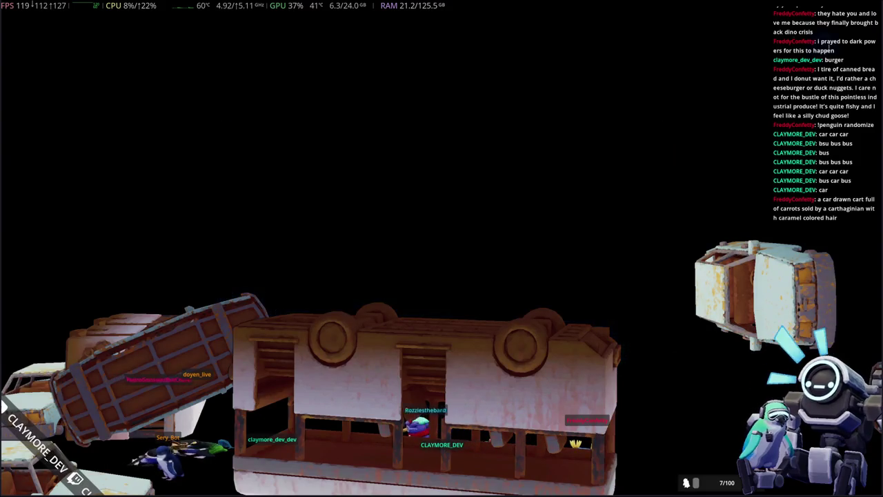
key("f")
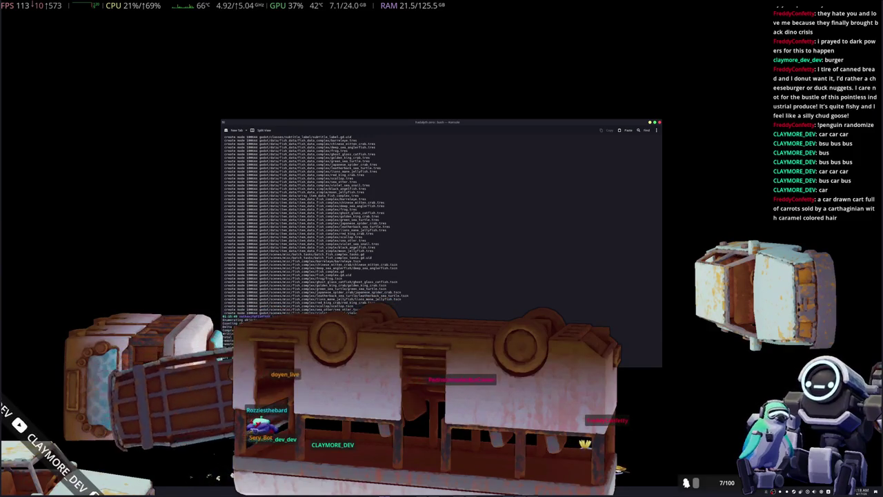
Run ls and type 'cd badlyth-zero/' in the terminal, then get past the title screen.
type("ls")
key("Return")
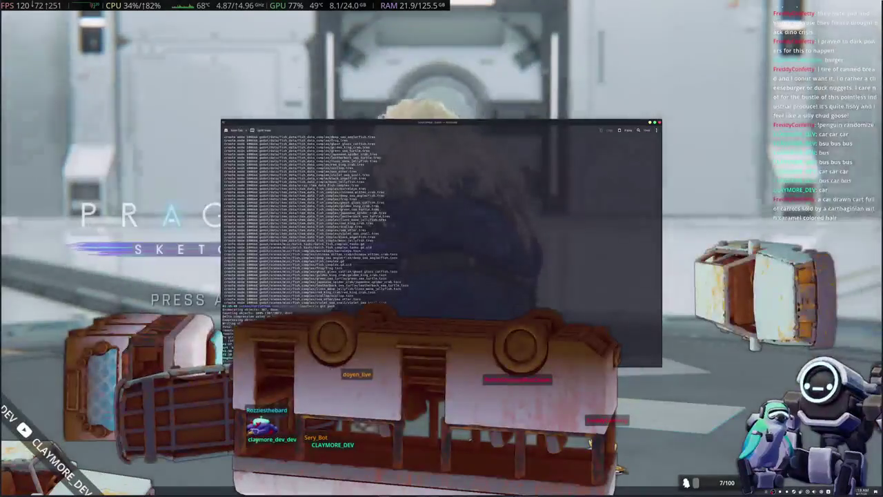
type("cd badlyth-zero/")
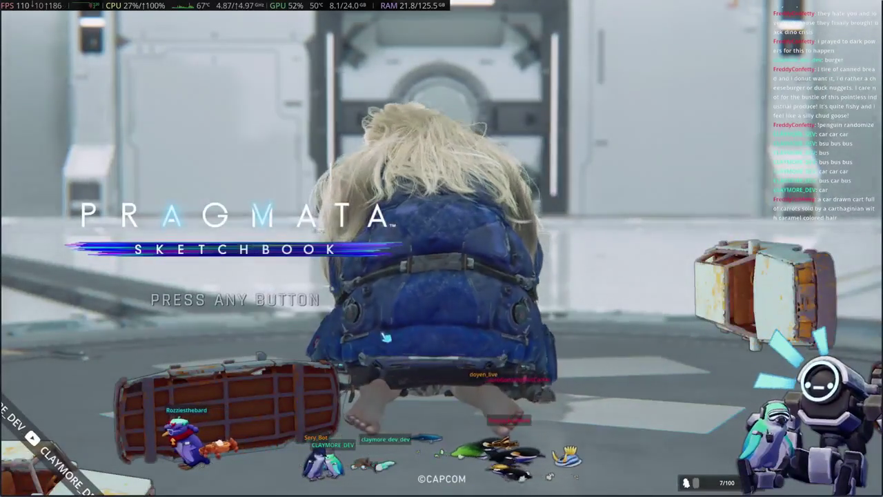
left_click(179, 333)
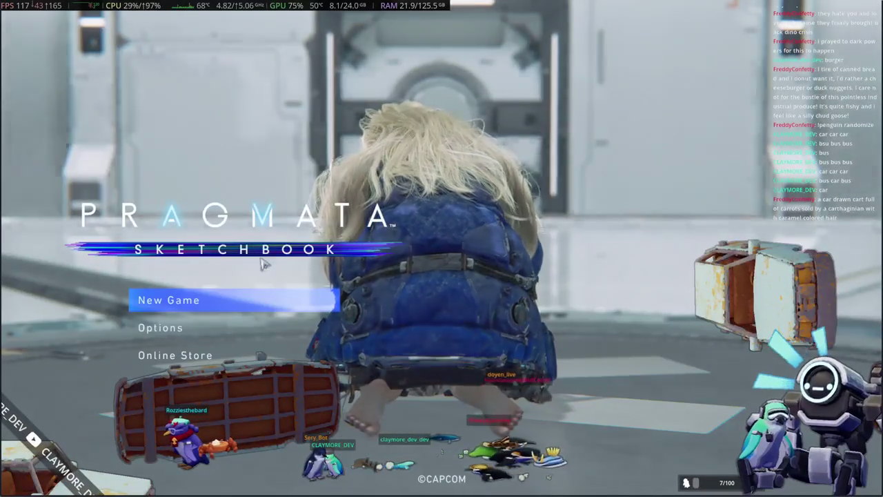
In Options, toggle Display Mode to Windowed and back to borderless window.
left_click(179, 333)
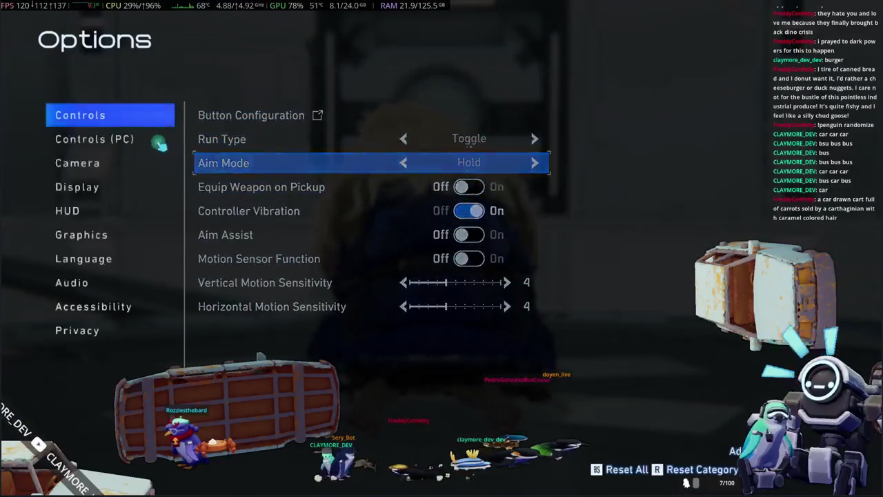
left_click(124, 160)
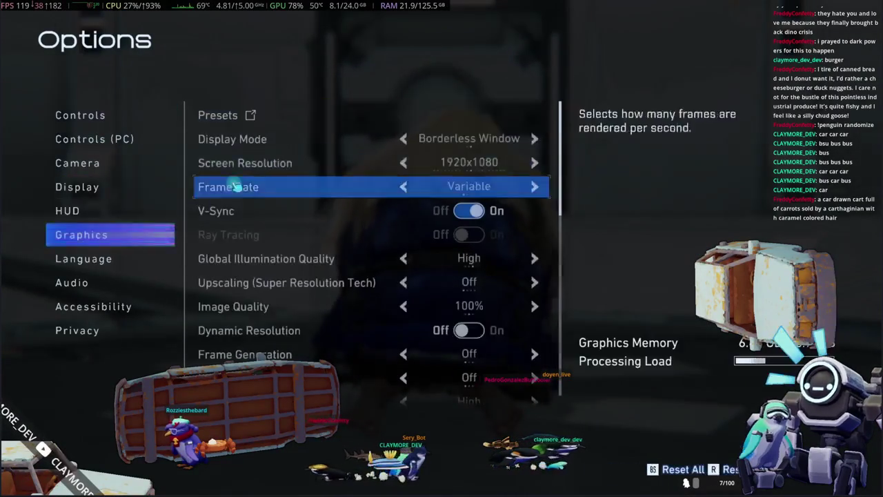
left_click(405, 141)
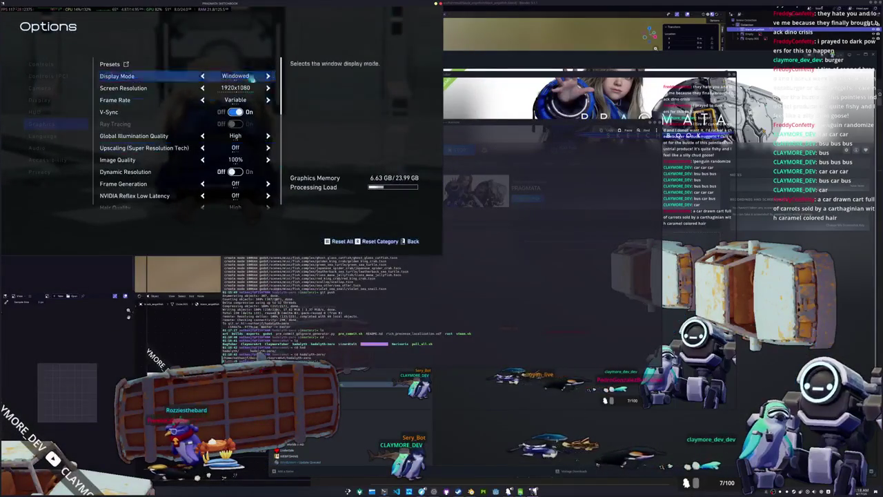
left_click(268, 76)
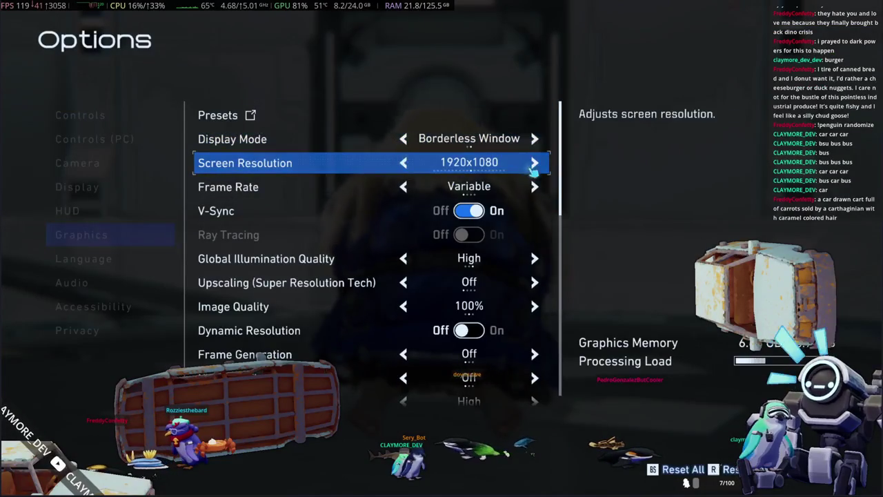
Step the Screen Resolution up from 1920x1080 to 3840x2160.
left_click(542, 164)
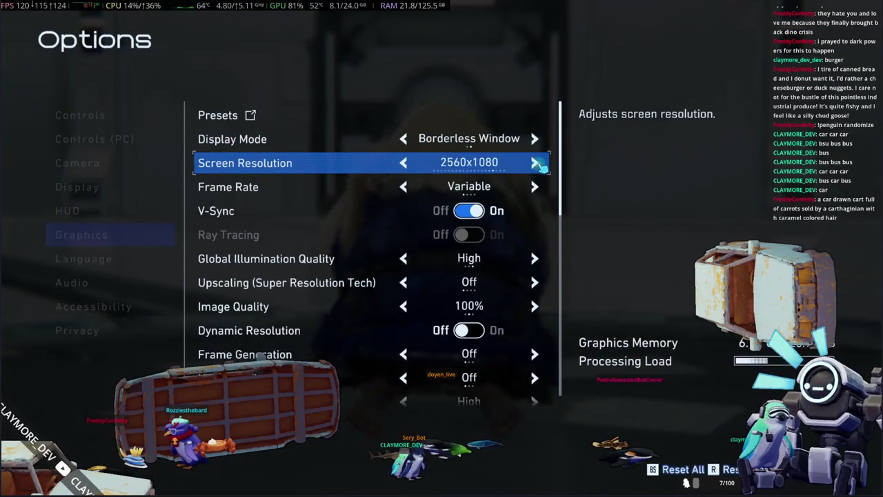
left_click(541, 164)
left_click(540, 163)
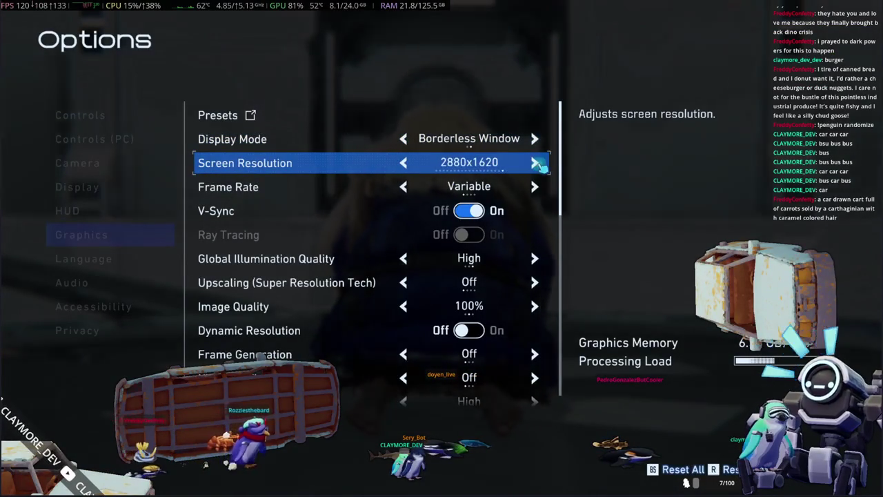
left_click(541, 163)
left_click(539, 163)
left_click(539, 164)
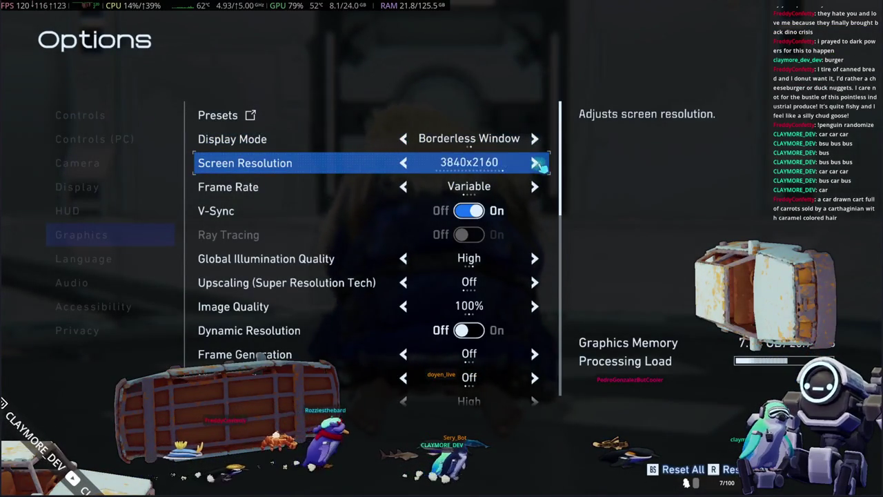
left_click(535, 163)
left_click(404, 163)
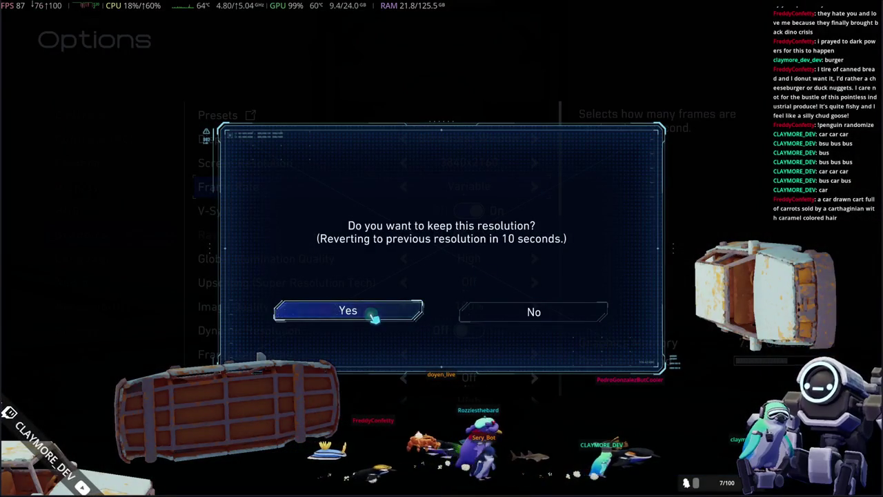
Keep the 3840x2160 resolution and leave upscaling off after trying FSR1, FSR3 and DLSS.
left_click(373, 316)
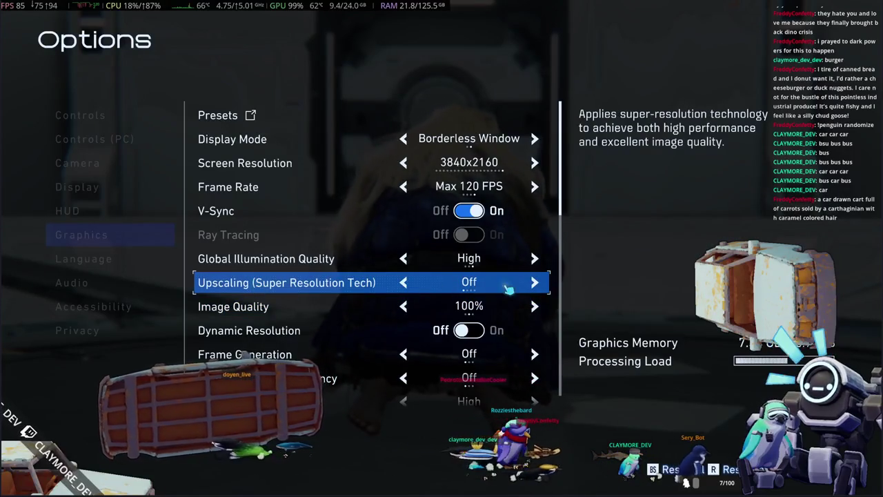
left_click(535, 282)
left_click(412, 283)
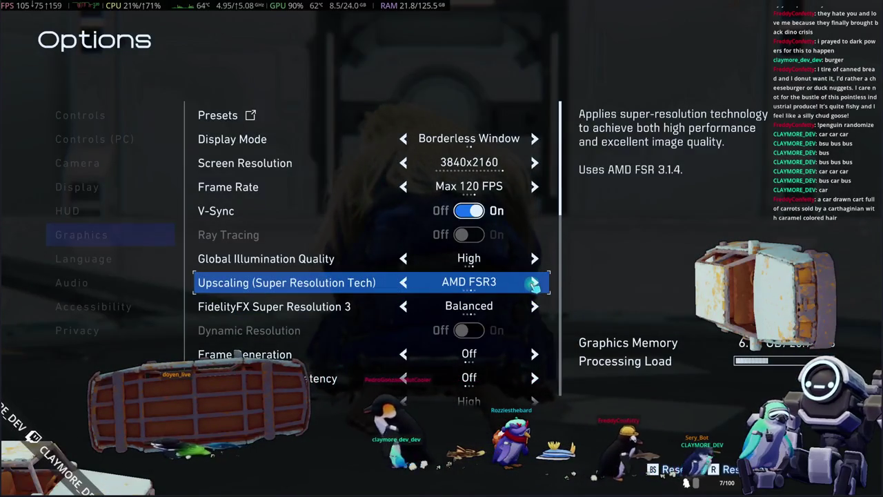
left_click(412, 283)
left_click(411, 283)
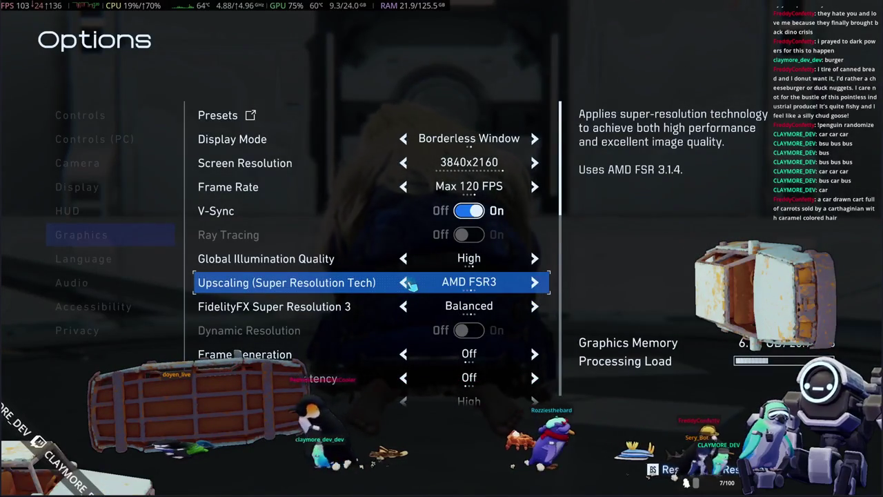
left_click(409, 283)
left_click(408, 283)
Raise Mesh, Shadow and Effects Quality to Max and Video Quality to 4K.
scroll(435, 283, "down", 2)
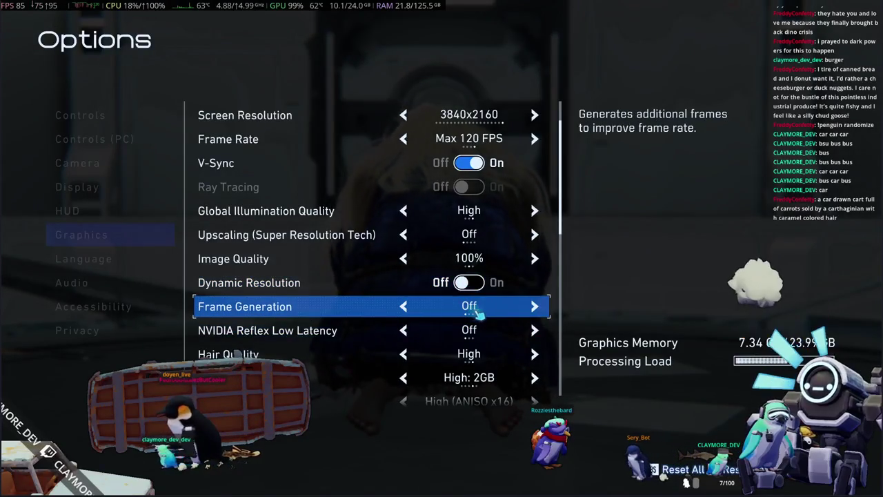
scroll(480, 312, "down", 1)
scroll(479, 312, "down", 1)
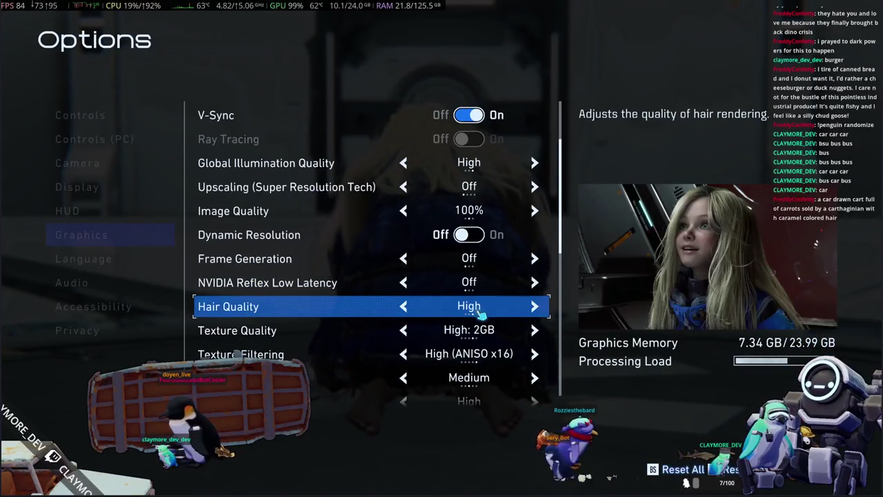
scroll(480, 312, "down", 4)
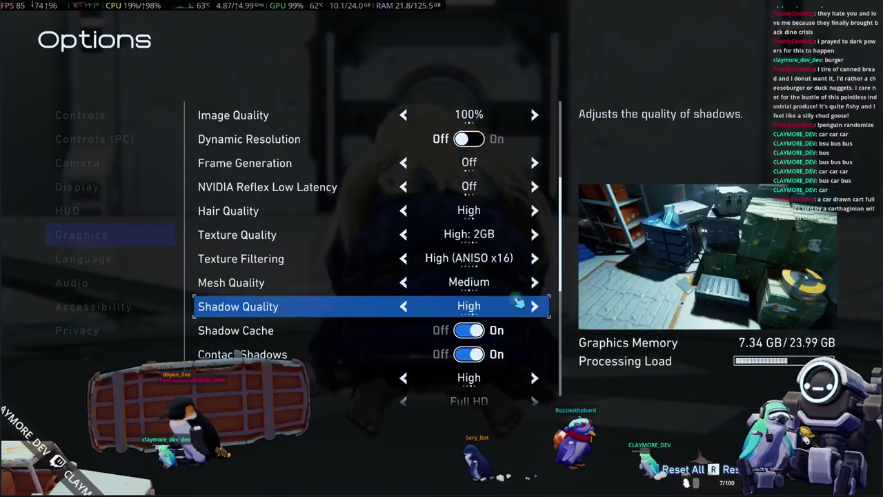
key("Up")
left_click(536, 308)
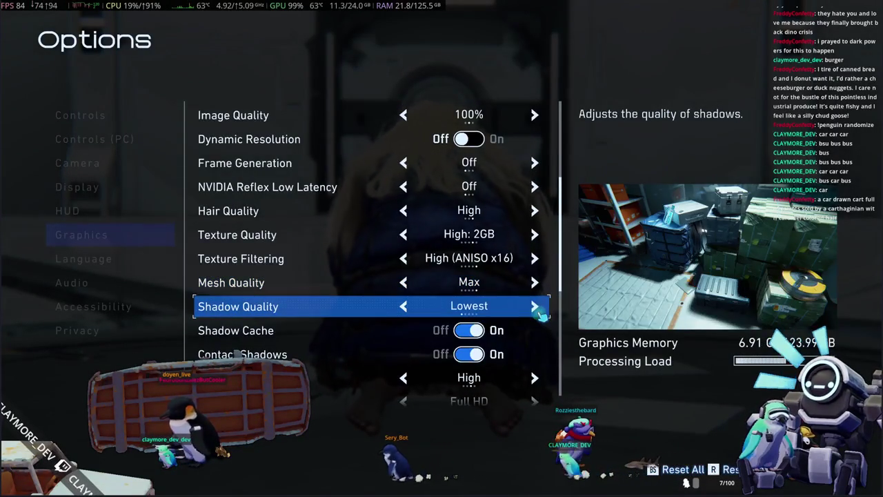
left_click(430, 314)
scroll(439, 315, "down", 3)
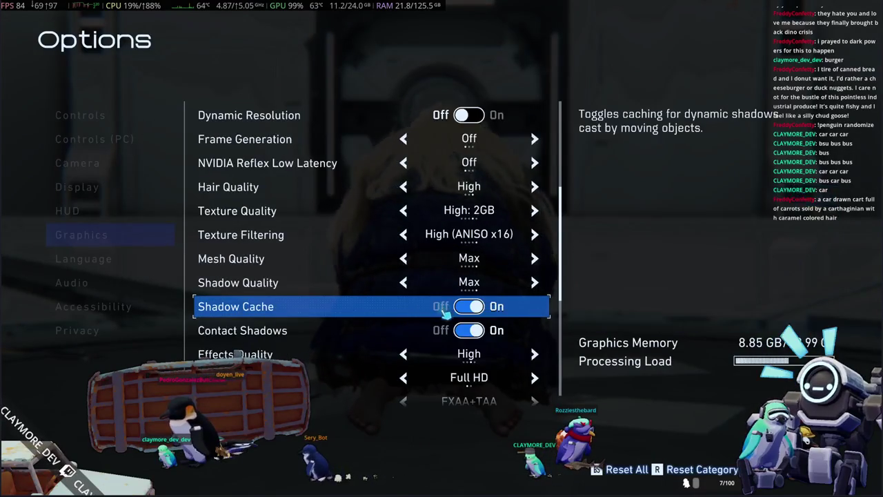
left_click(536, 308)
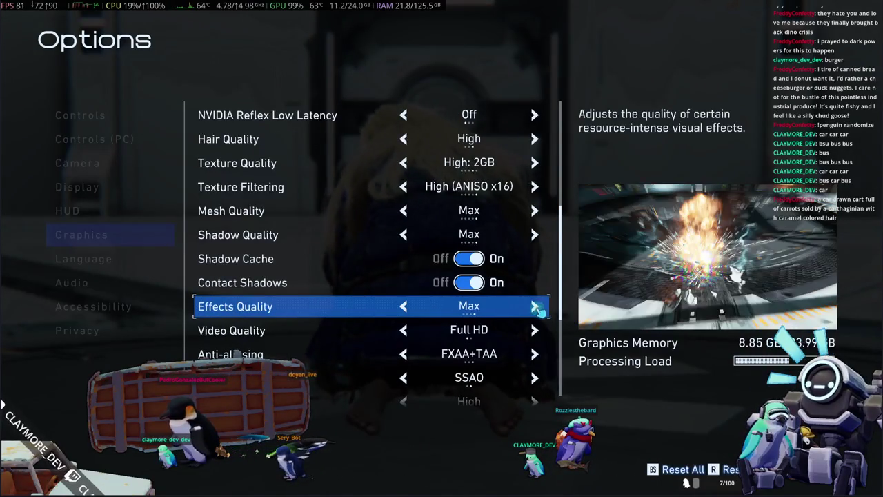
scroll(535, 310, "down", 1)
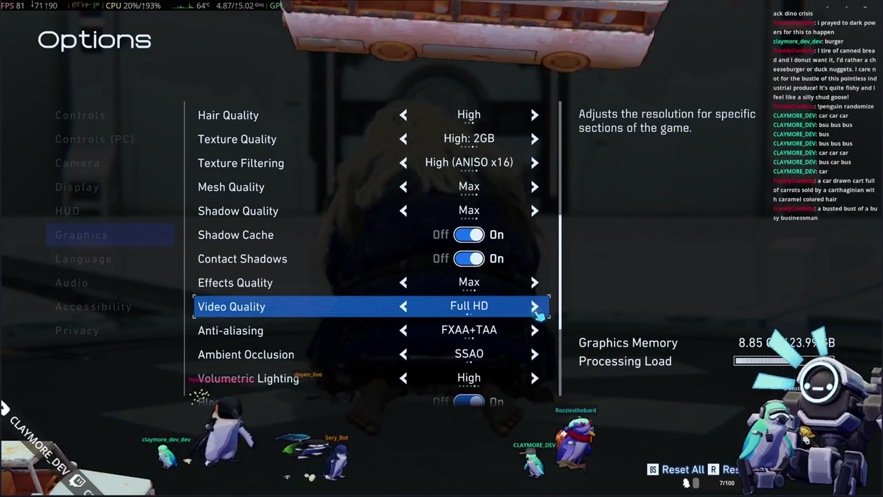
left_click(536, 308)
scroll(536, 307, "down", 1)
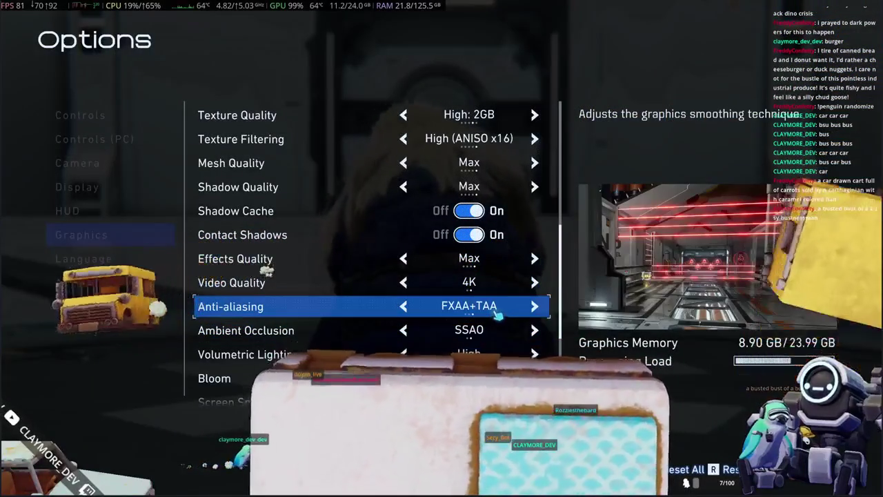
Turn Anti-aliasing off and raise Volumetric Lighting to Max.
left_click(404, 307)
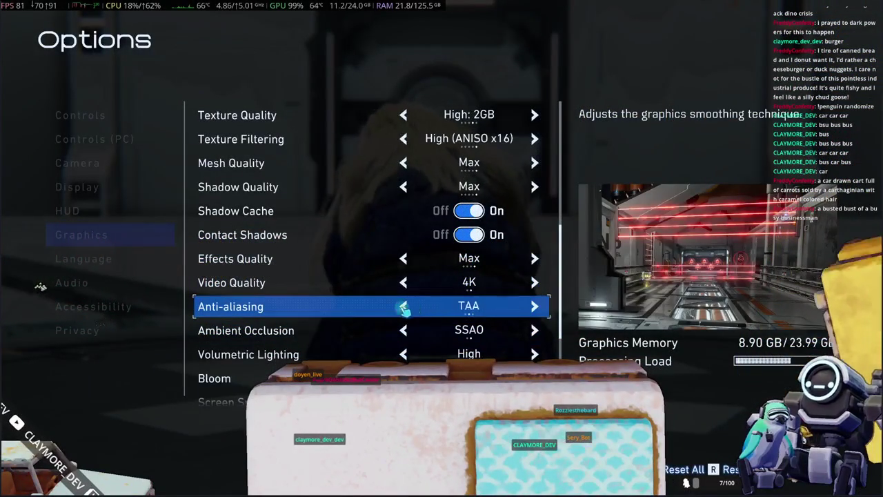
left_click(405, 308)
scroll(483, 319, "down", 1)
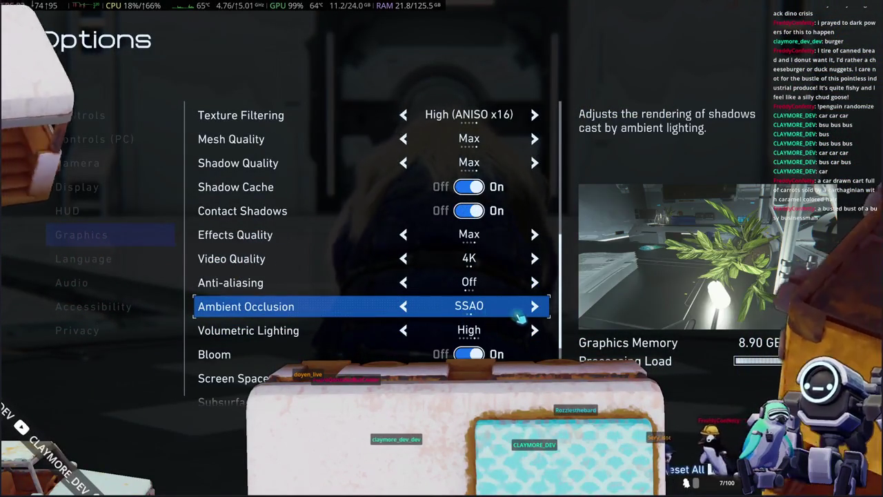
scroll(523, 314, "down", 1)
left_click(536, 307)
scroll(537, 312, "down", 2)
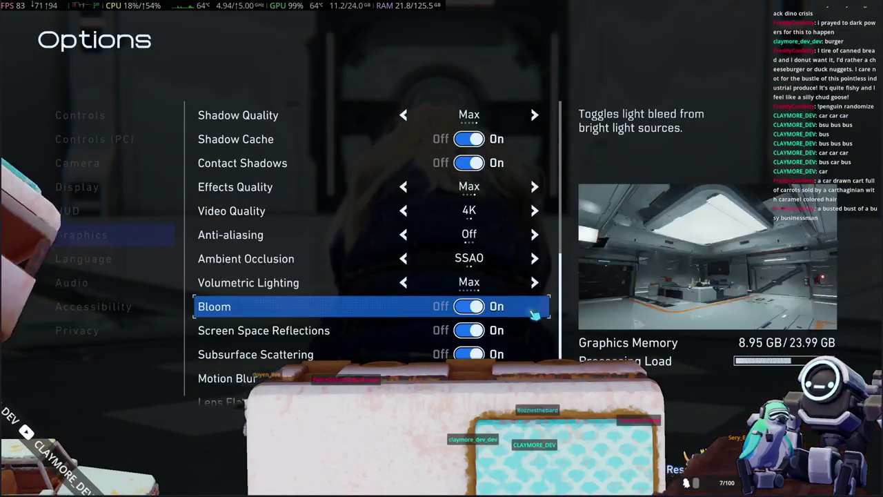
Turn off Bloom, Motion Blur, Lens Flare and Lens Distortion, then return to the title menu.
left_click(468, 283)
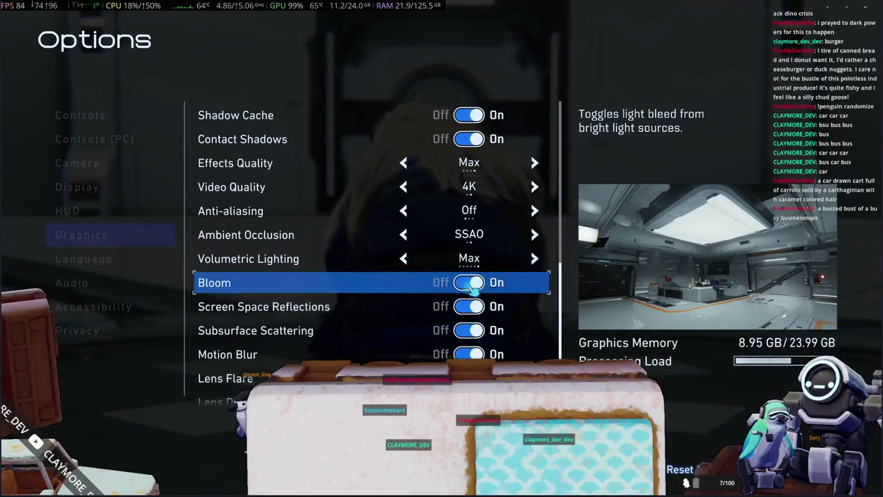
scroll(472, 288, "down", 1)
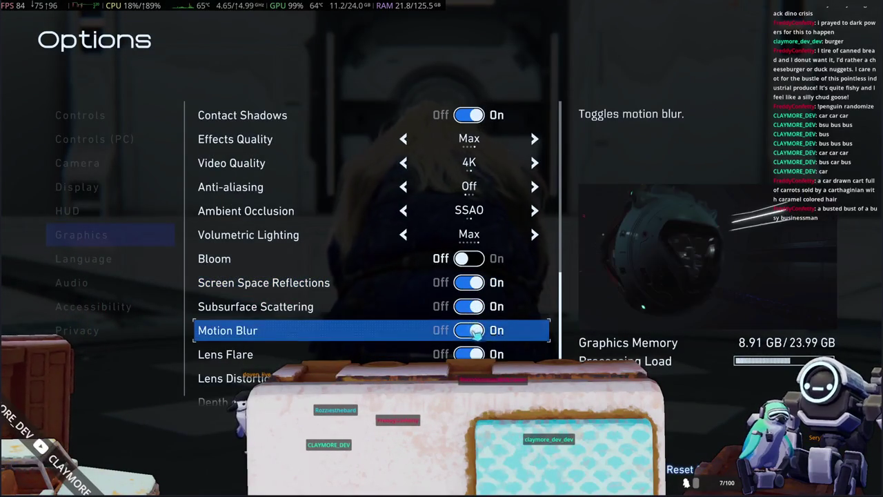
left_click(470, 331)
left_click(471, 354)
scroll(472, 354, "down", 1)
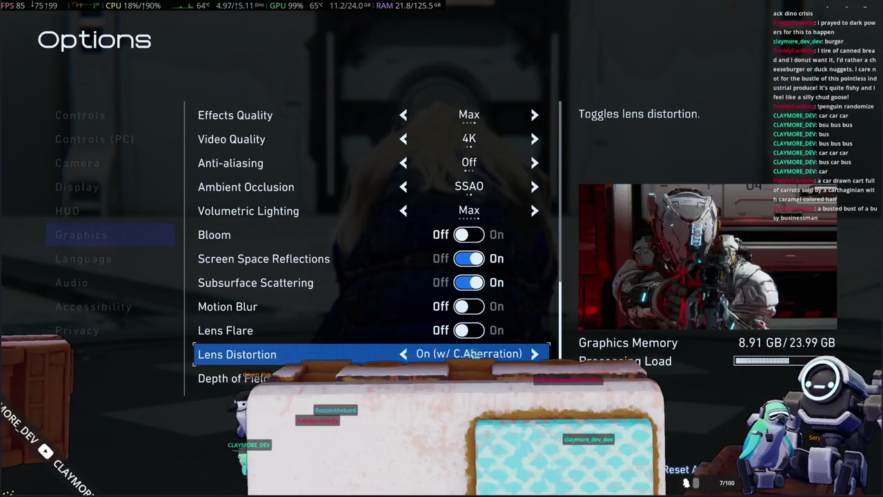
left_click(403, 354)
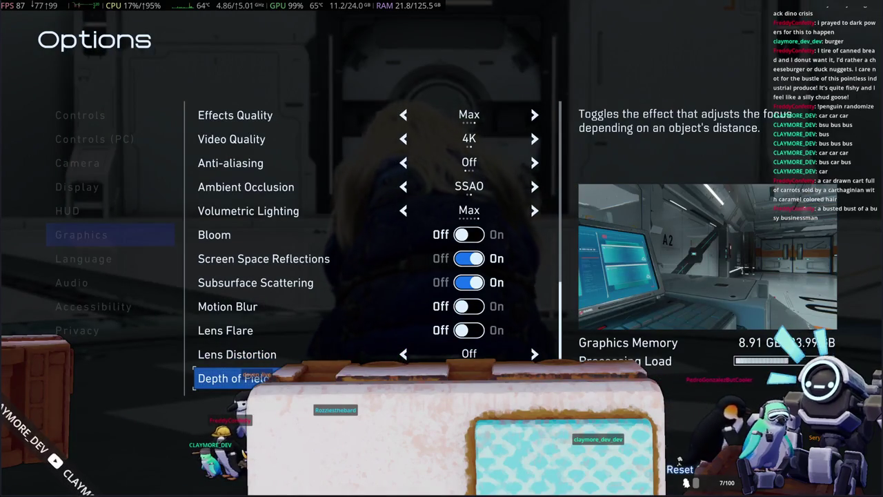
scroll(380, 332, "up", 8)
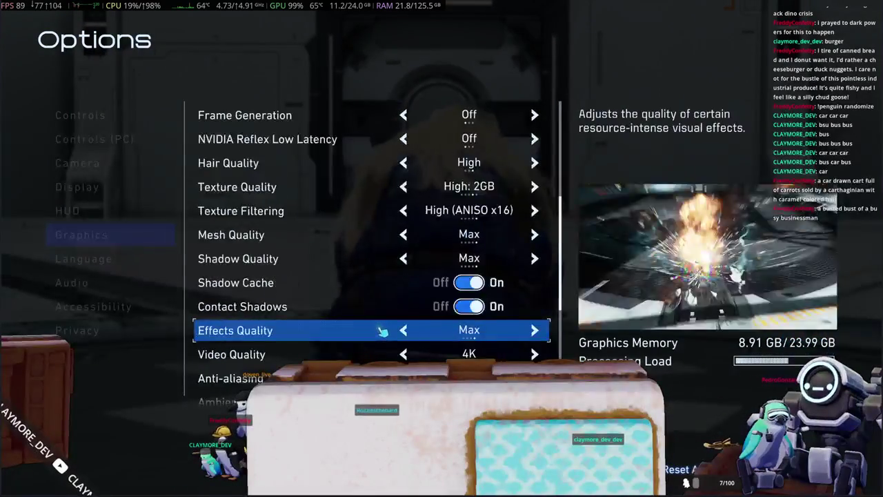
key("Escape")
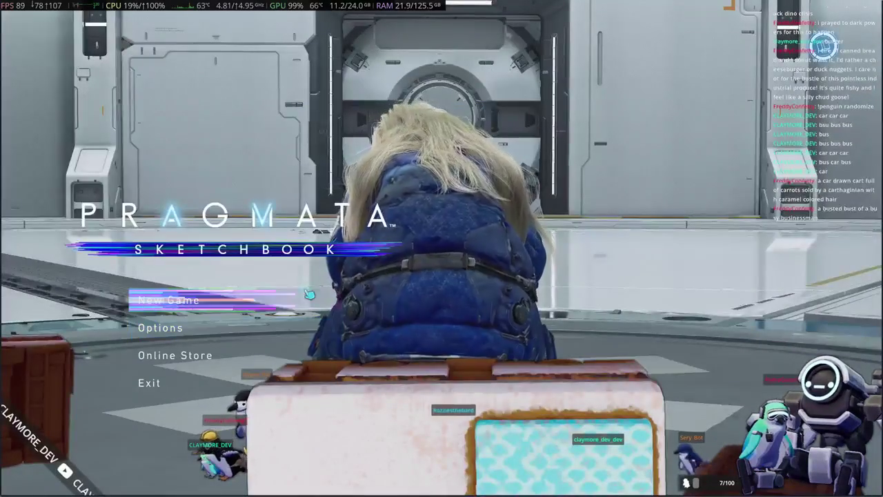
Choose New Game, pick Standard difficulty and confirm with Yes.
left_click(198, 301)
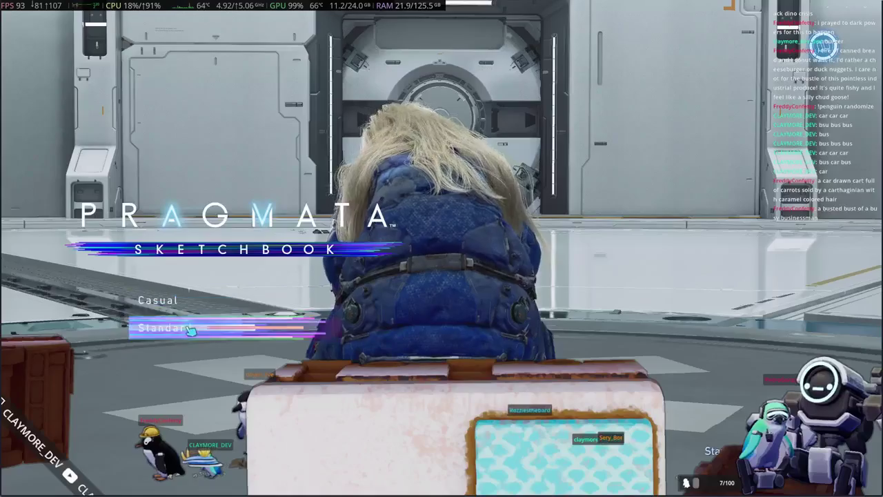
left_click(190, 331)
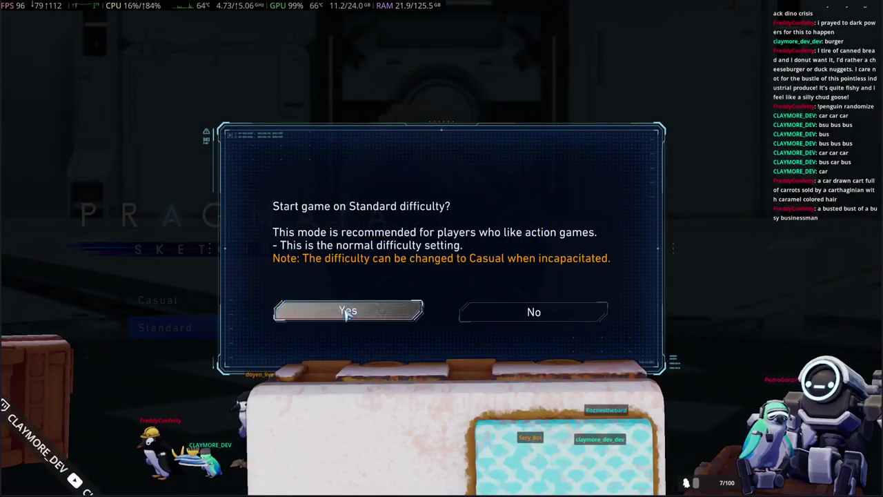
left_click(349, 312)
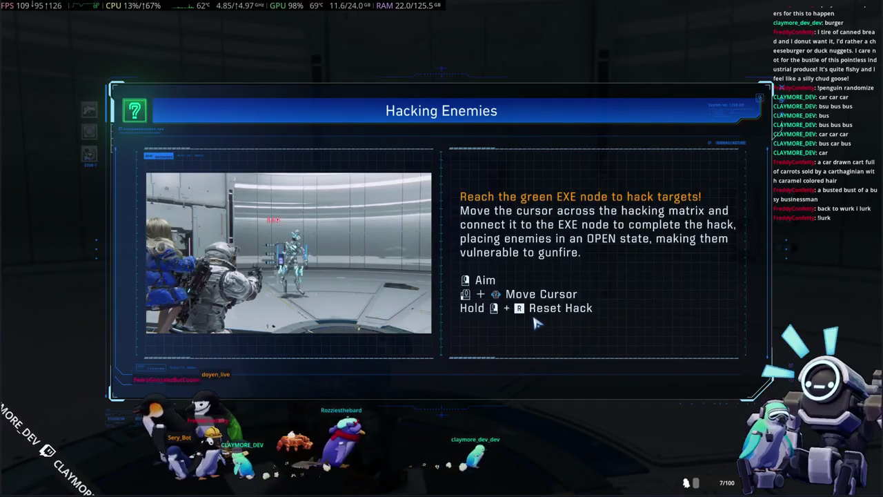
Close the Hacking Enemies tutorial popup, then pause into the Archive menu.
left_click(464, 299)
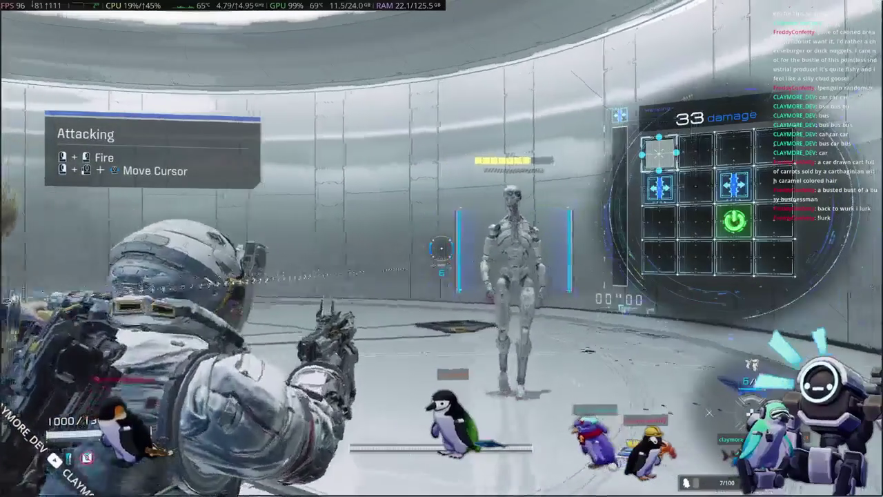
key("Escape")
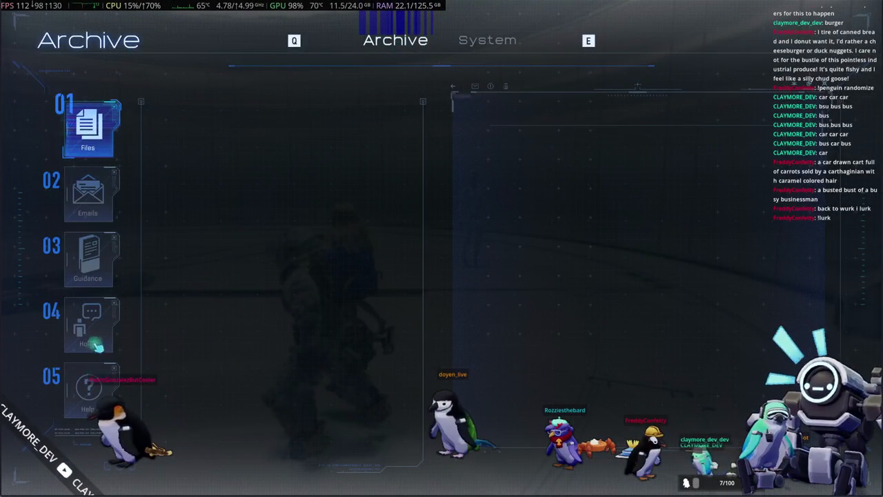
In System > Options > Controls (PC), set Mouse Hacking Control Mode to Hold and open Mouse and Keyboard Configuration.
left_click(494, 43)
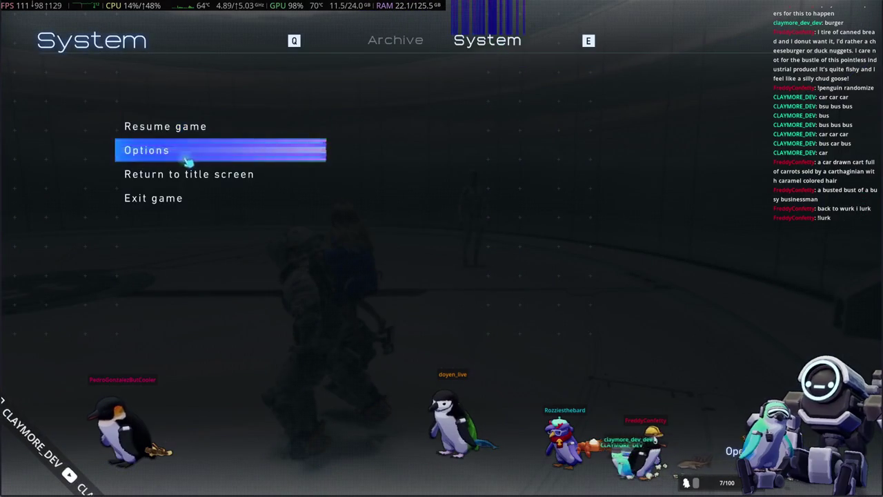
left_click(185, 154)
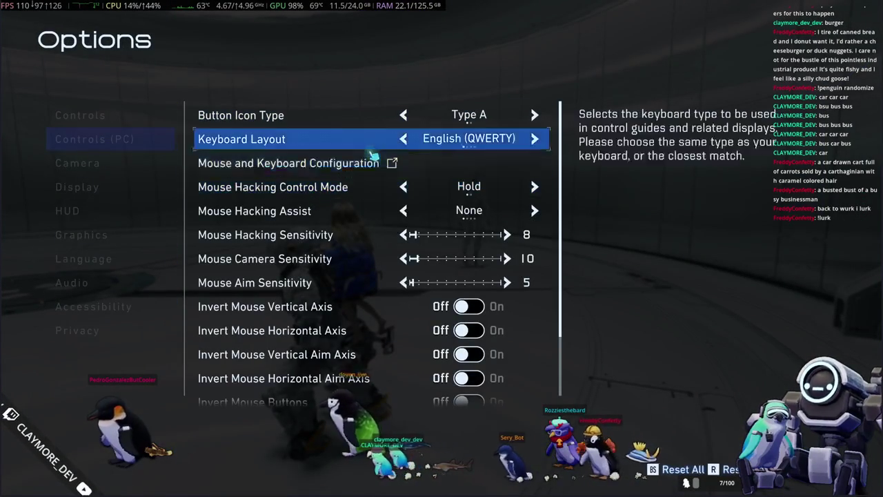
key("Down")
key("Down")
key("Down")
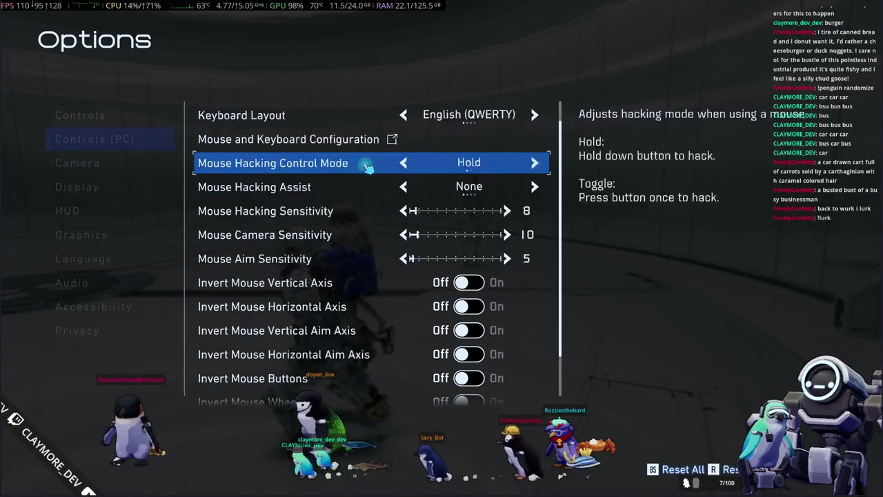
key("Up")
key("Up")
key("Up")
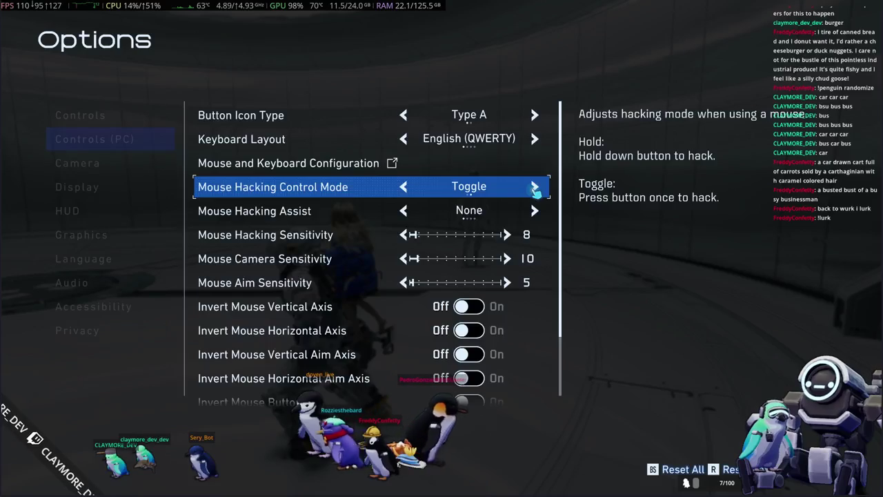
left_click(405, 187)
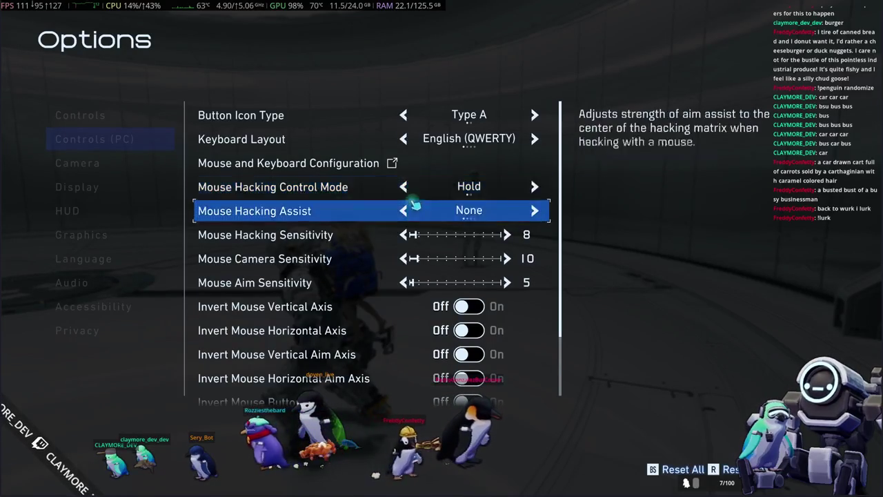
left_click(410, 170)
scroll(410, 238, "down", 1)
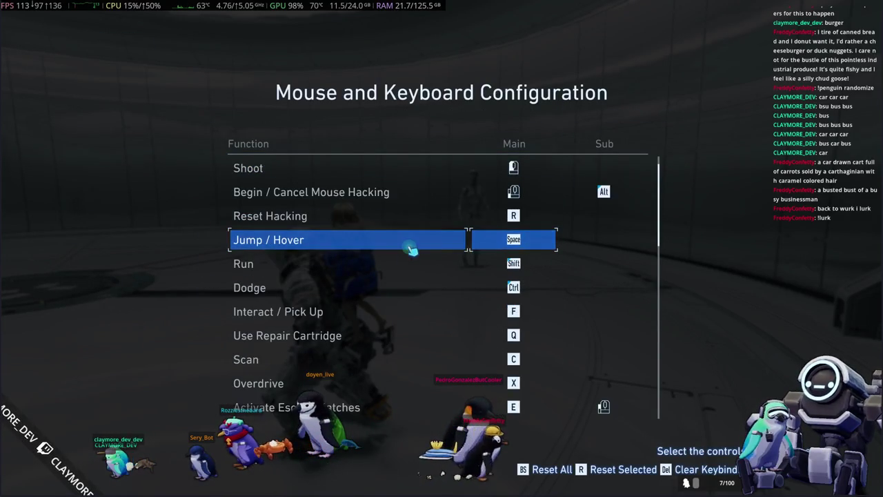